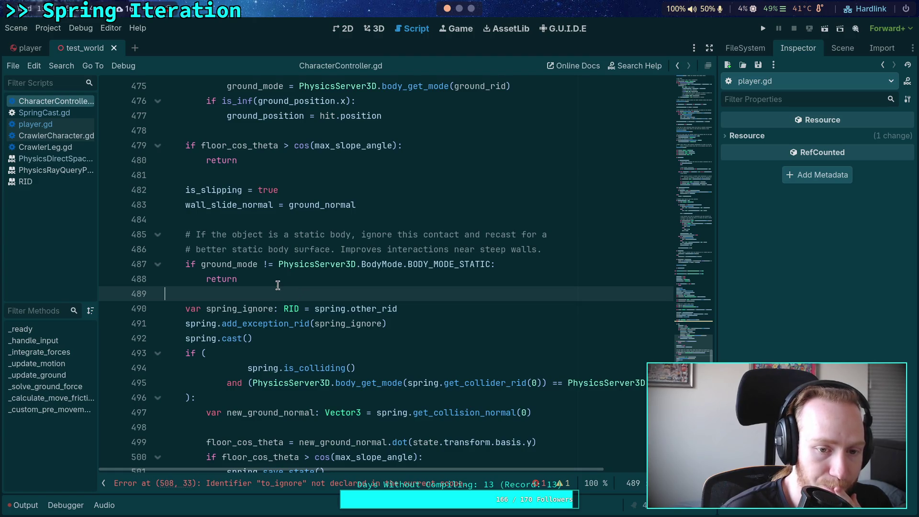
Replace the old comment's first line with 'If the best ground was a non-static body, stop here.'.
{"action": "left_click", "coordinate": [232, 235]}
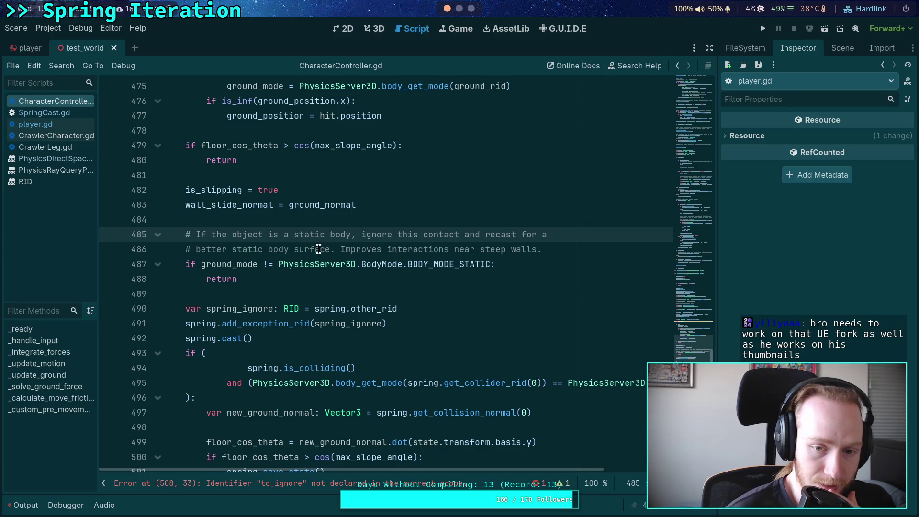
{"action": "left_click_drag", "start_coordinate": [419, 235], "coordinate": [409, 235]}
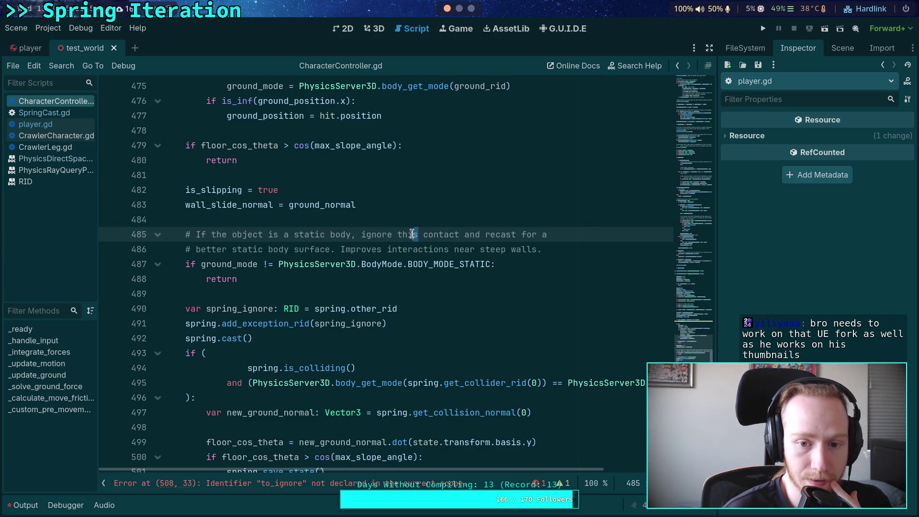
{"action": "left_click", "coordinate": [335, 264]}
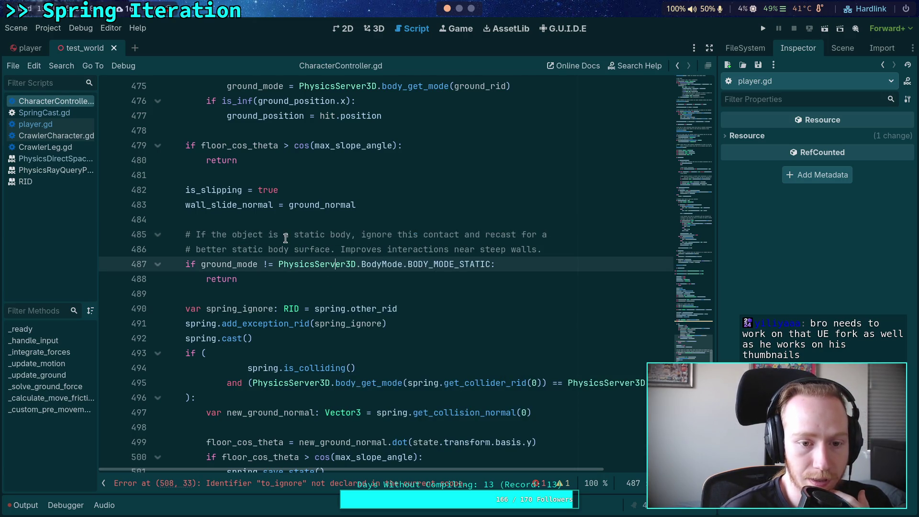
{"action": "left_click_drag", "start_coordinate": [551, 247], "coordinate": [196, 237]}
{"action": "type", "text": "If the gr"}
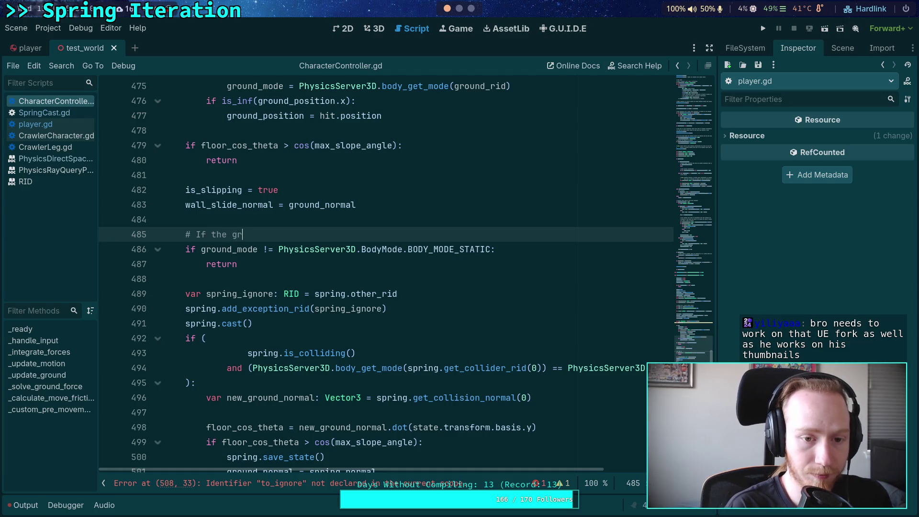
{"action": "key", "text": "BackSpace"}
{"action": "type", "text": "best ground "}
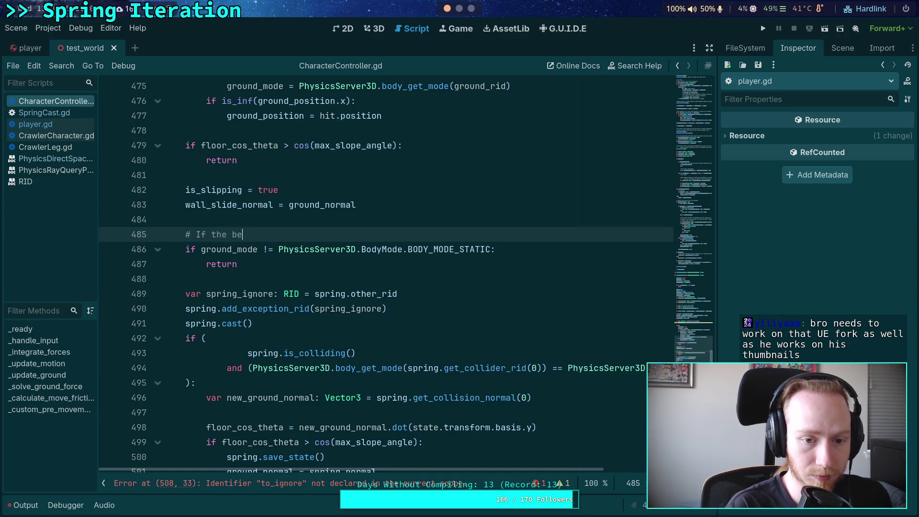
{"action": "type", "text": "was not"}
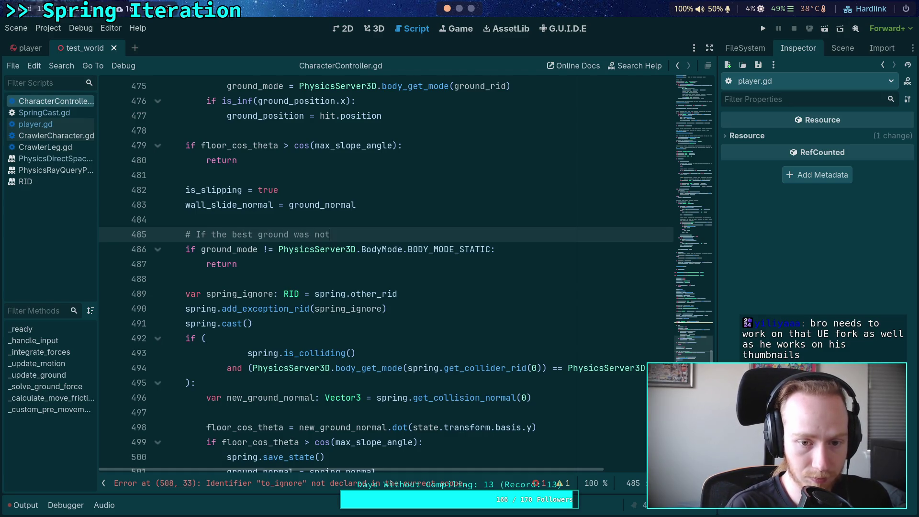
{"action": "key", "text": "BackSpace"}
{"action": "key", "text": "BackSpace"}
{"action": "key", "text": "BackSpace"}
{"action": "type", "text": "a n"}
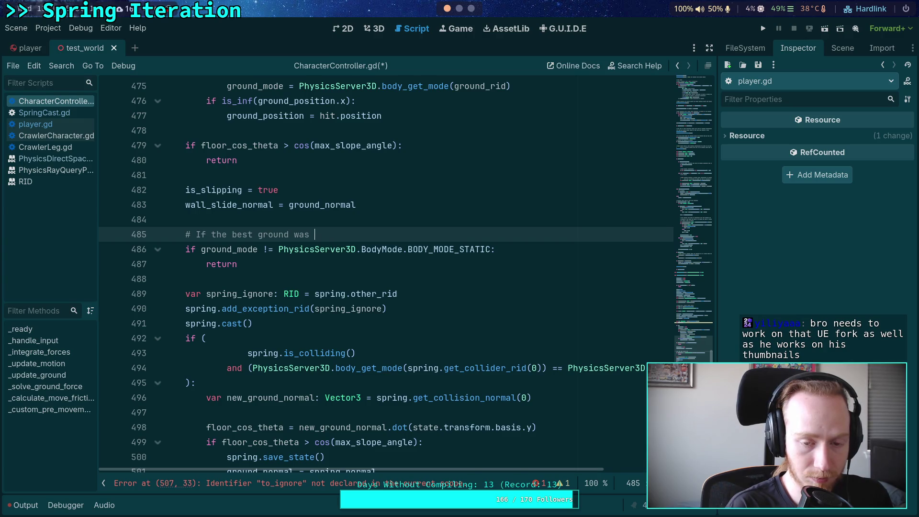
{"action": "type", "text": "on-static "}
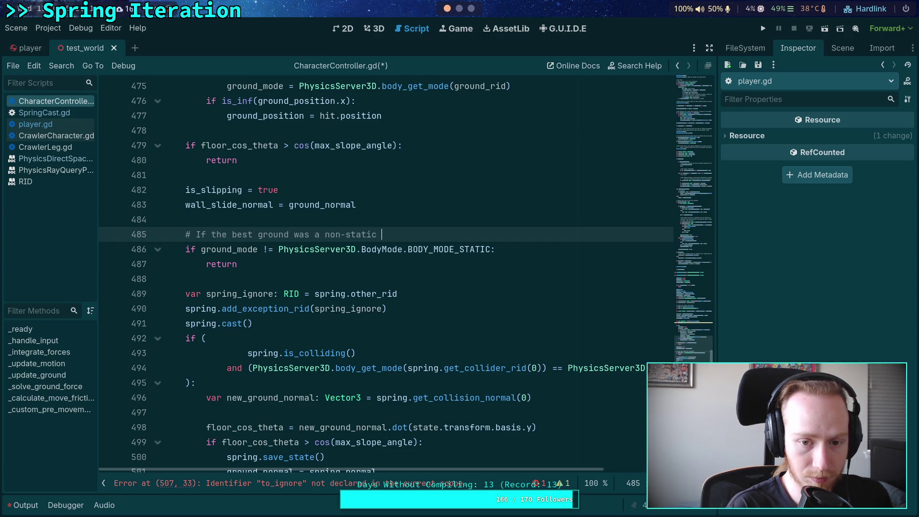
{"action": "type", "text": "body,"}
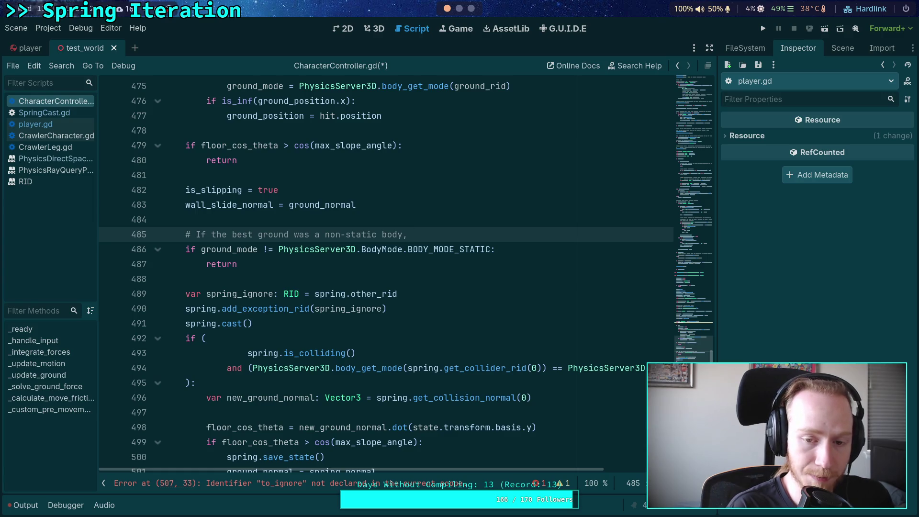
{"action": "type", "text": "stop here."}
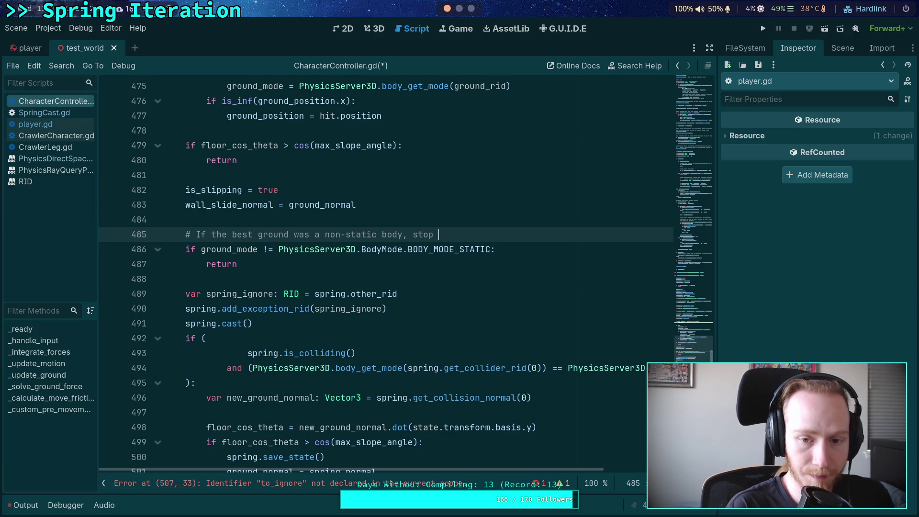
Add a second comment line: '# Otherwise, recast everything ignoring their respective first hits'.
{"action": "key", "text": "Return"}
{"action": "type", "text": "# Otherwise,"}
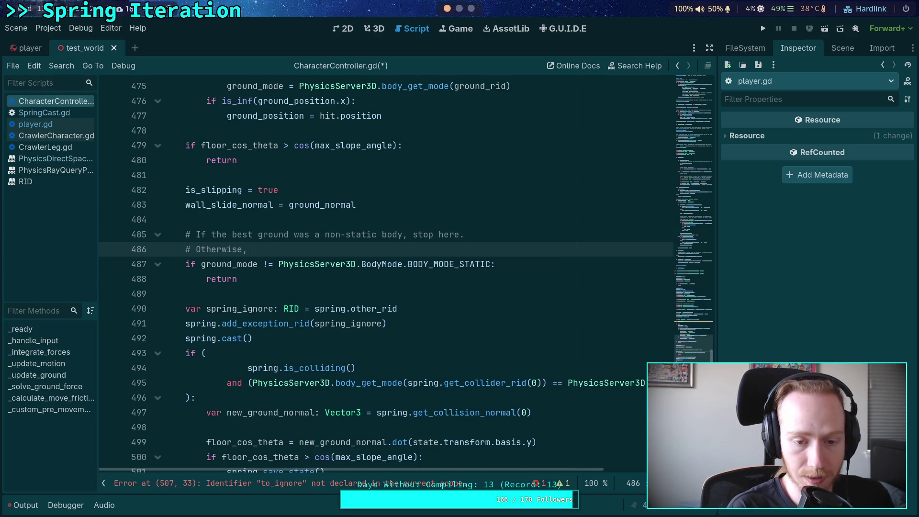
{"action": "type", "text": " r"}
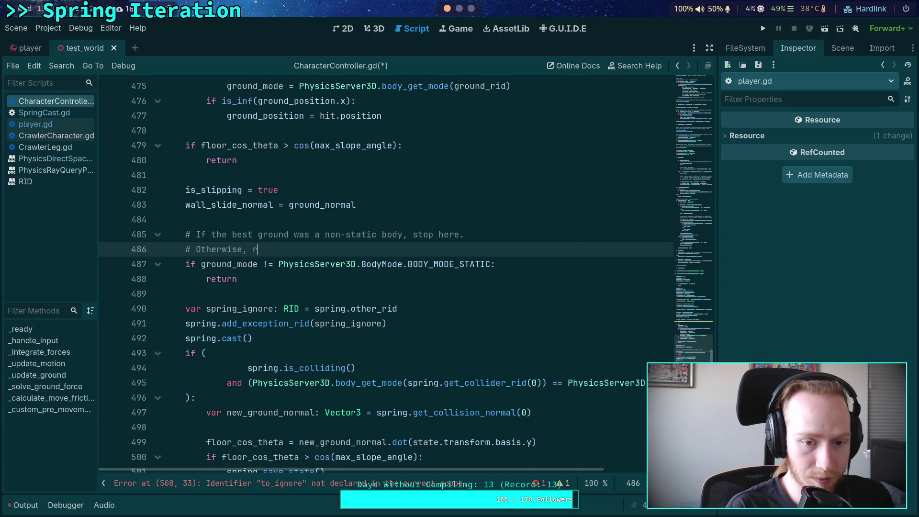
{"action": "type", "text": "ecast every"}
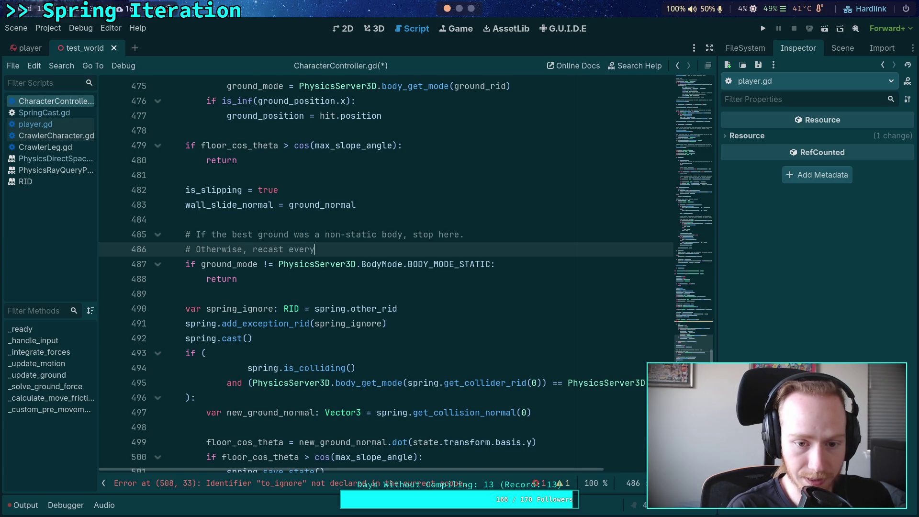
{"action": "type", "text": "thing ignoring the"}
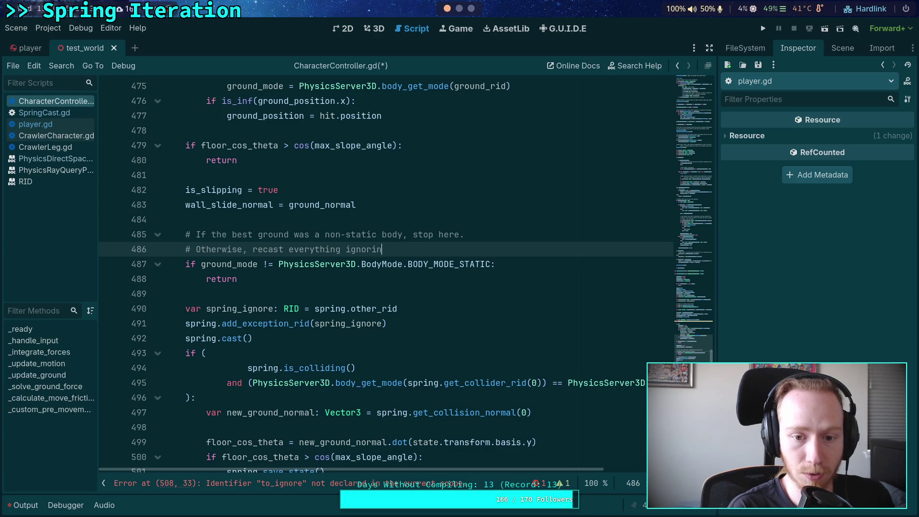
{"action": "key", "text": "BackSpace"}
{"action": "type", "text": "ir res"}
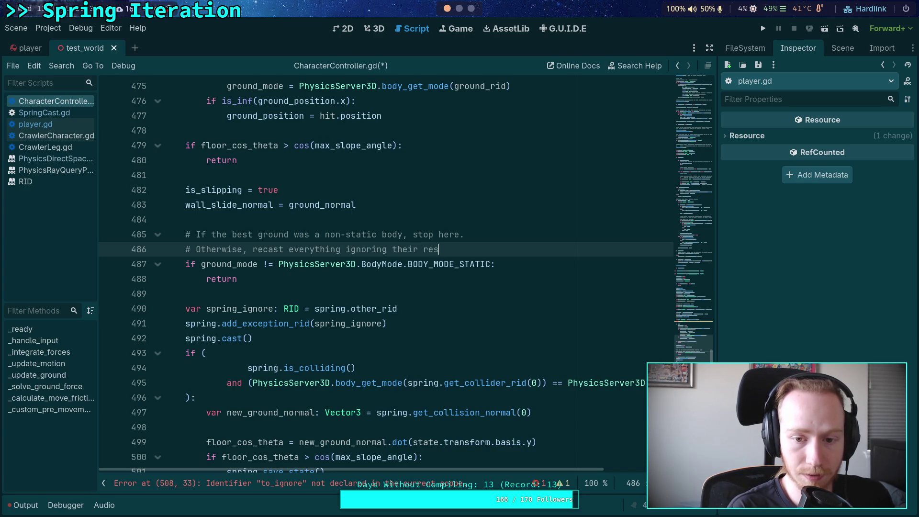
{"action": "type", "text": "pective first hits"}
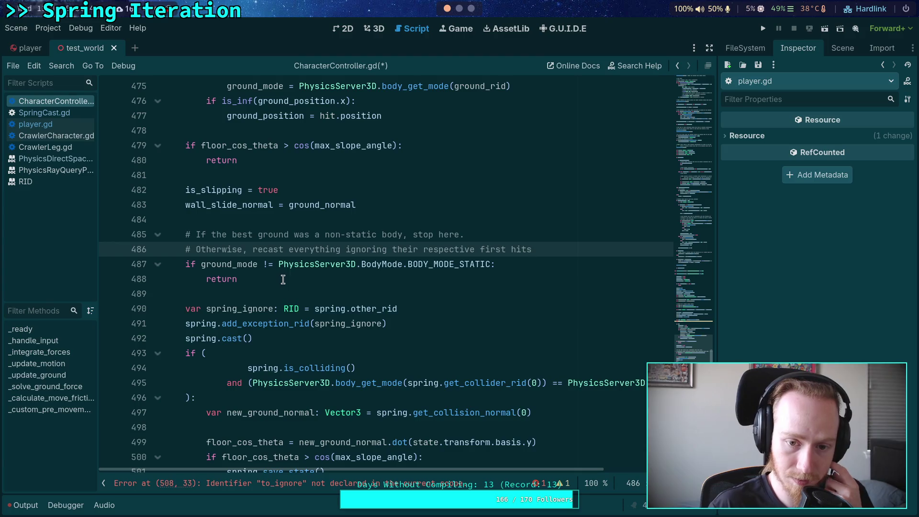
{"action": "left_click", "coordinate": [395, 283]}
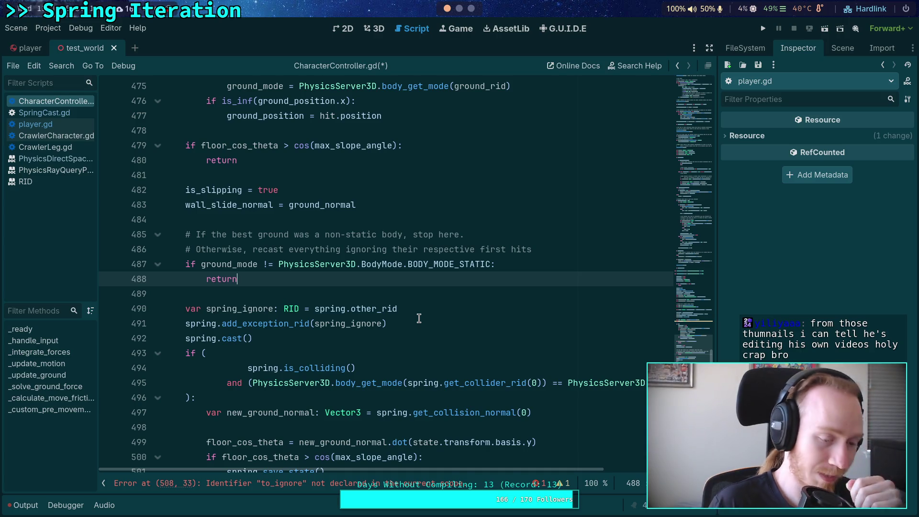
{"action": "left_click", "coordinate": [358, 290]}
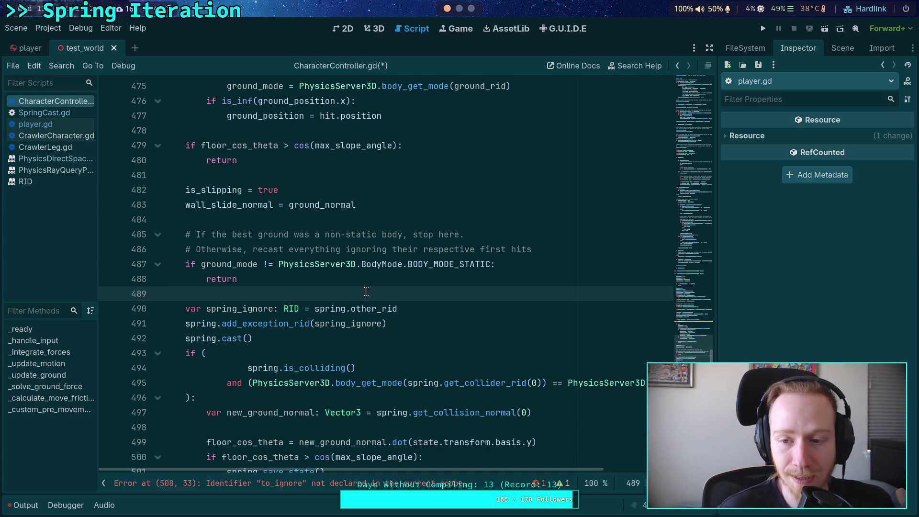
Select the DirectionalLight3D node in the Scene dock and view its properties in the Inspector.
{"action": "left_click", "coordinate": [829, 47]}
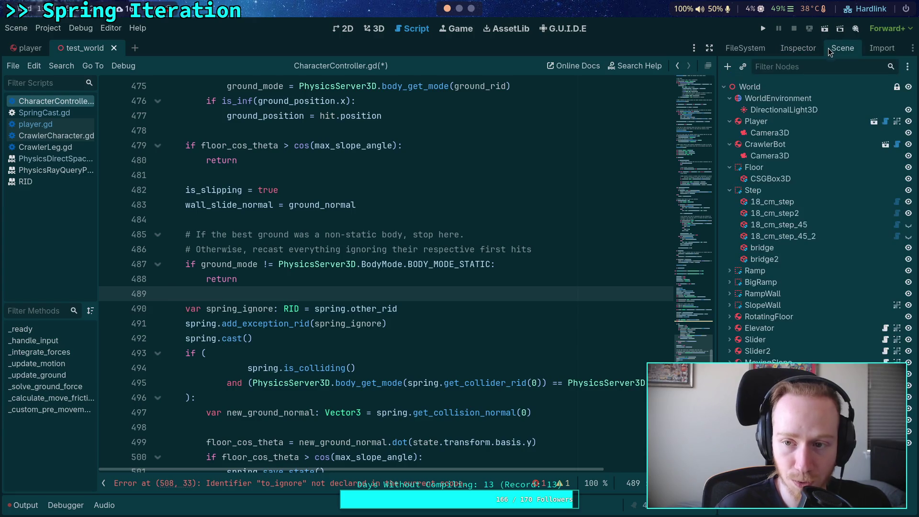
{"action": "left_click", "coordinate": [806, 110]}
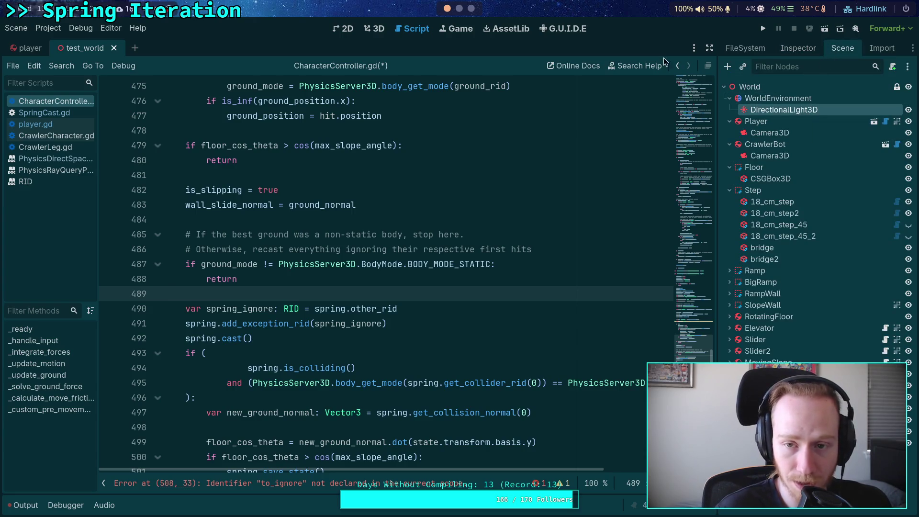
{"action": "left_click", "coordinate": [791, 47]}
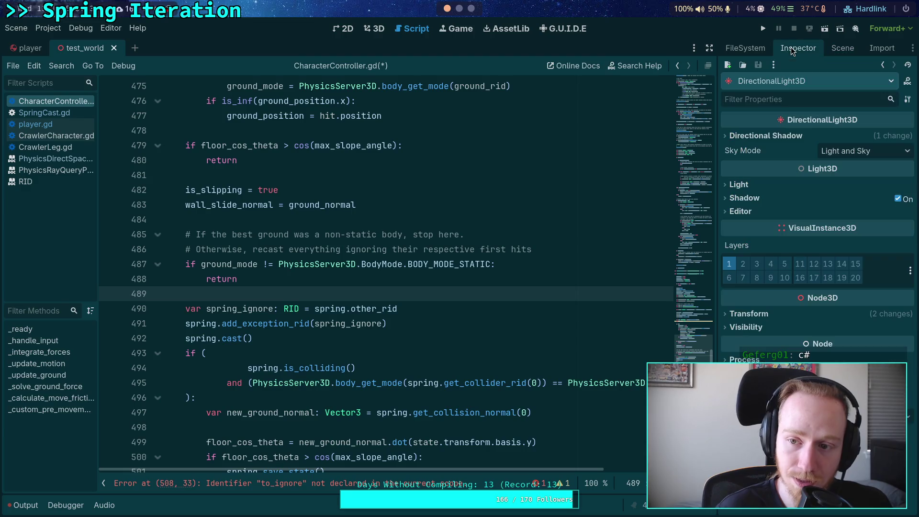
Select and then deselect the recast setup lines 490–492 without changing the code.
{"action": "left_click", "coordinate": [402, 294]}
{"action": "left_click_drag", "start_coordinate": [355, 352], "coordinate": [166, 306]}
{"action": "left_click", "coordinate": [298, 322]}
{"action": "key", "text": "shift+Up"}
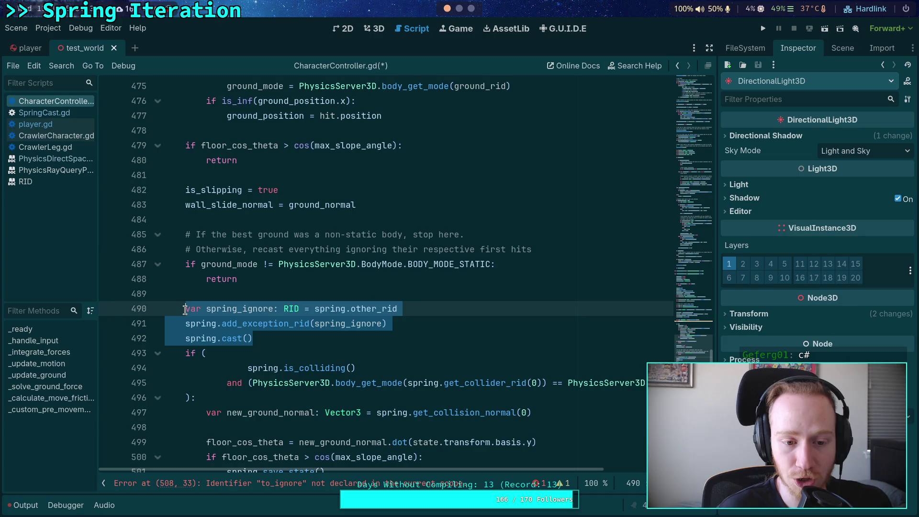
{"action": "left_click", "coordinate": [285, 335]}
{"action": "left_click_drag", "start_coordinate": [285, 337], "coordinate": [185, 310]}
{"action": "left_click", "coordinate": [263, 333]}
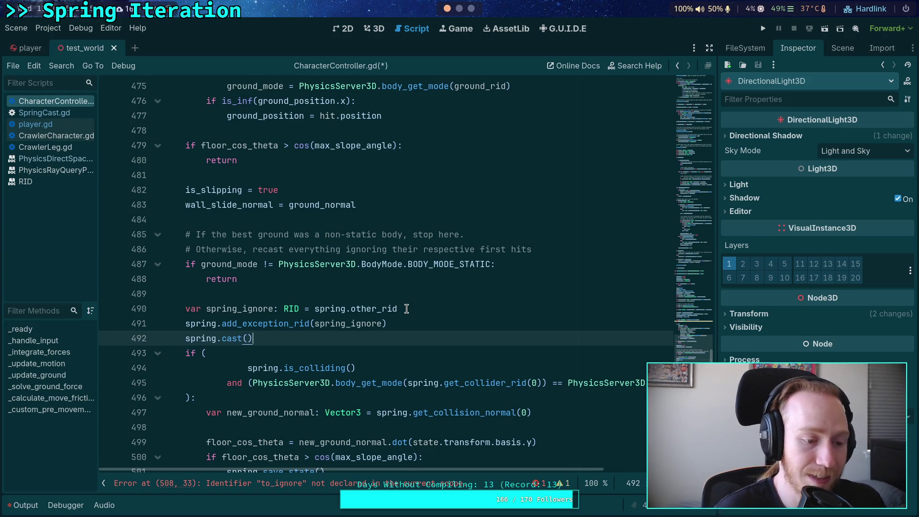
{"action": "scroll", "coordinate": [407, 308], "scroll_direction": "up", "scroll_amount": 1}
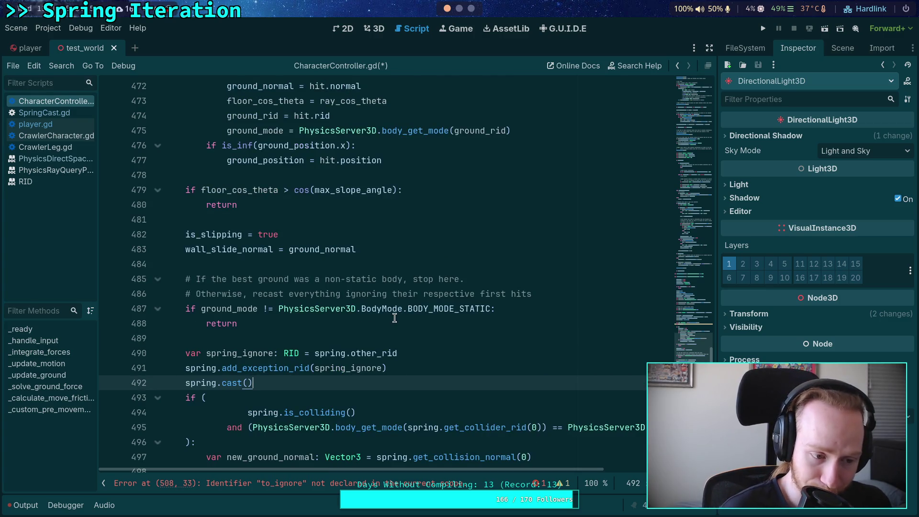
{"action": "left_click", "coordinate": [376, 329]}
{"action": "left_click", "coordinate": [358, 338]}
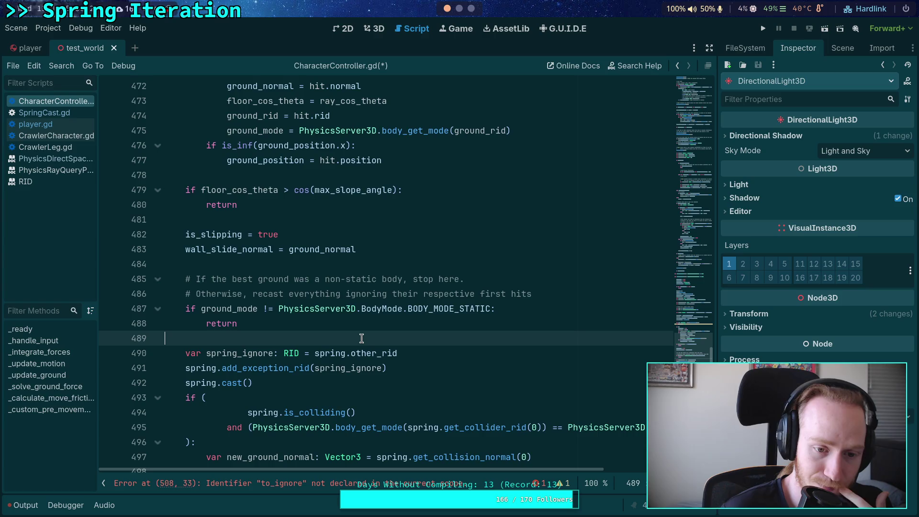
{"action": "scroll", "coordinate": [362, 339], "scroll_direction": "down", "scroll_amount": 1}
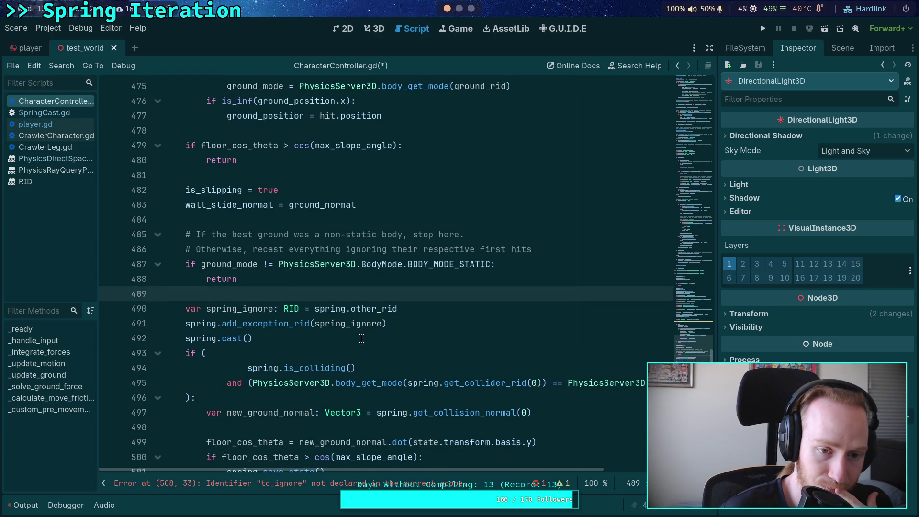
{"action": "scroll", "coordinate": [361, 339], "scroll_direction": "up", "scroll_amount": 1}
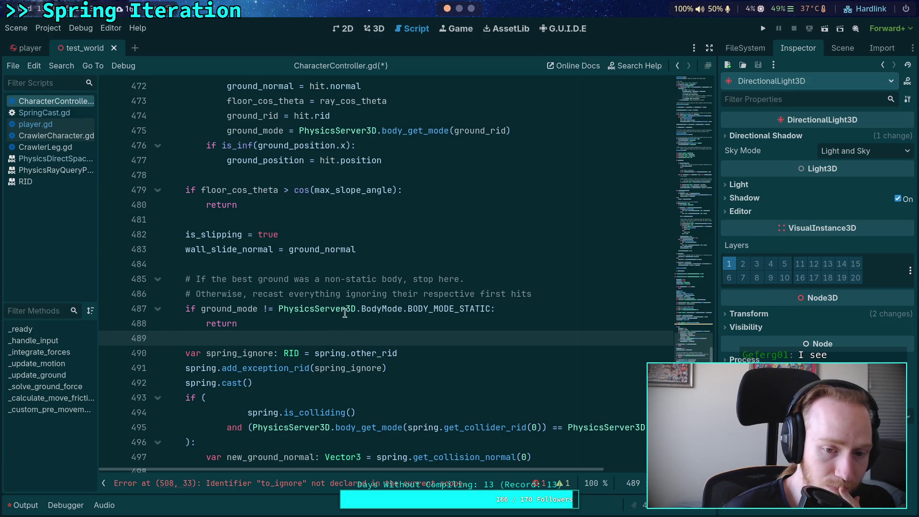
{"action": "scroll", "coordinate": [439, 315], "scroll_direction": "down", "scroll_amount": 1}
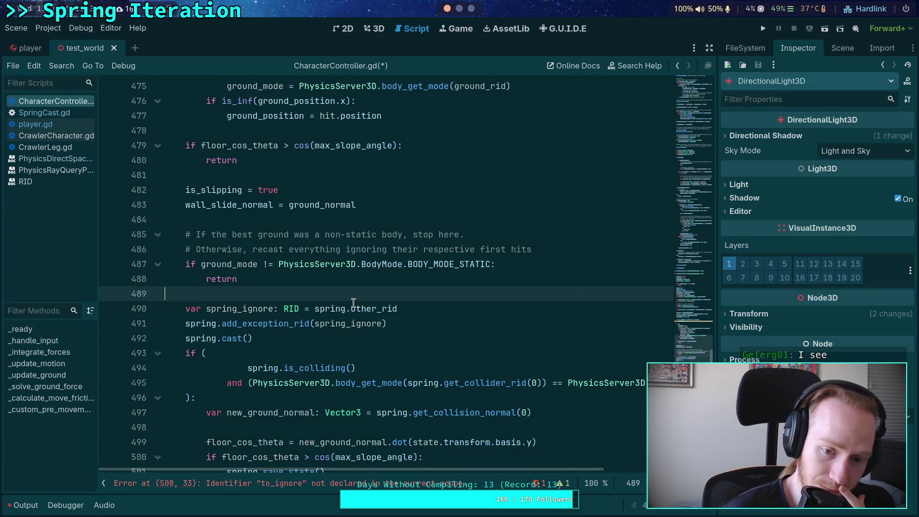
{"action": "double_click", "coordinate": [345, 326]}
{"action": "scroll", "coordinate": [345, 326], "scroll_direction": "down", "scroll_amount": 2}
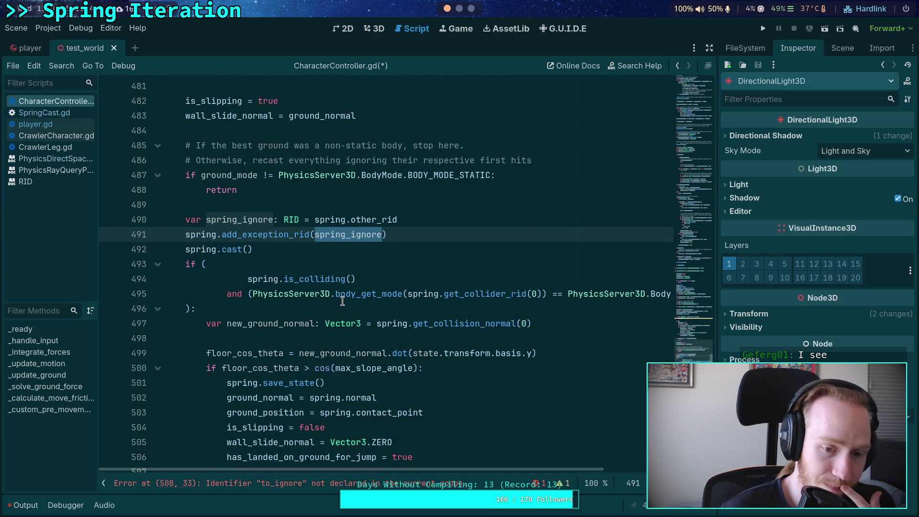
{"action": "scroll", "coordinate": [340, 302], "scroll_direction": "down", "scroll_amount": 1}
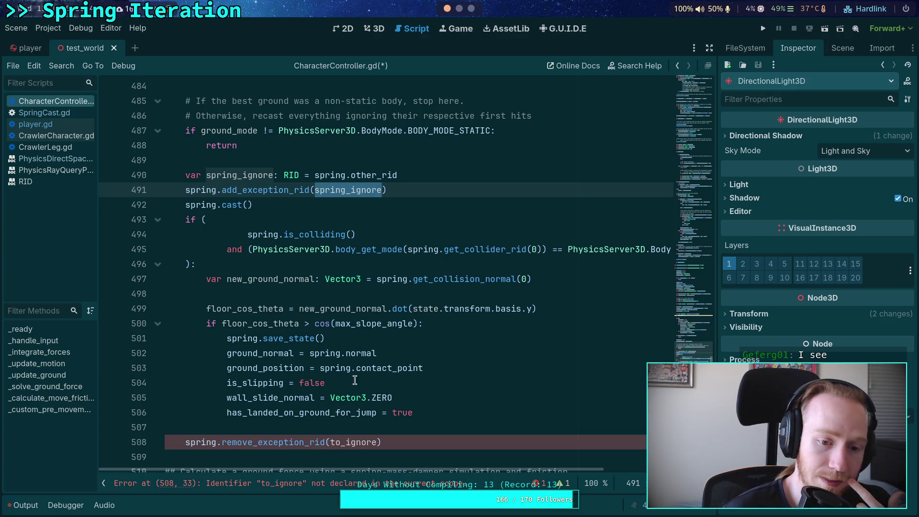
{"action": "mouse_move", "coordinate": [353, 356]}
{"action": "double_click", "coordinate": [241, 339]}
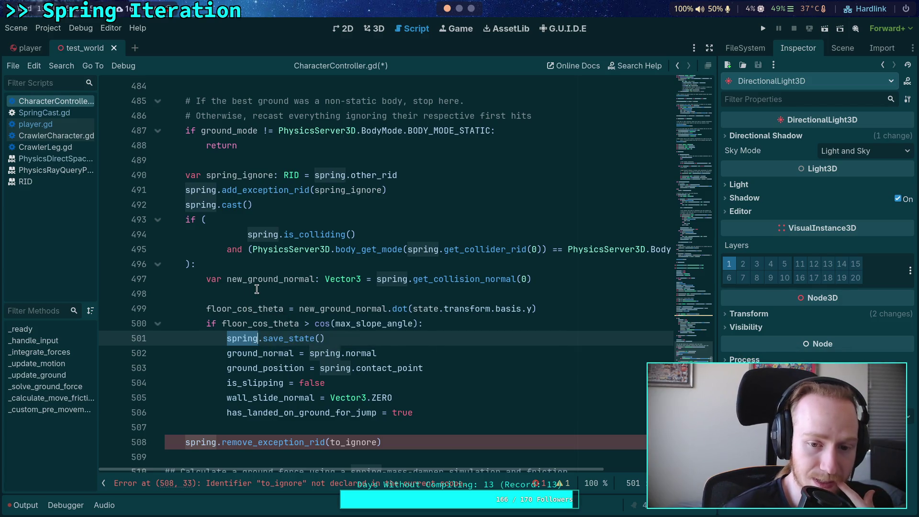
{"action": "left_click", "coordinate": [259, 267]}
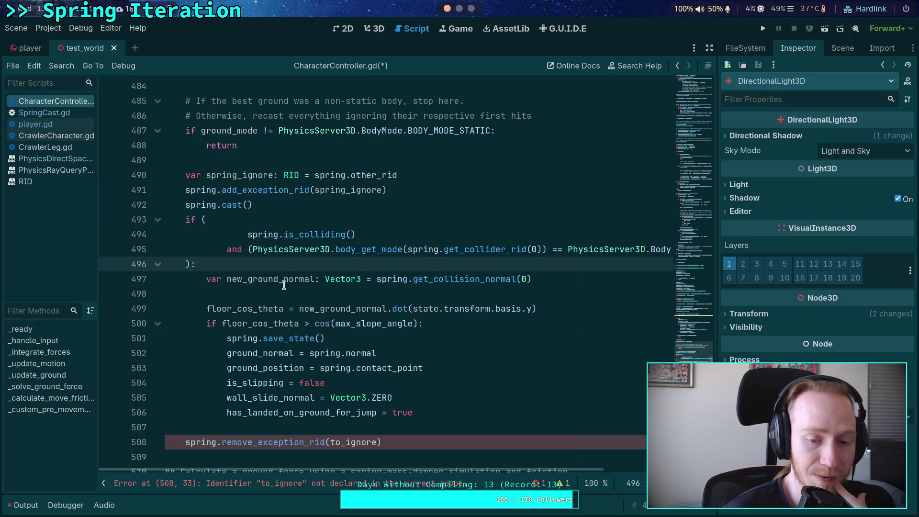
{"action": "left_click", "coordinate": [286, 343]}
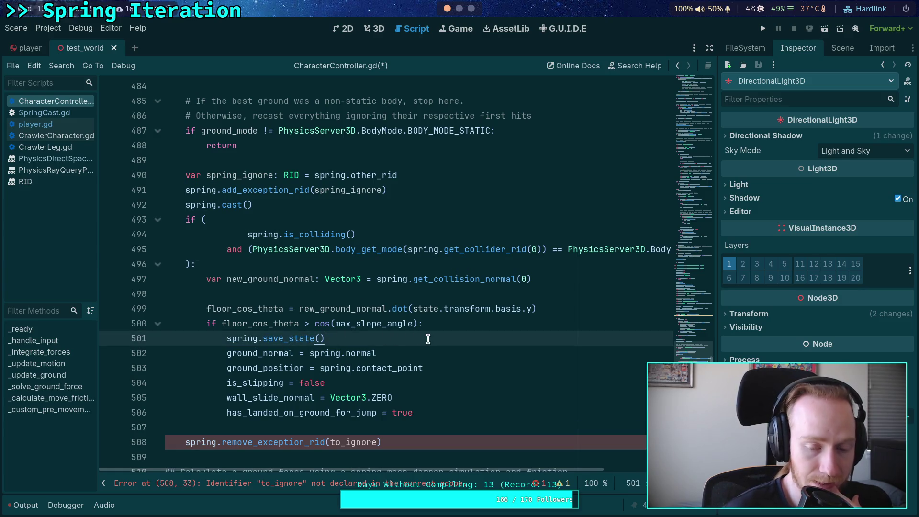
{"action": "mouse_move", "coordinate": [464, 412]}
{"action": "left_mouse_down"}
{"action": "mouse_move", "coordinate": [367, 403]}
{"action": "mouse_move", "coordinate": [227, 354]}
{"action": "left_mouse_up"}
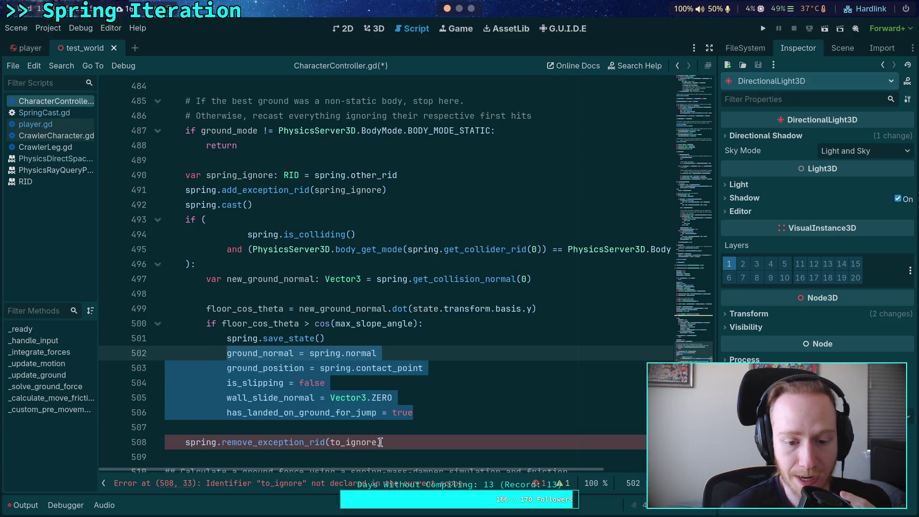
Change the remove_exception_rid argument from to_ignore to spring_ignore.
{"action": "left_click", "coordinate": [381, 443]}
{"action": "key", "text": "BackSpace"}
{"action": "key", "text": "BackSpace"}
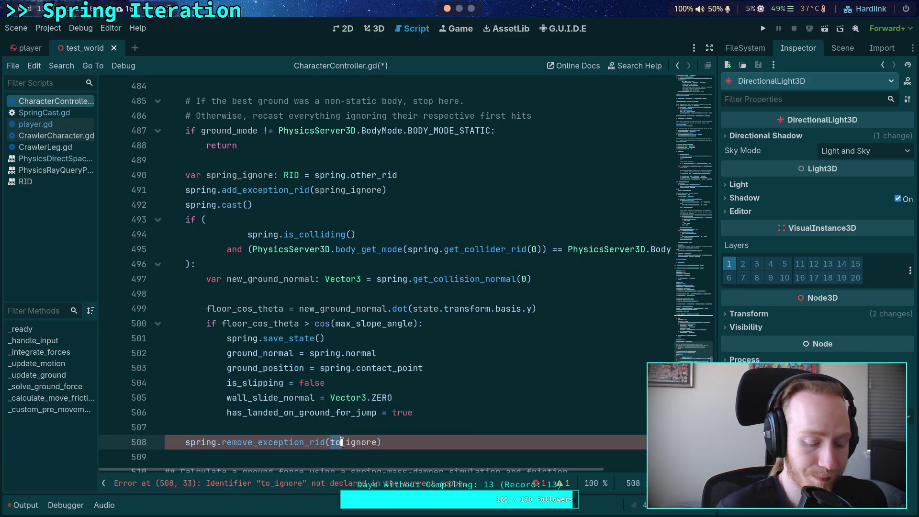
{"action": "type", "text": "spring"}
{"action": "left_click", "coordinate": [340, 280]}
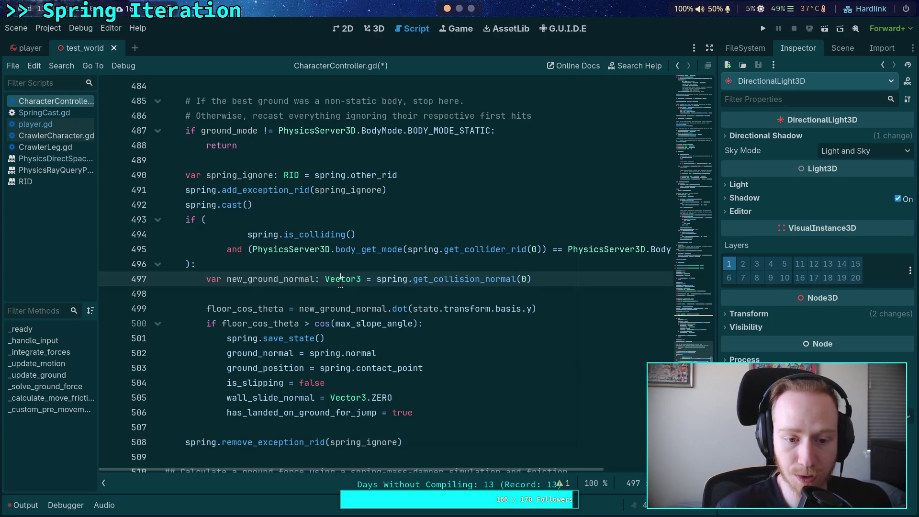
Rename the floor_cos_theta declaration to var new_spring_cos_theta and drop the blank line above it.
{"action": "left_click", "coordinate": [207, 308]}
{"action": "type", "text": "var "}
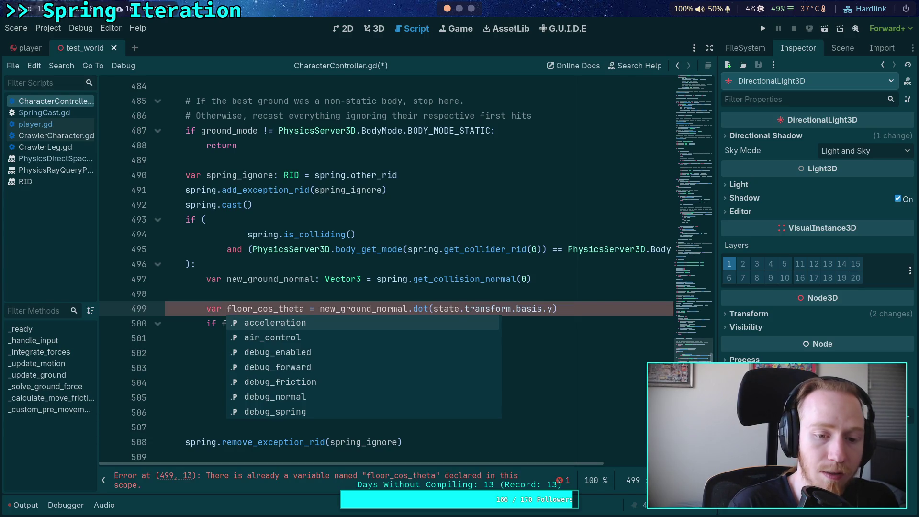
{"action": "type", "text": "new_spring"}
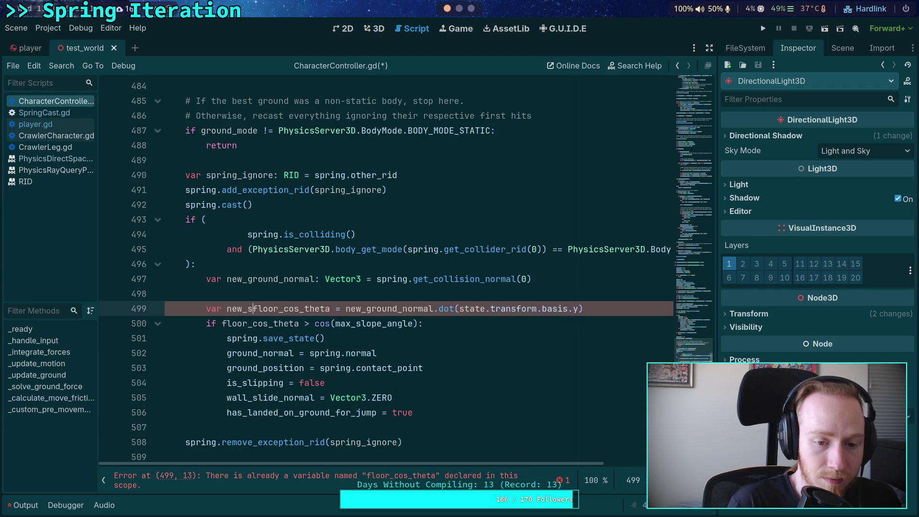
{"action": "key", "text": "Delete"}
{"action": "key", "text": "Delete"}
{"action": "key", "text": "Delete"}
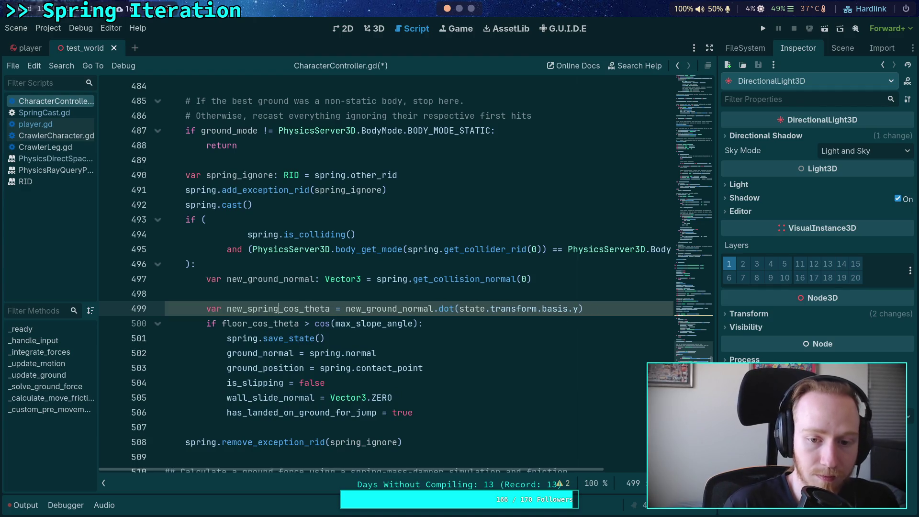
{"action": "key", "text": "alt+Up"}
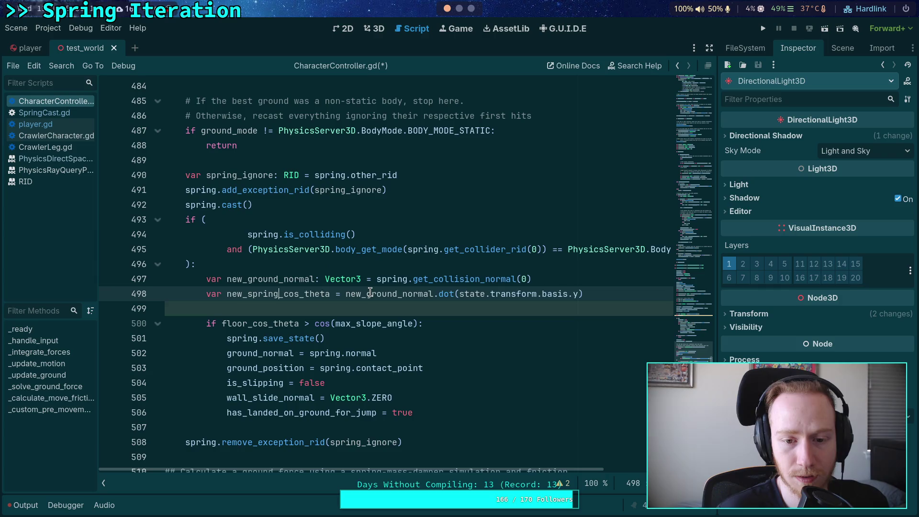
Delete the new_ground_normal.dot( part of the cos_theta expression.
{"action": "double_click", "coordinate": [373, 294]}
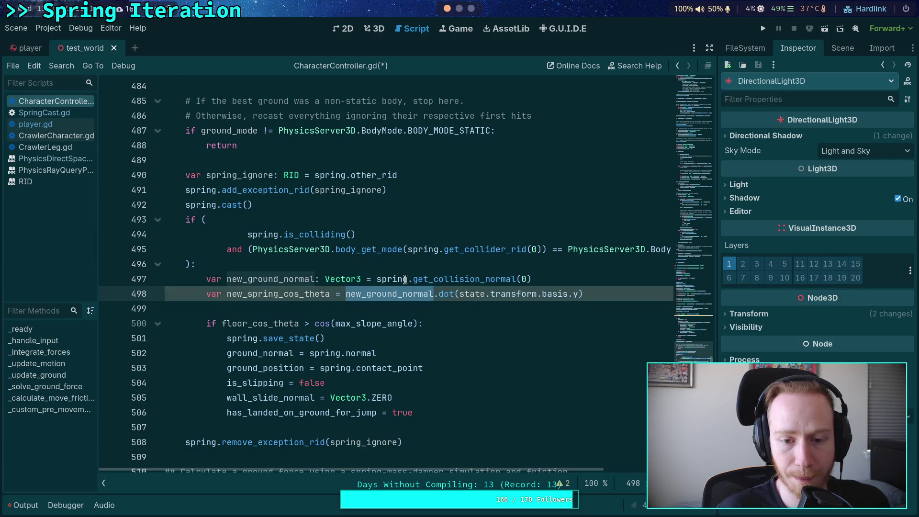
{"action": "left_click", "coordinate": [376, 294]}
{"action": "left_click_drag", "start_coordinate": [377, 279], "coordinate": [531, 280]}
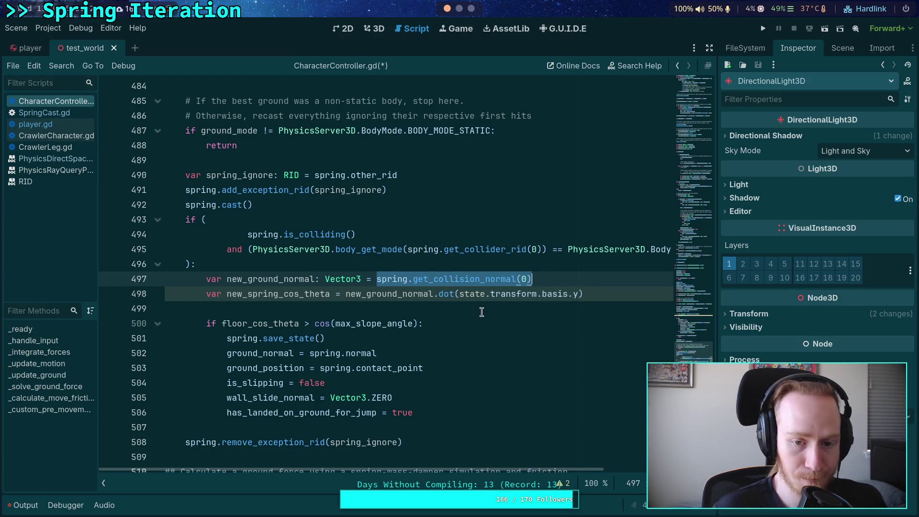
{"action": "left_click_drag", "start_coordinate": [459, 294], "coordinate": [346, 294]}
{"action": "key", "text": "BackSpace"}
{"action": "left_click", "coordinate": [524, 294]}
{"action": "key", "text": "BackSpace"}
{"action": "key", "text": "BackSpace"}
{"action": "key", "text": "BackSpace"}
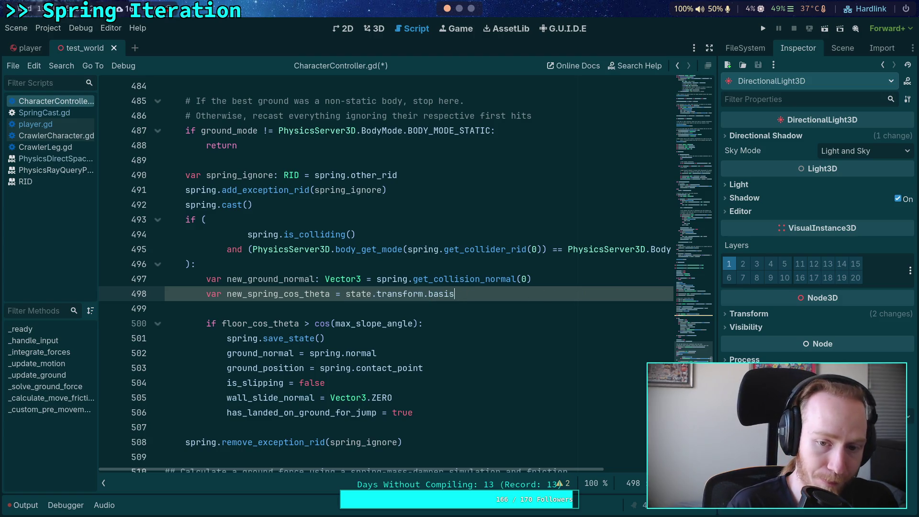
Finish the expression as state.transform.basis.tdoty(spring.get_collision_normal(0)).
{"action": "type", "text": ".t"}
{"action": "key", "text": "Down"}
{"action": "key", "text": "Return"}
{"action": "type", "text": "spring."}
{"action": "type", "text": "get_coll"}
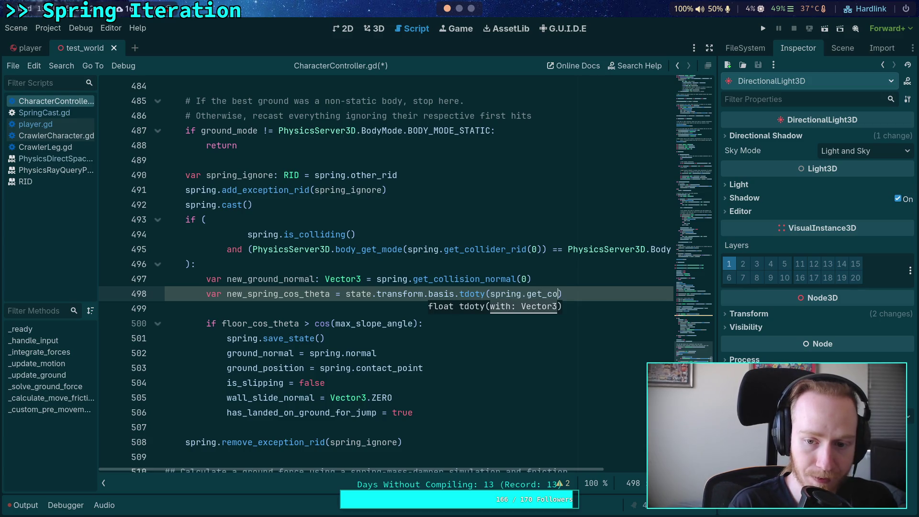
{"action": "type", "text": "is"}
{"action": "key", "text": "Down"}
{"action": "key", "text": "Down"}
{"action": "key", "text": "Down"}
{"action": "key", "text": "Return"}
{"action": "type", "text": "0"}
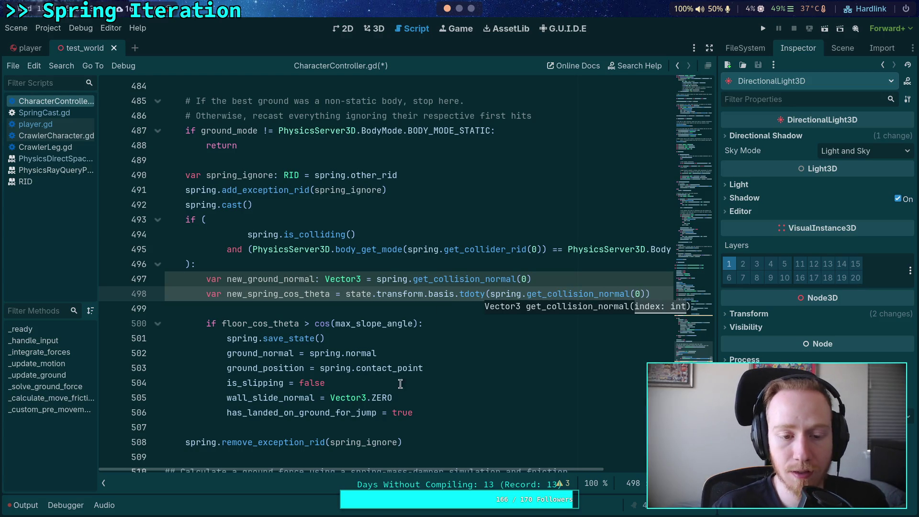
{"action": "scroll", "coordinate": [436, 465], "scroll_direction": "right", "scroll_amount": 3}
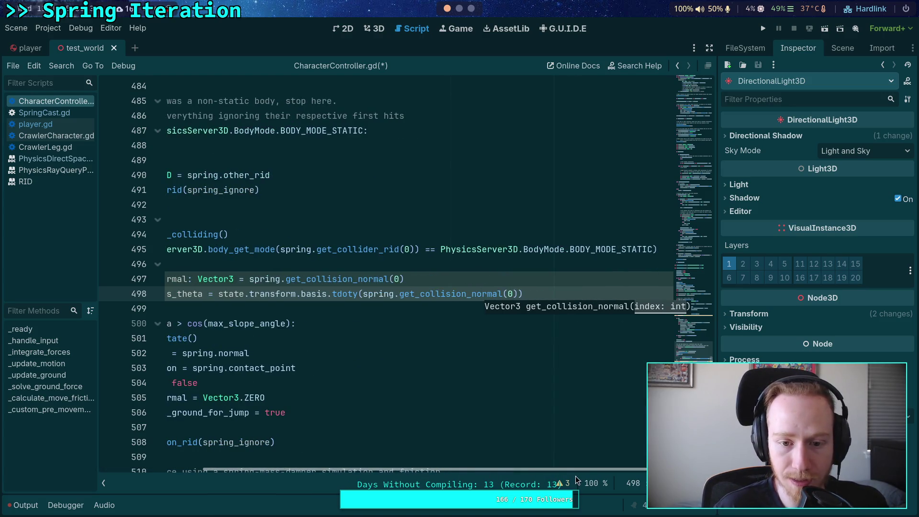
{"action": "scroll", "coordinate": [416, 474], "scroll_direction": "left", "scroll_amount": 3}
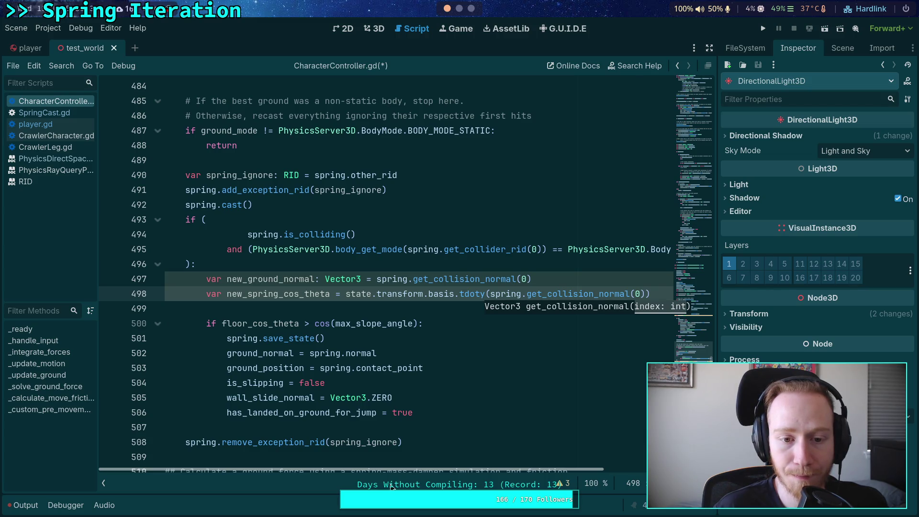
Open new lines below the new_spring_cos_theta declaration.
{"action": "left_click", "coordinate": [318, 311]}
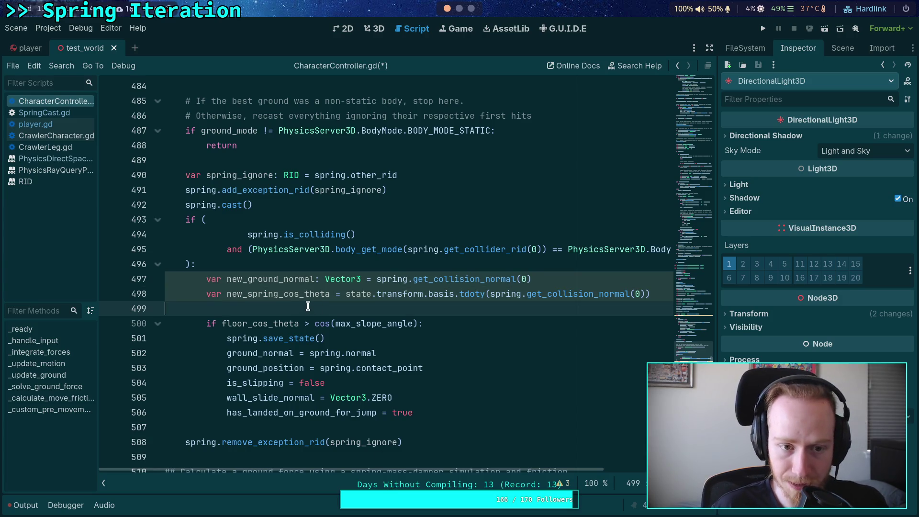
{"action": "scroll", "coordinate": [308, 307], "scroll_direction": "up", "scroll_amount": 3}
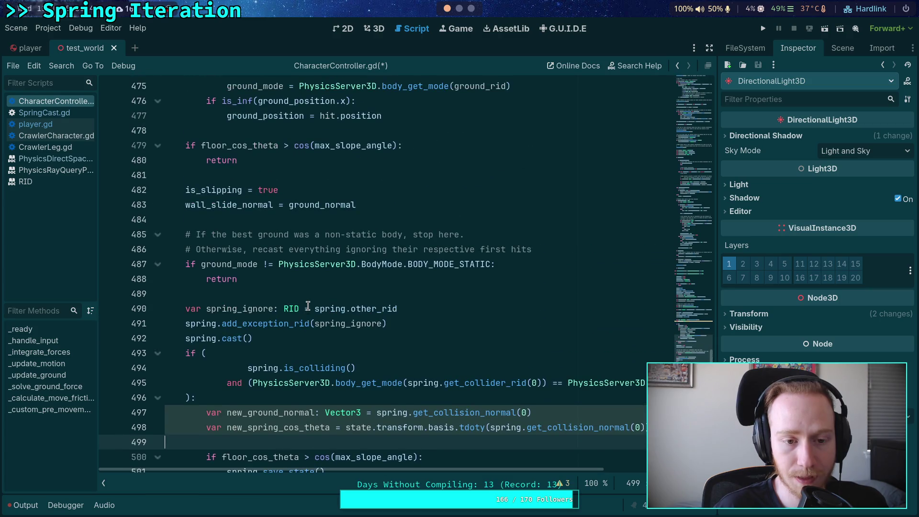
{"action": "scroll", "coordinate": [307, 306], "scroll_direction": "up", "scroll_amount": 12}
{"action": "scroll", "coordinate": [308, 306], "scroll_direction": "up", "scroll_amount": 2}
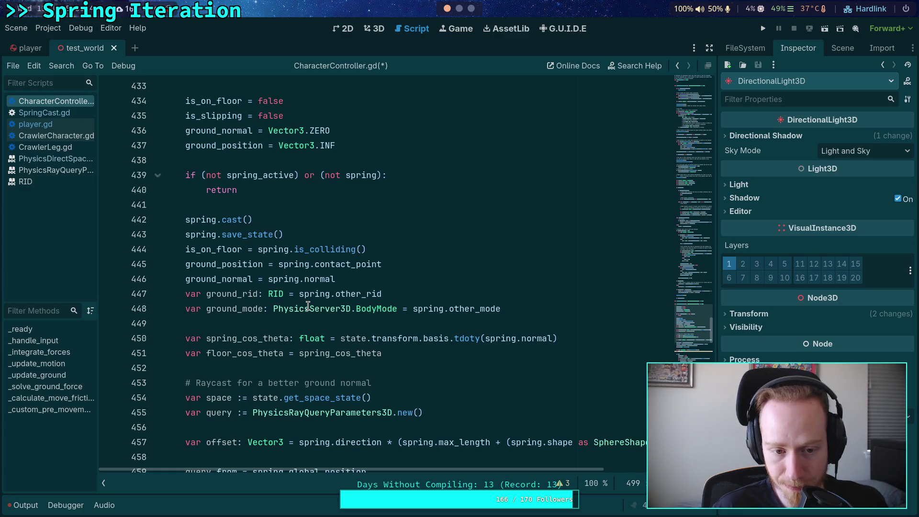
{"action": "scroll", "coordinate": [307, 306], "scroll_direction": "down", "scroll_amount": 18}
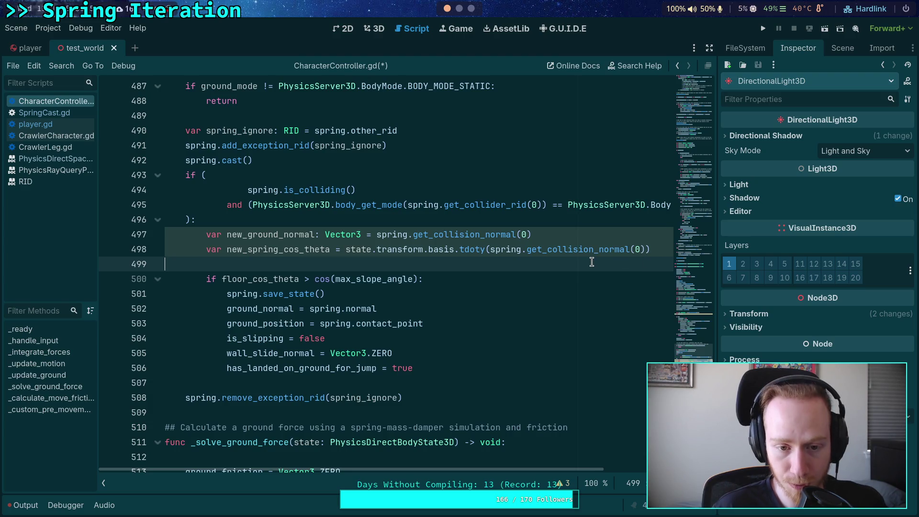
{"action": "key", "text": "shift+Left"}
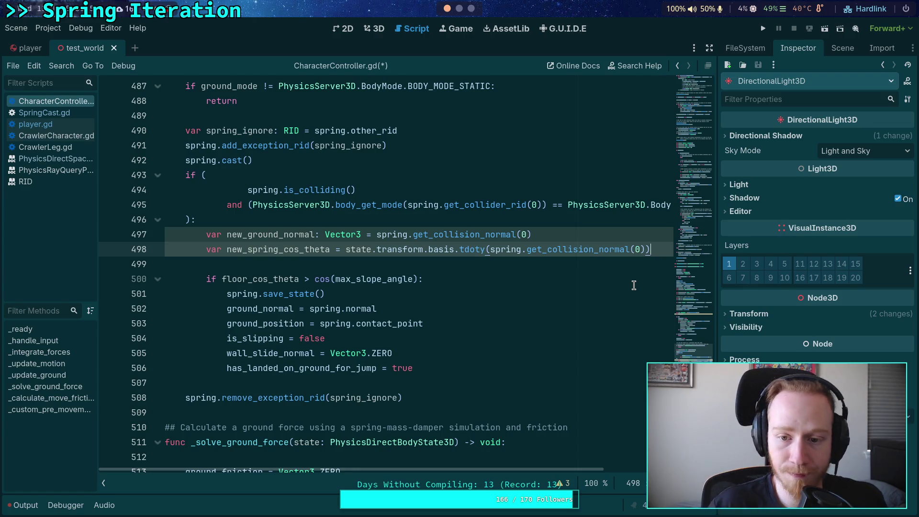
{"action": "key", "text": "Return"}
{"action": "key", "text": "Return"}
Add a condition comparing new_spring_cos_theta against spring_cos_theta that calls spring.save_state().
{"action": "type", "text": "if now"}
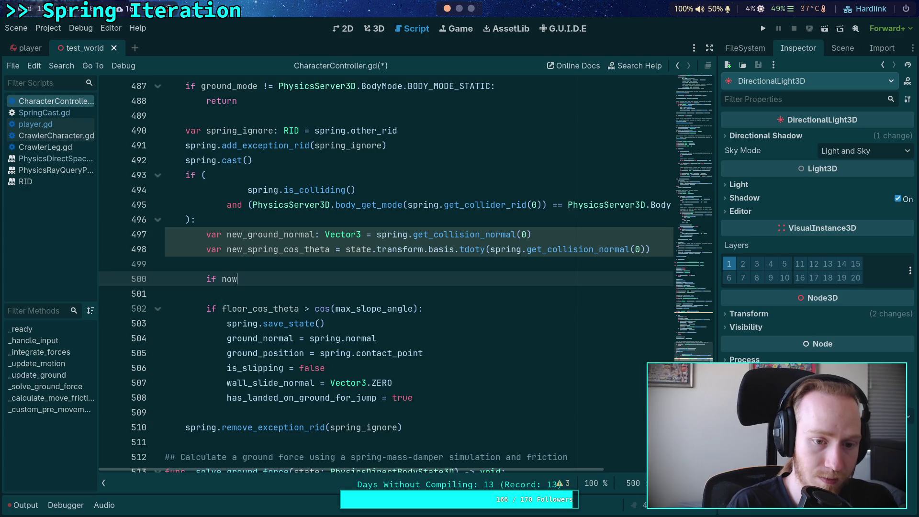
{"action": "key", "text": "BackSpace"}
{"action": "key", "text": "BackSpace"}
{"action": "type", "text": "ew_s"}
{"action": "key", "text": "Return"}
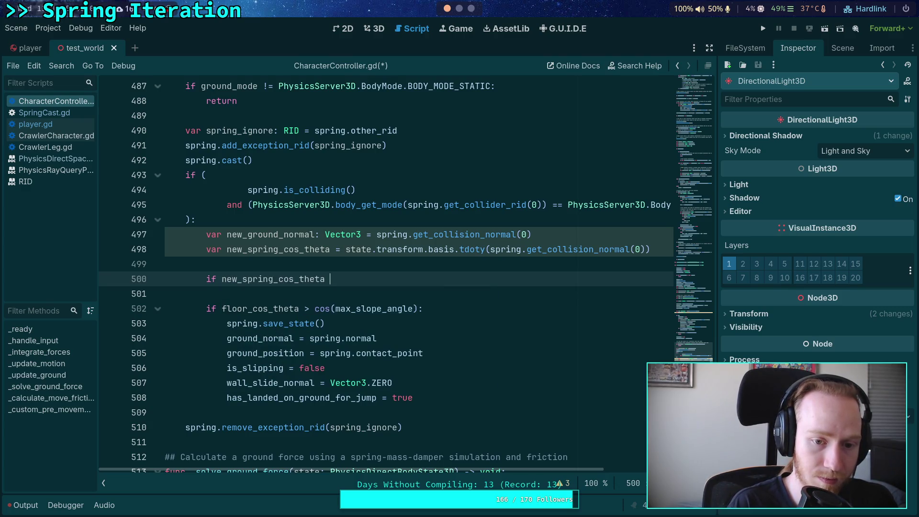
{"action": "type", "text": "spring"}
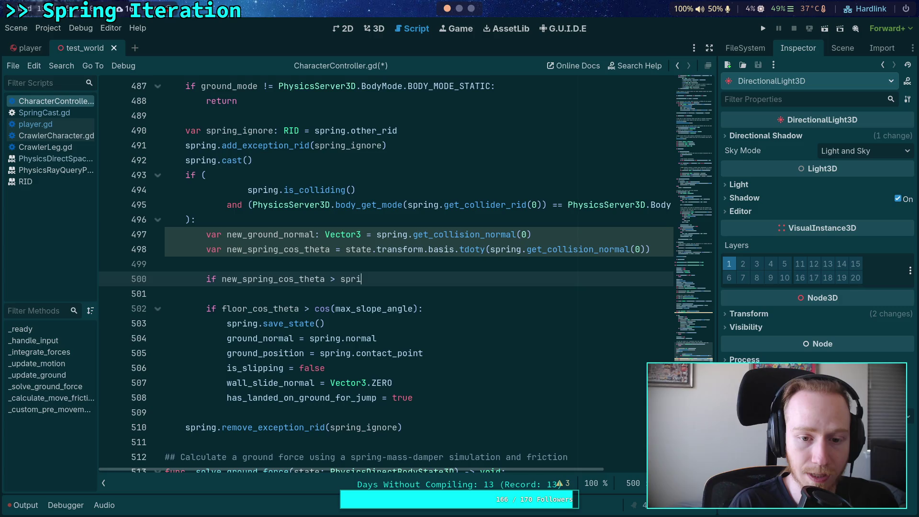
{"action": "key", "text": "Down"}
{"action": "key", "text": "Down"}
{"action": "key", "text": "Return"}
{"action": "type", "text": ":"}
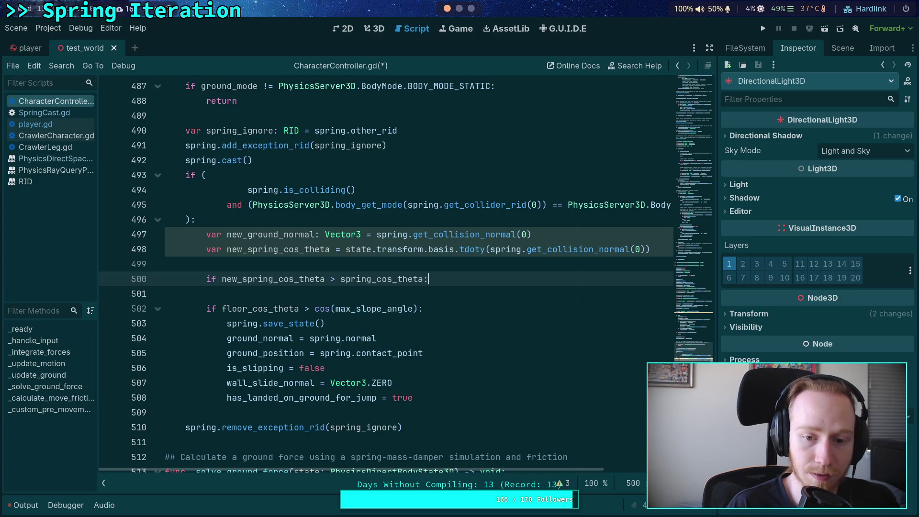
{"action": "key", "text": "Return"}
{"action": "type", "text": "spring.save"}
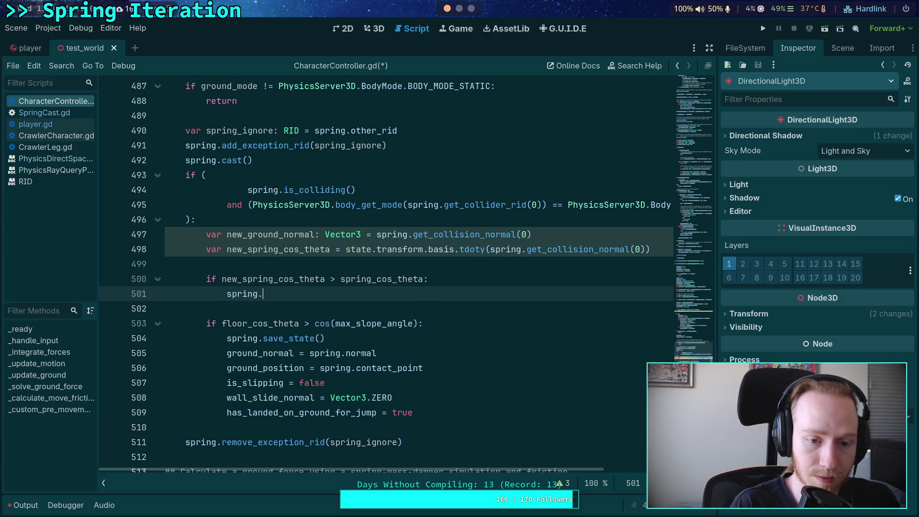
{"action": "key", "text": "Return"}
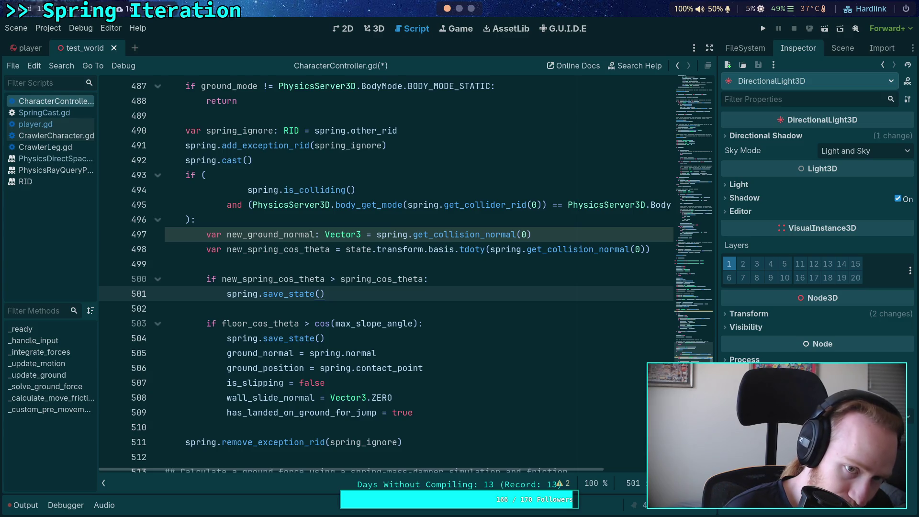
{"action": "key", "text": "Return"}
{"action": "key", "text": "BackSpace"}
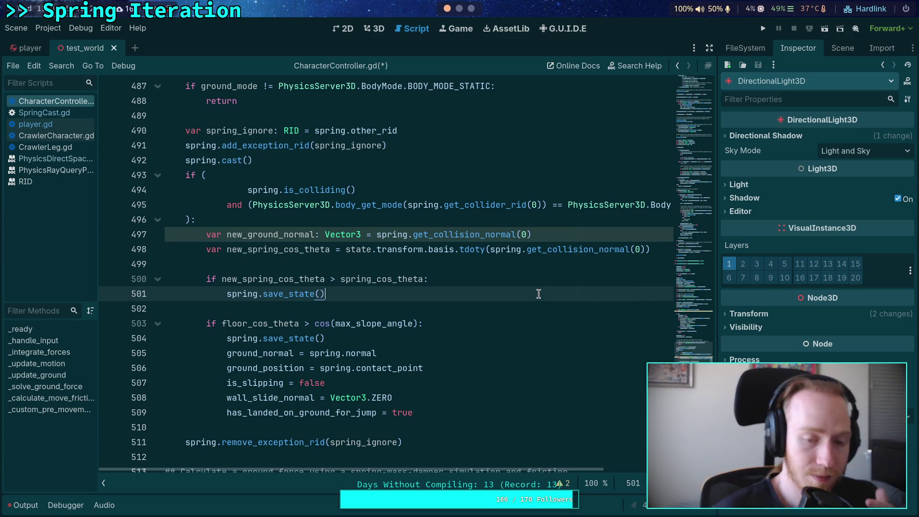
Select the old 'if floor_cos_theta' block (lines 503–509) and delete it.
{"action": "scroll", "coordinate": [455, 311], "scroll_direction": "up", "scroll_amount": 7}
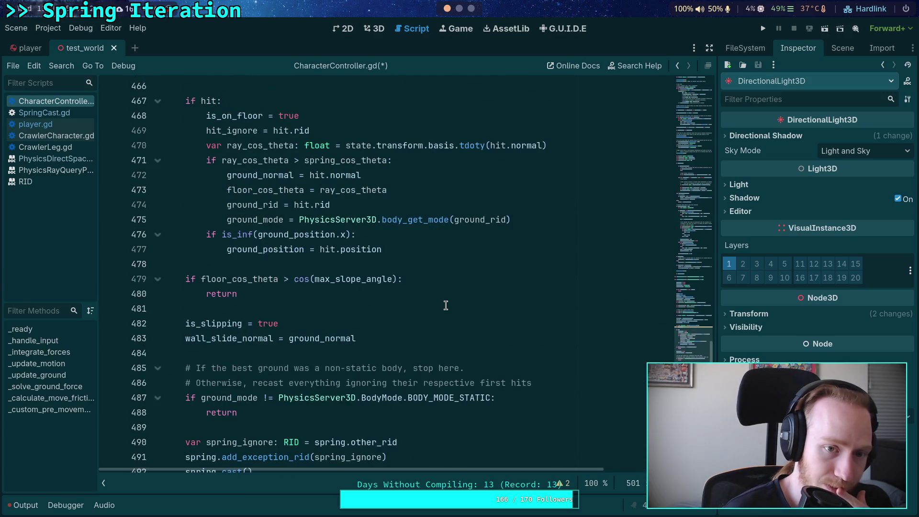
{"action": "scroll", "coordinate": [445, 305], "scroll_direction": "up", "scroll_amount": 2}
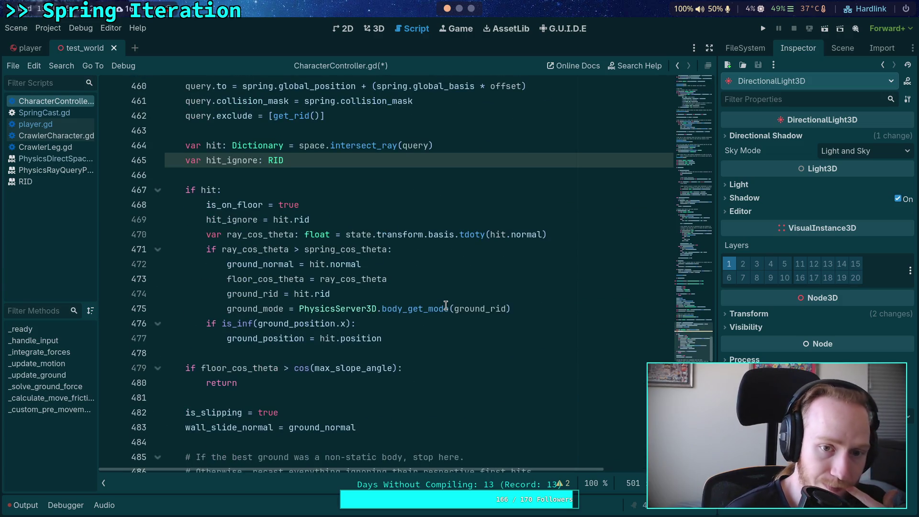
{"action": "scroll", "coordinate": [445, 305], "scroll_direction": "down", "scroll_amount": 5}
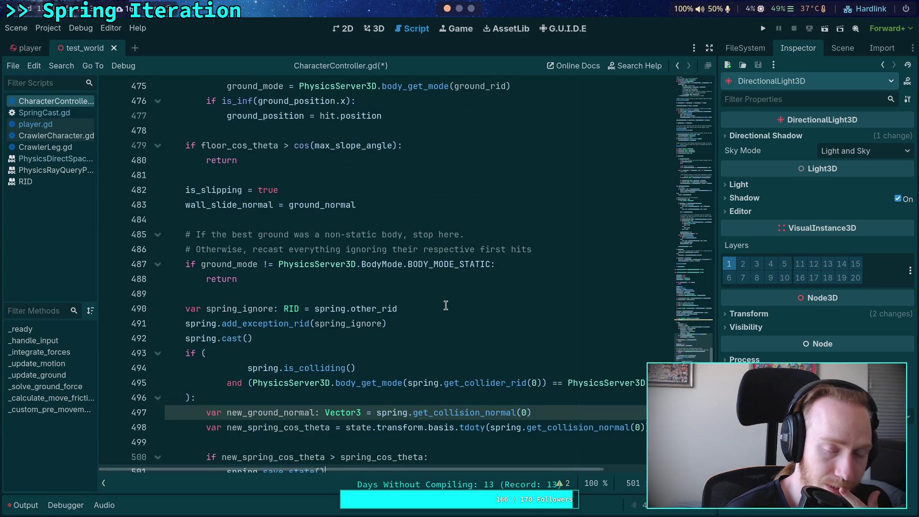
{"action": "scroll", "coordinate": [431, 300], "scroll_direction": "up", "scroll_amount": 3}
{"action": "scroll", "coordinate": [431, 301], "scroll_direction": "down", "scroll_amount": 8}
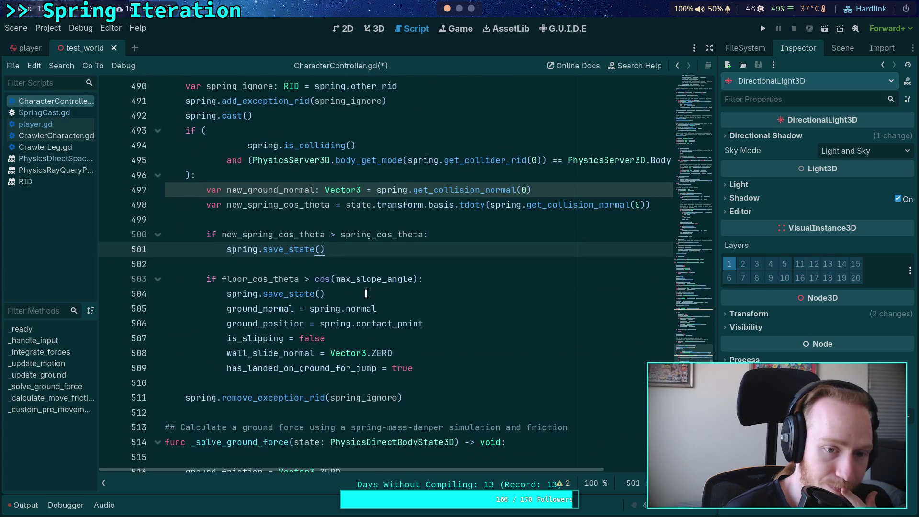
{"action": "left_click", "coordinate": [359, 261]}
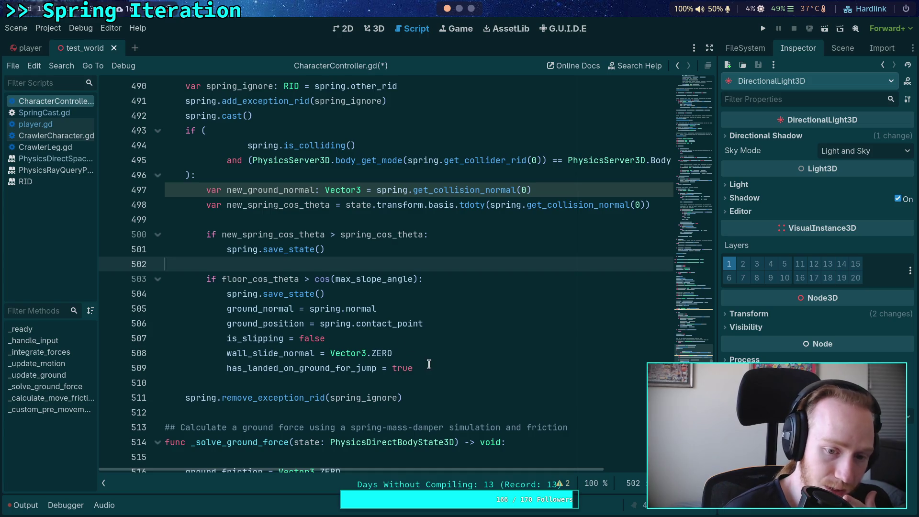
{"action": "left_click_drag", "start_coordinate": [429, 364], "coordinate": [258, 278]}
{"action": "scroll", "coordinate": [259, 276], "scroll_direction": "up", "scroll_amount": 7}
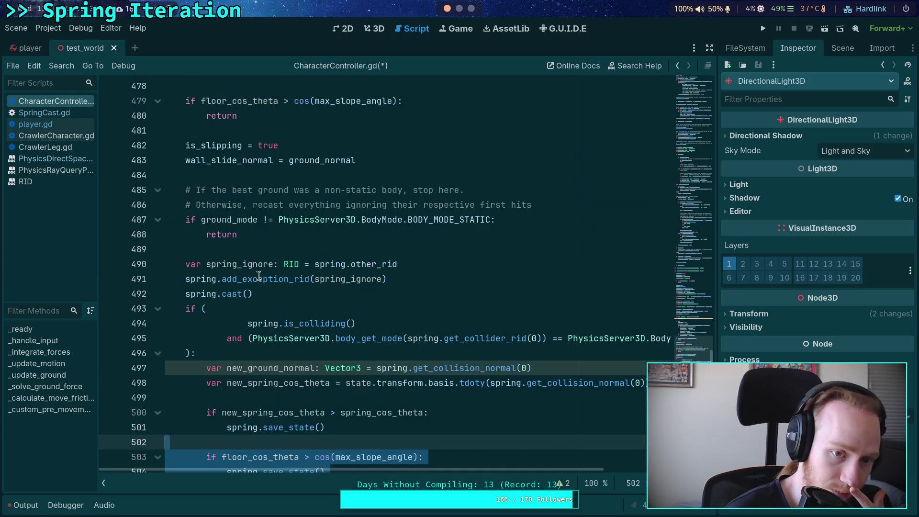
{"action": "scroll", "coordinate": [259, 276], "scroll_direction": "down", "scroll_amount": 8}
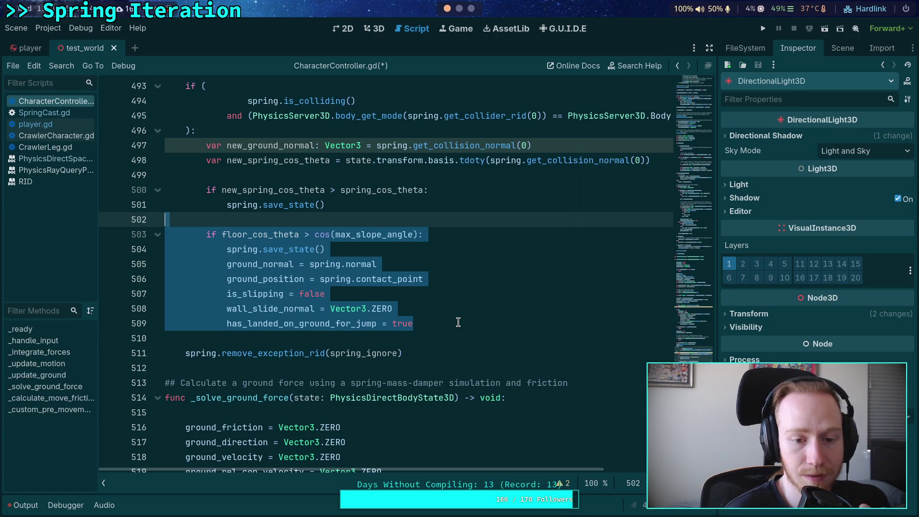
{"action": "key", "text": "BackSpace"}
Remove leftover empty lines and the unused new_ground_normal line from the recast.
{"action": "scroll", "coordinate": [431, 335], "scroll_direction": "up", "scroll_amount": 3}
{"action": "left_click", "coordinate": [354, 364]}
{"action": "key", "text": "BackSpace"}
{"action": "key", "text": "BackSpace"}
{"action": "left_click", "coordinate": [484, 355]}
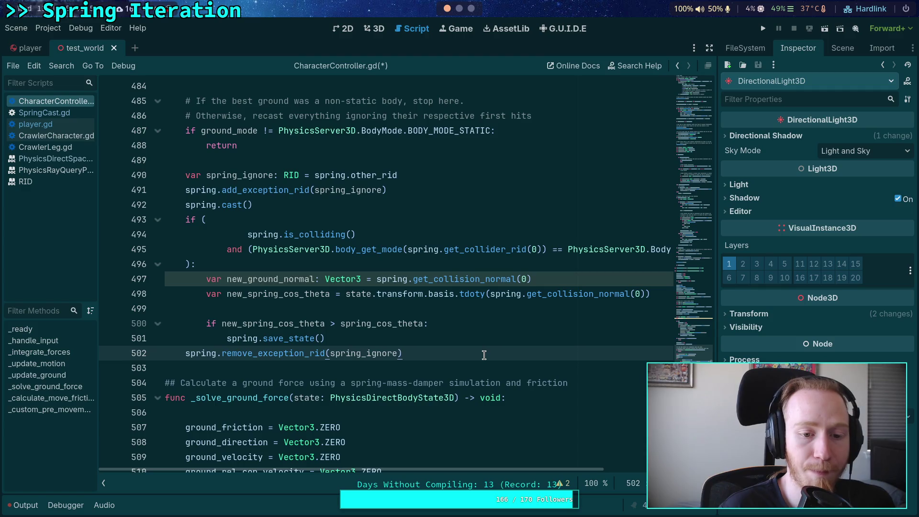
{"action": "key", "text": "Return"}
{"action": "left_click_drag", "start_coordinate": [196, 264], "coordinate": [534, 276]}
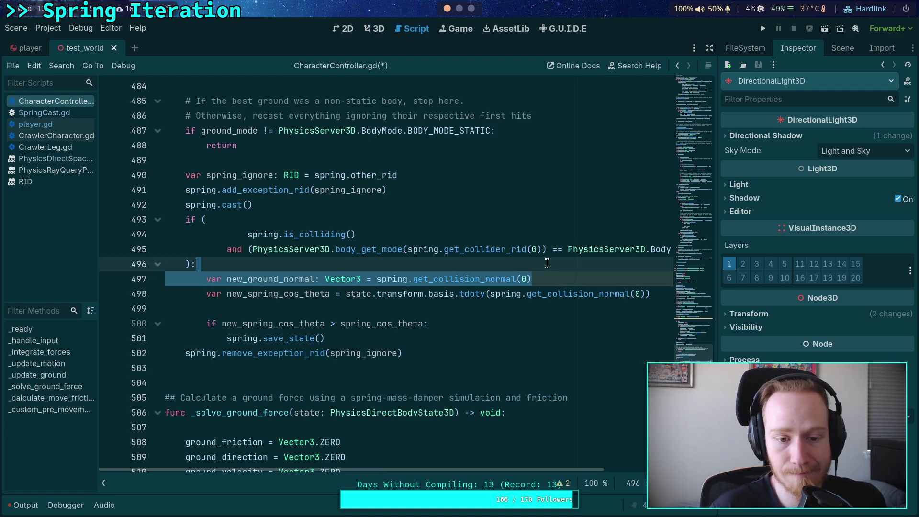
{"action": "key", "text": "BackSpace"}
Add '# Must be a static body for recasting' below spring.cast() and blank lines after remove_exception_rid.
{"action": "left_click", "coordinate": [351, 203]}
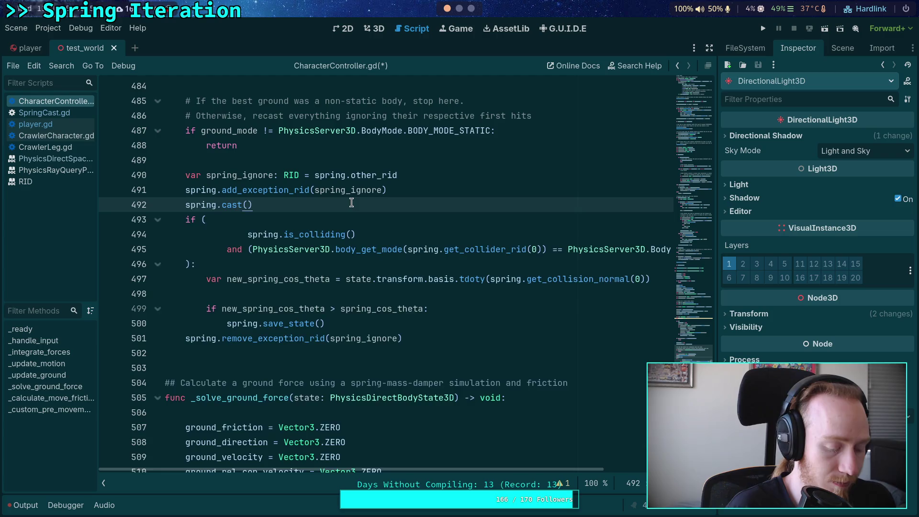
{"action": "key", "text": "Return"}
{"action": "type", "text": "# Must be a s"}
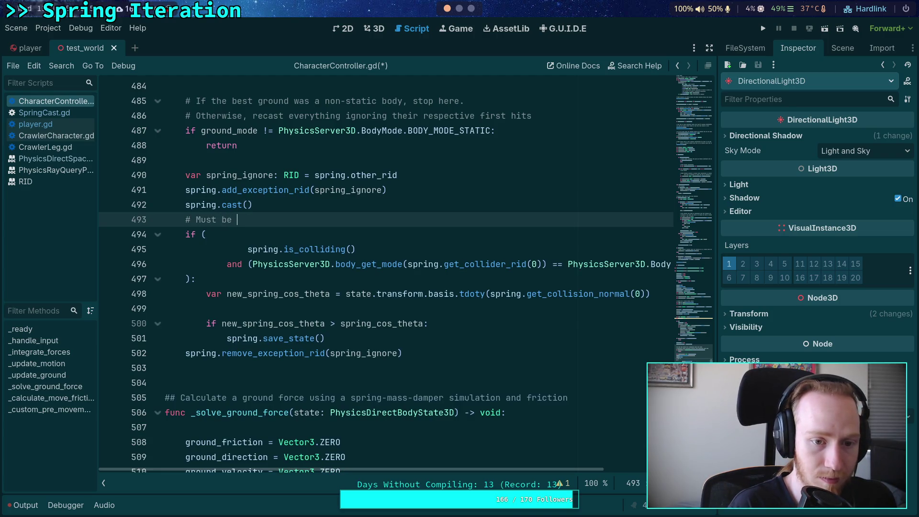
{"action": "type", "text": "tatic body for recasting"}
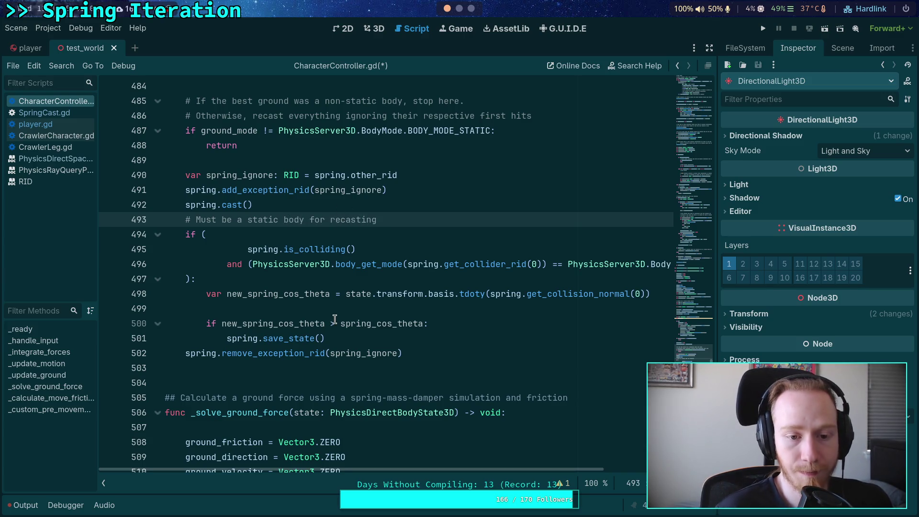
{"action": "left_click", "coordinate": [483, 340]}
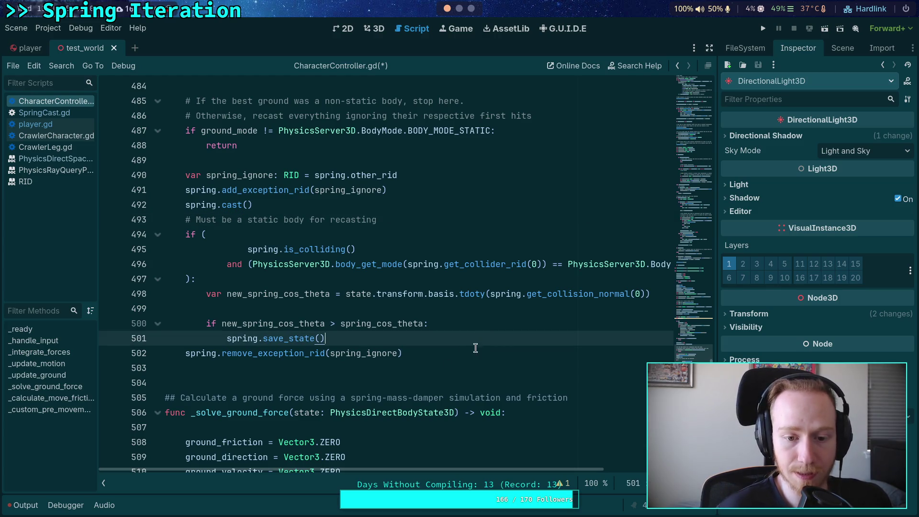
{"action": "left_click", "coordinate": [479, 349]}
{"action": "key", "text": "Return"}
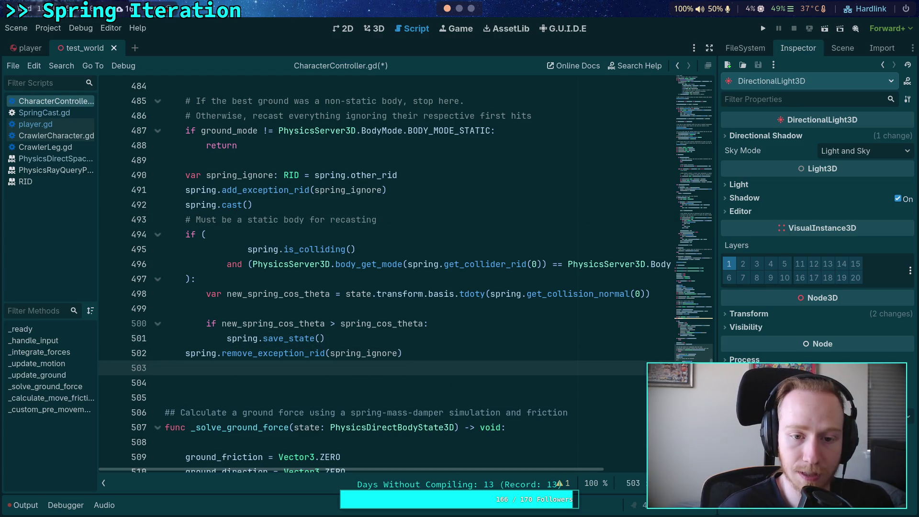
{"action": "key", "text": "Return"}
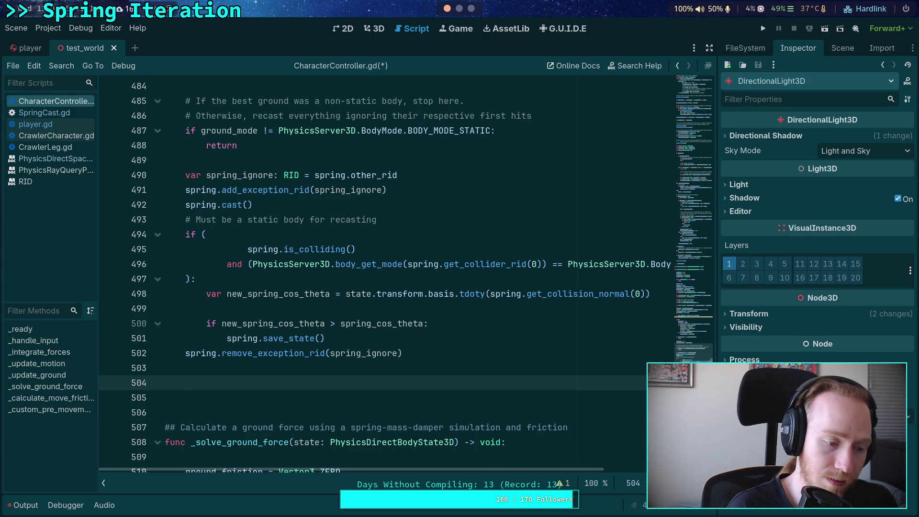
{"action": "type", "text": "j"}
{"action": "key", "text": "BackSpace"}
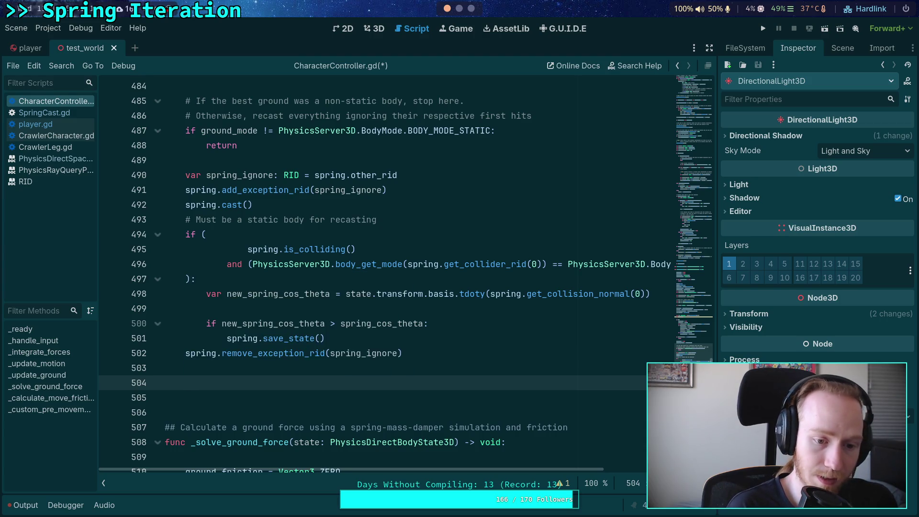
Rewrite line 504 as an 'if hit_ignore:' condition.
{"action": "type", "text": "query"}
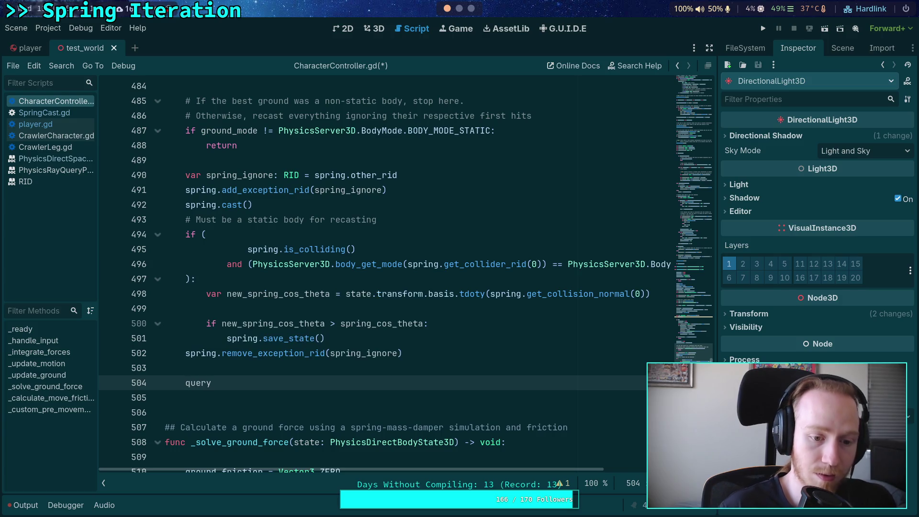
{"action": "scroll", "coordinate": [385, 301], "scroll_direction": "up", "scroll_amount": 3}
{"action": "scroll", "coordinate": [385, 301], "scroll_direction": "up", "scroll_amount": 6}
{"action": "left_click", "coordinate": [287, 205]}
{"action": "scroll", "coordinate": [291, 290], "scroll_direction": "up", "scroll_amount": 1}
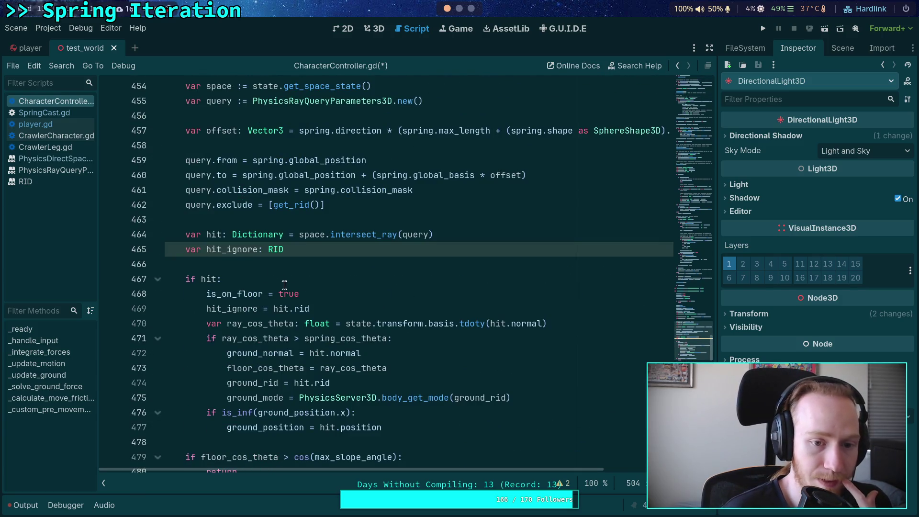
{"action": "scroll", "coordinate": [245, 287], "scroll_direction": "down", "scroll_amount": 8}
{"action": "left_click", "coordinate": [220, 383]}
{"action": "left_click_drag", "start_coordinate": [229, 383], "coordinate": [186, 387]}
{"action": "type", "text": "if"}
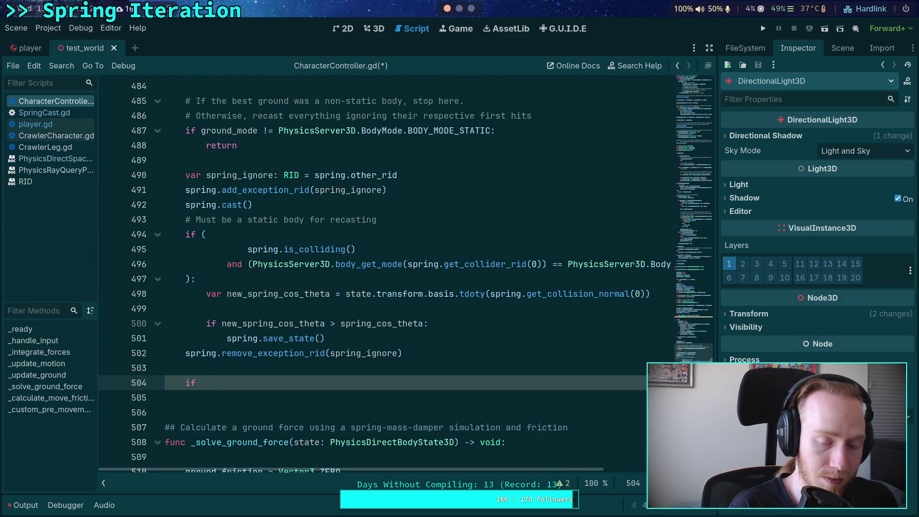
{"action": "type", "text": " hit_ignore:"}
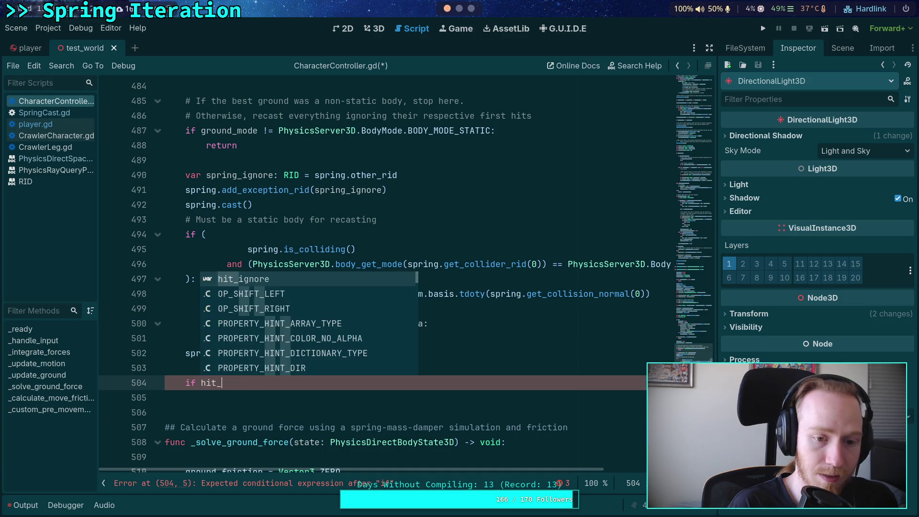
{"action": "key", "text": "Return"}
{"action": "type", "text": "jo"}
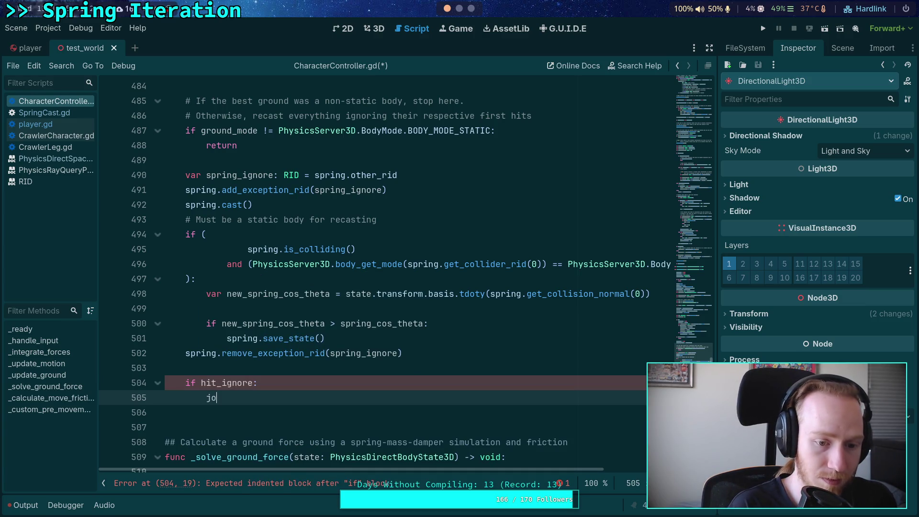
Start the hit_ignore body with a query.exclude = query.exclude assignment.
{"action": "key", "text": "BackSpace"}
{"action": "key", "text": "BackSpace"}
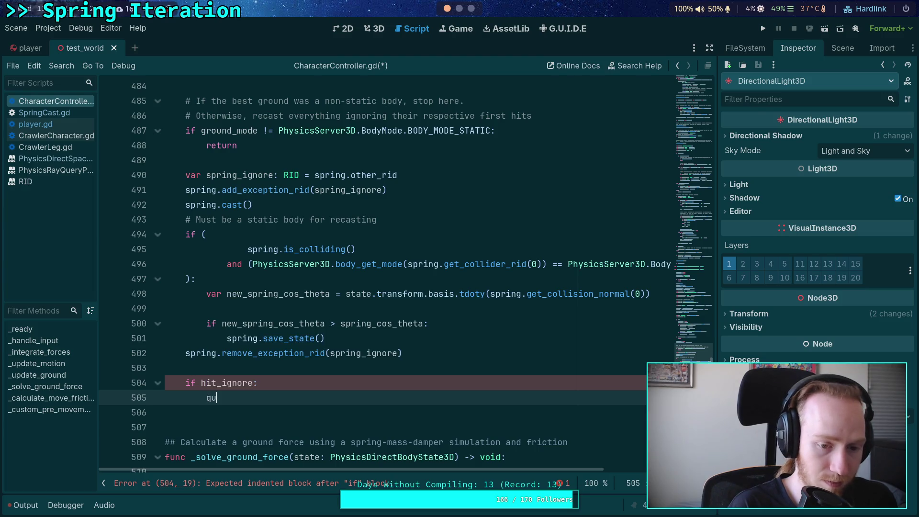
{"action": "key", "text": "Return"}
{"action": "type", "text": ".e"}
{"action": "key", "text": "Return"}
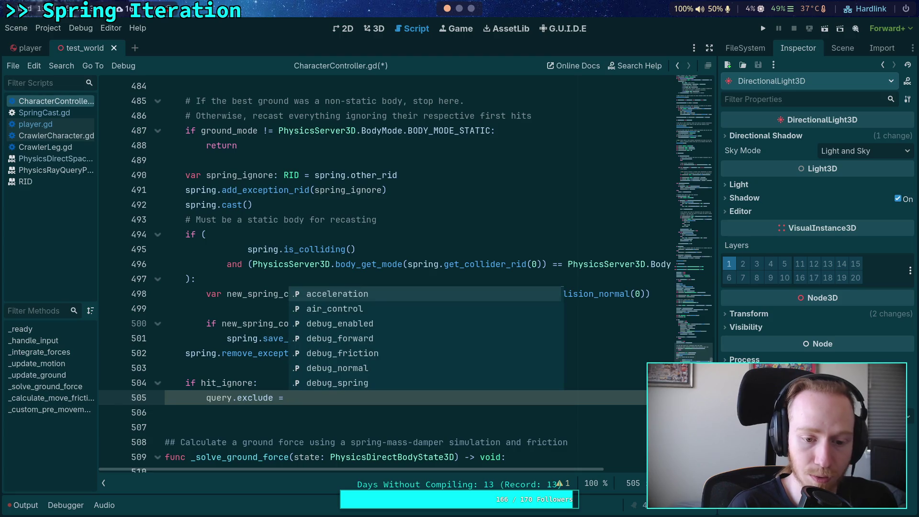
{"action": "type", "text": "query.e"}
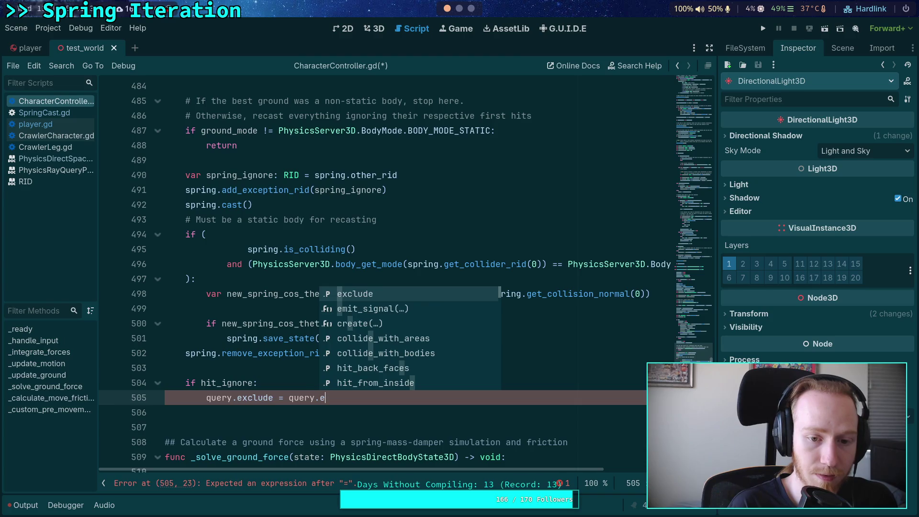
{"action": "key", "text": "Return"}
{"action": "key", "text": "BackSpace"}
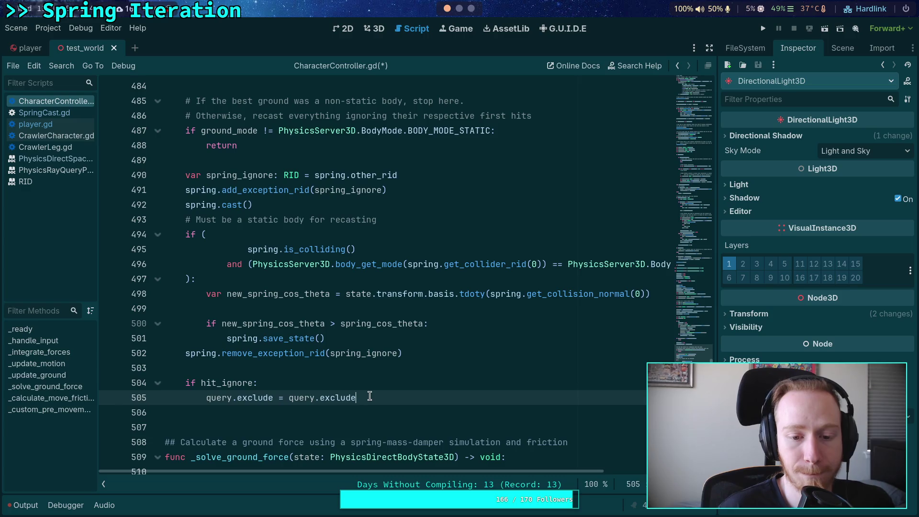
Set query.exclude to the array [get_rid(), hit_ignore].
{"action": "scroll", "coordinate": [366, 390], "scroll_direction": "up", "scroll_amount": 13}
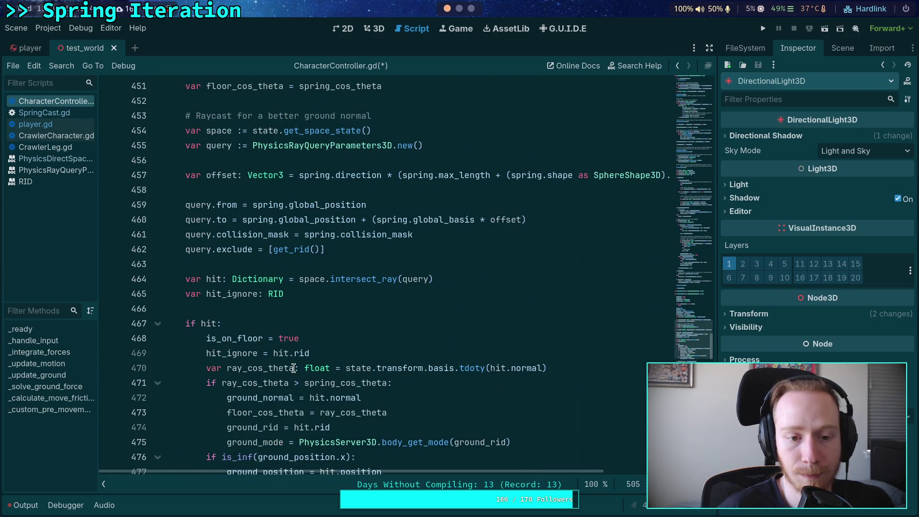
{"action": "scroll", "coordinate": [294, 368], "scroll_direction": "down", "scroll_amount": 7}
{"action": "scroll", "coordinate": [294, 368], "scroll_direction": "down", "scroll_amount": 8}
{"action": "left_click_drag", "start_coordinate": [372, 312], "coordinate": [290, 309]}
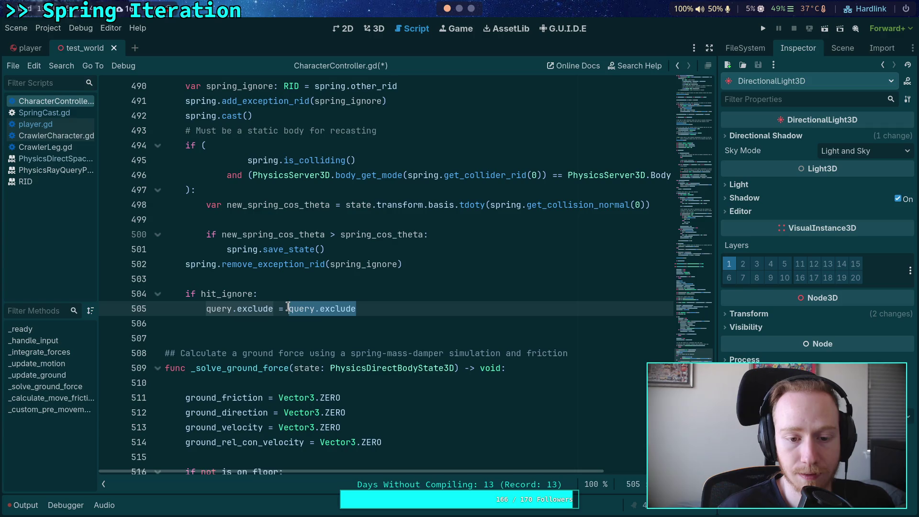
{"action": "key", "text": "BackSpace"}
{"action": "type", "text": "[g"}
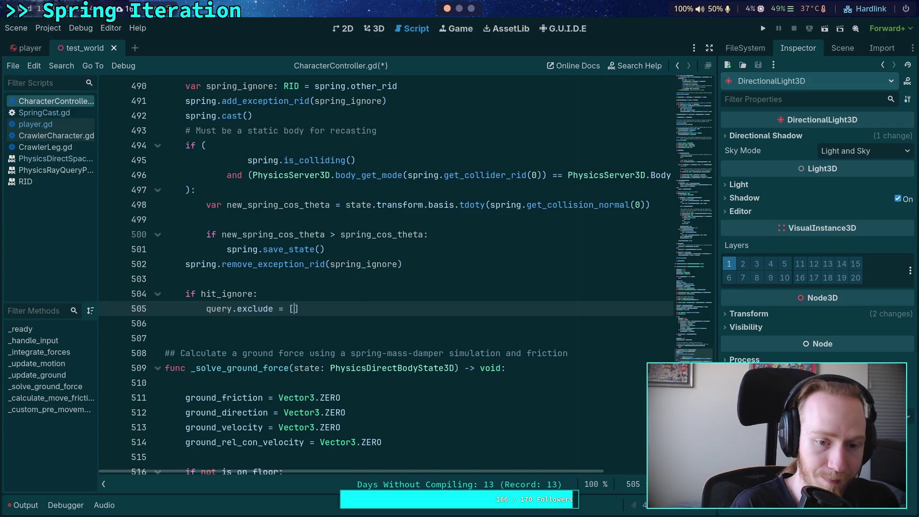
{"action": "type", "text": "et_rid"}
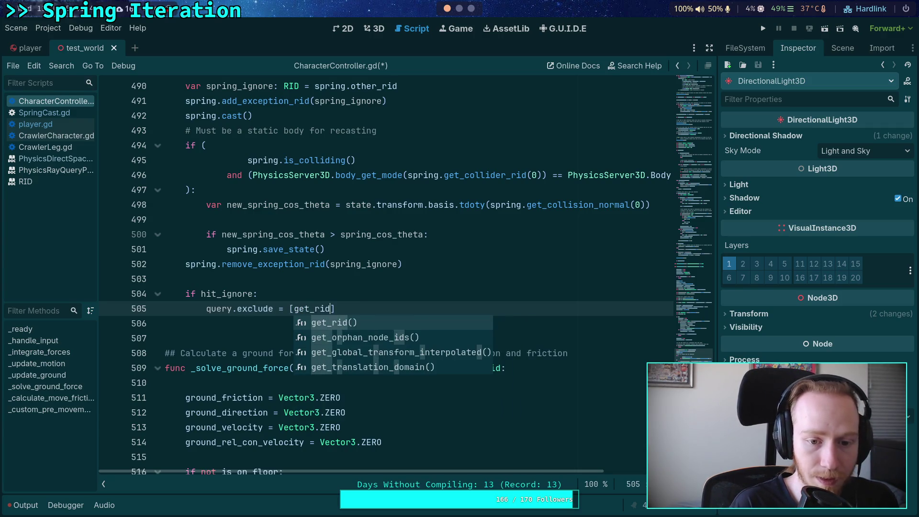
{"action": "key", "text": "Return"}
{"action": "type", "text": ", hit"}
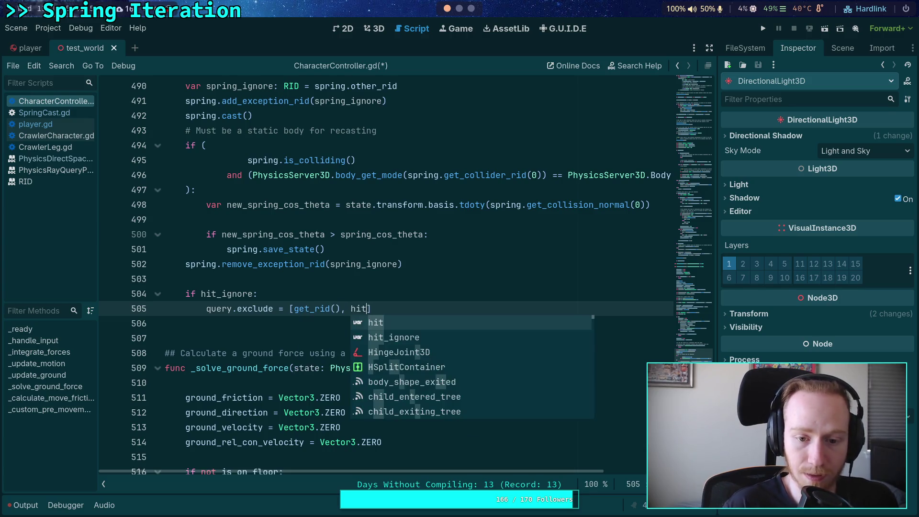
{"action": "key", "text": "Return"}
{"action": "key", "text": "Return"}
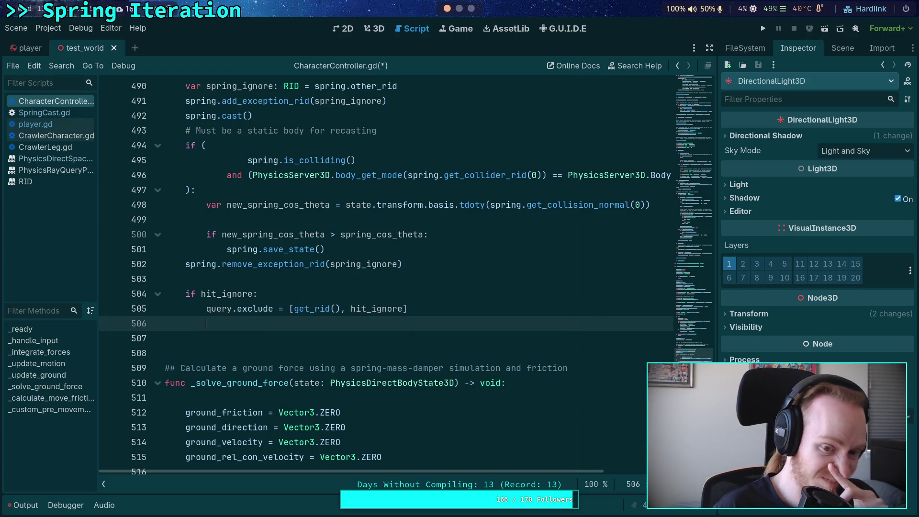
Store space.intersect_ray(query) in var new_hit: Dictionary and begin an 'if new_hit:' block.
{"action": "scroll", "coordinate": [452, 335], "scroll_direction": "up", "scroll_amount": 2}
{"action": "scroll", "coordinate": [453, 335], "scroll_direction": "up", "scroll_amount": 8}
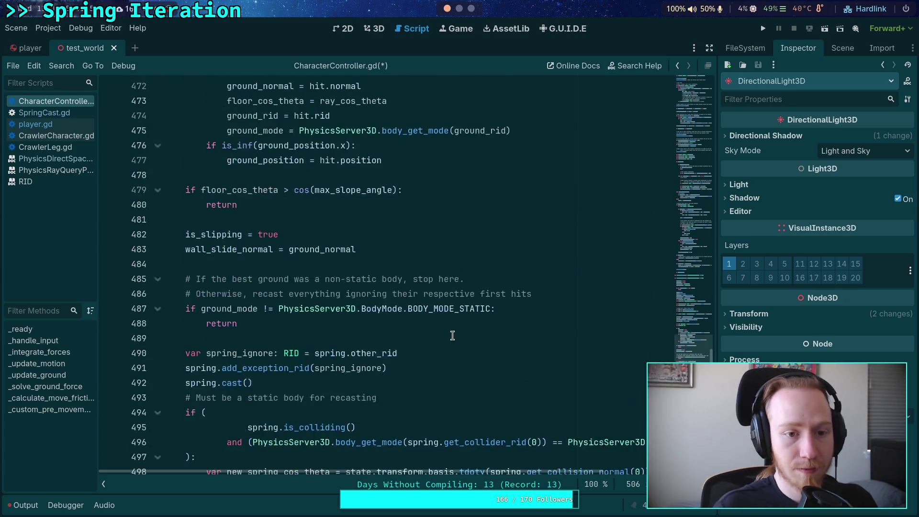
{"action": "scroll", "coordinate": [453, 336], "scroll_direction": "up", "scroll_amount": 1}
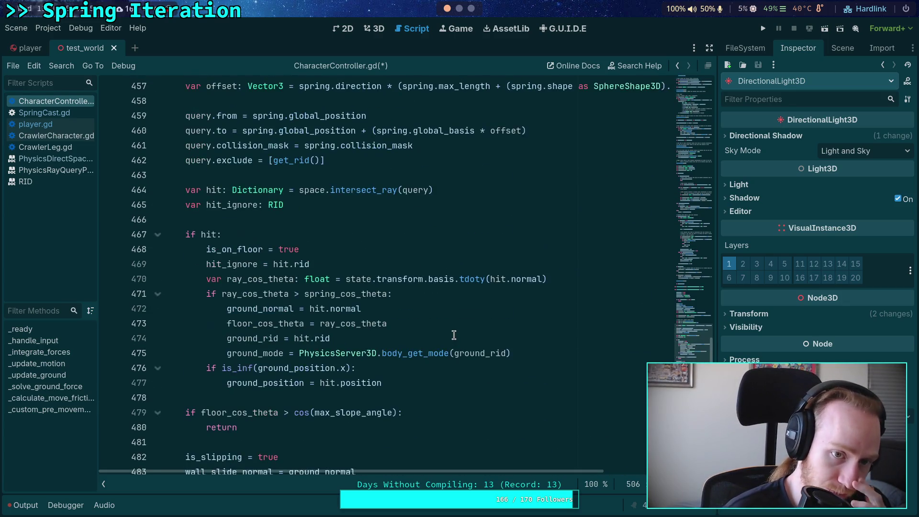
{"action": "scroll", "coordinate": [457, 229], "scroll_direction": "down", "scroll_amount": 11}
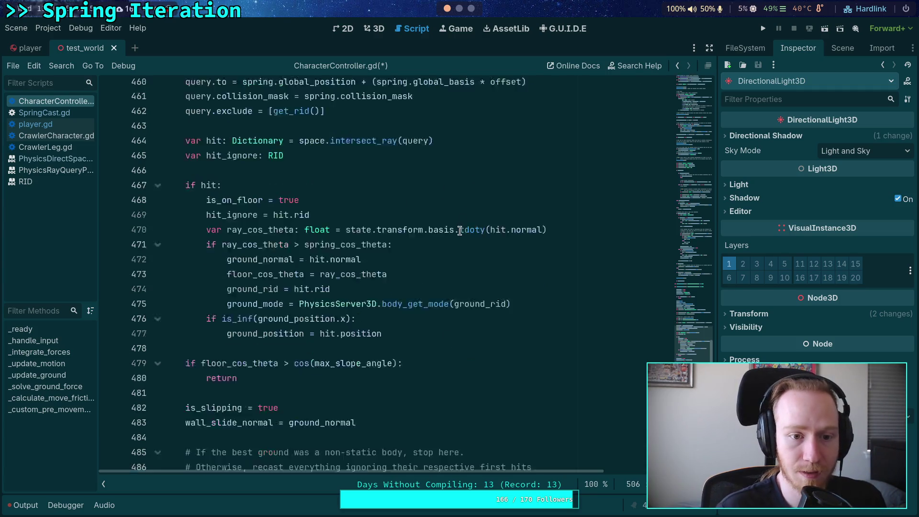
{"action": "type", "text": "var ne"}
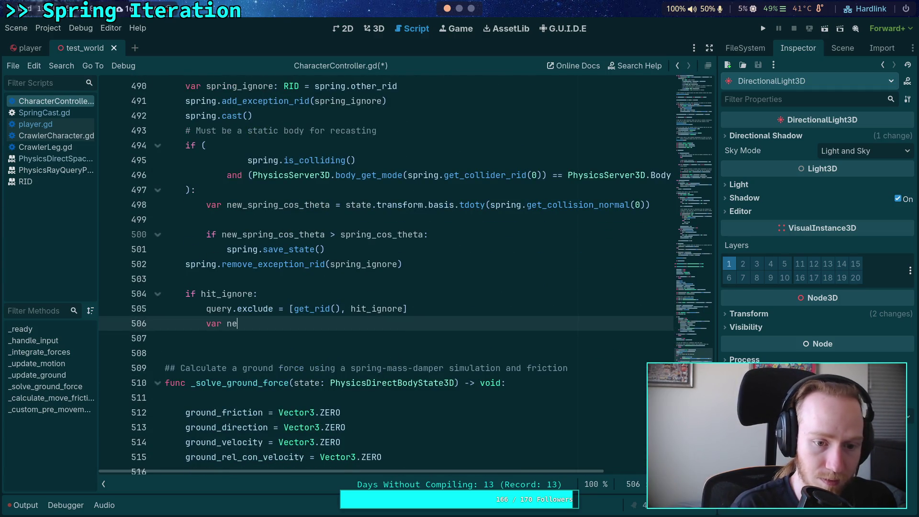
{"action": "type", "text": "w_hit: Dictionary = "}
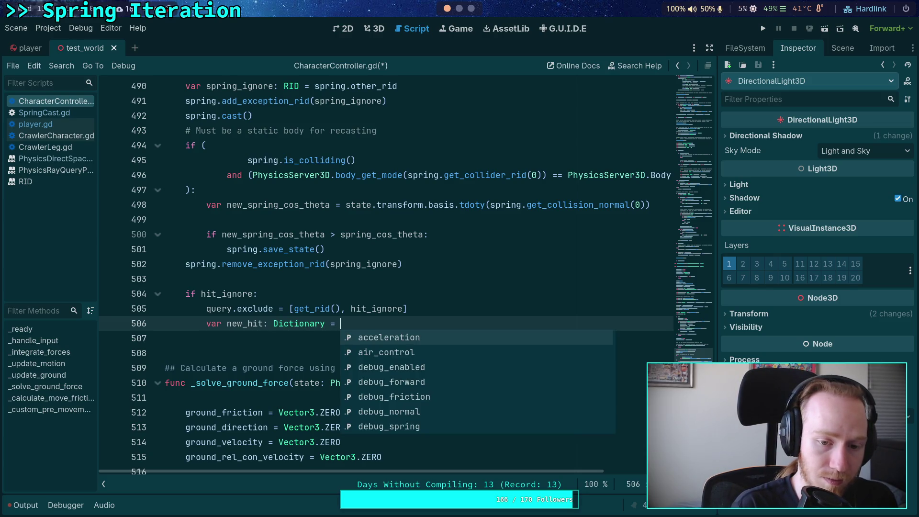
{"action": "type", "text": "space.int"}
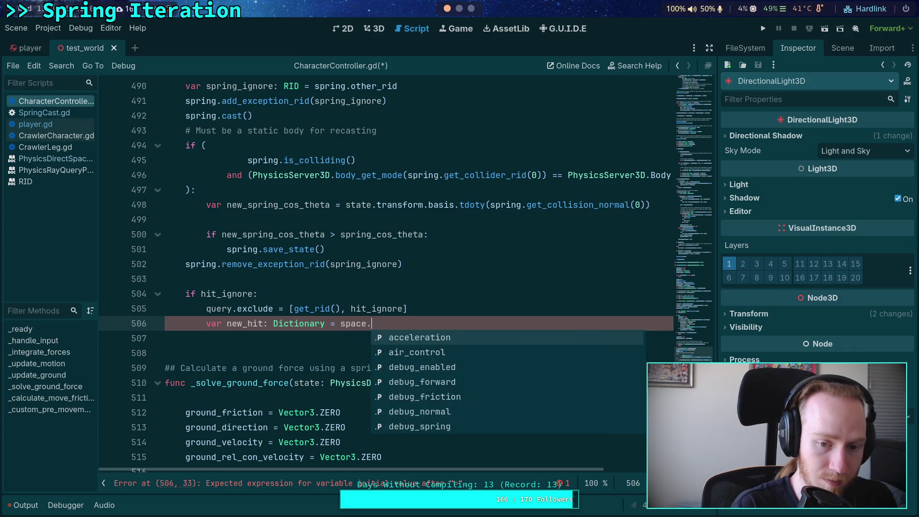
{"action": "key", "text": "Down"}
{"action": "key", "text": "Return"}
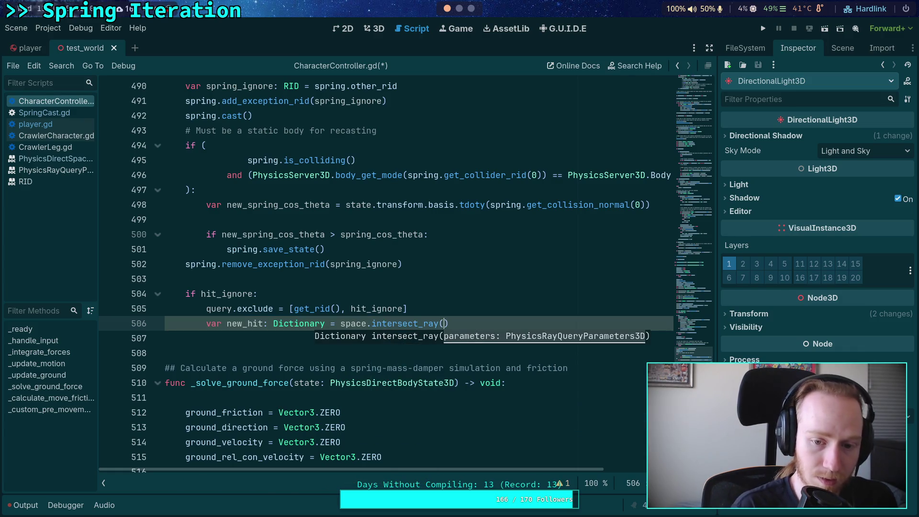
{"action": "type", "text": "query)"}
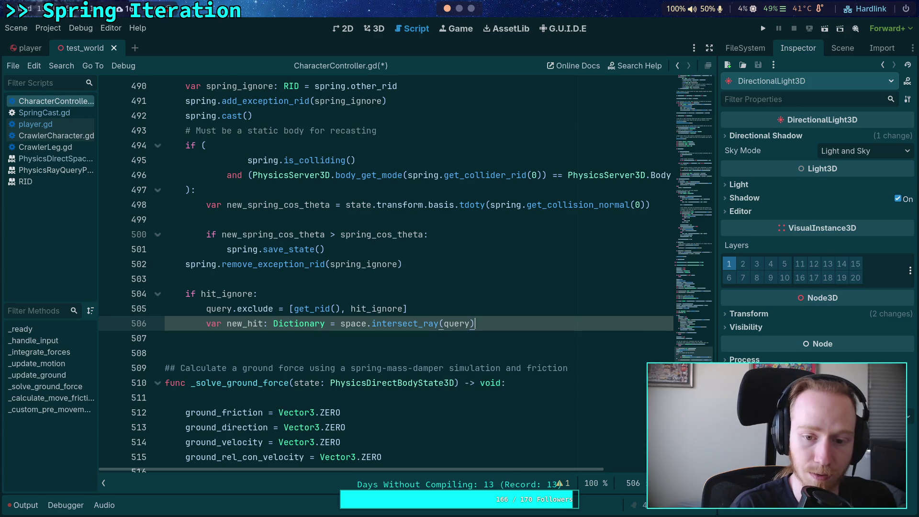
{"action": "key", "text": "Return"}
{"action": "type", "text": "if"}
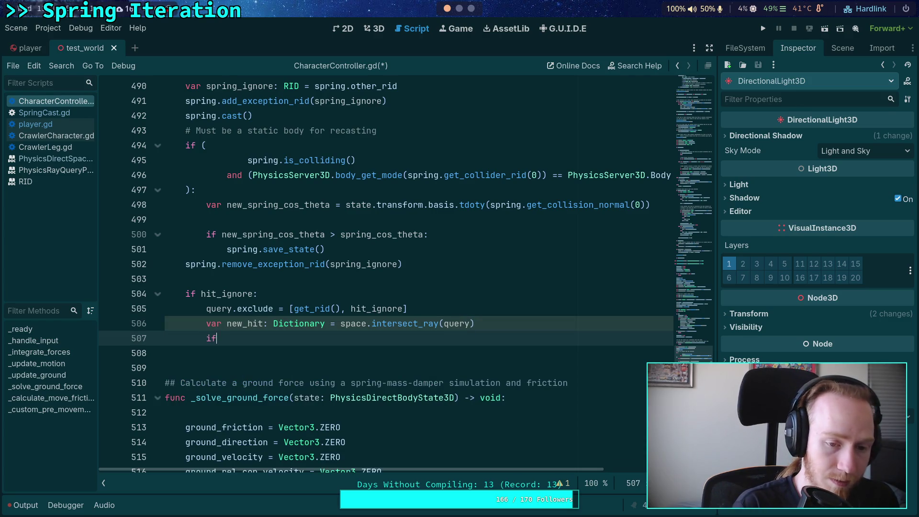
{"action": "type", "text": " new_hit:"}
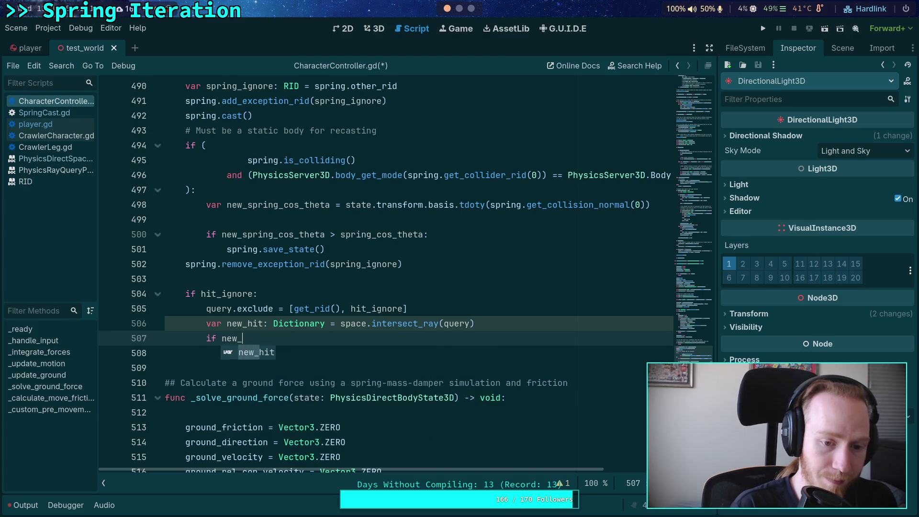
{"action": "key", "text": "Return"}
Review the ray_cos_theta calculation on line 470 and the spring_cos_theta block near line 502.
{"action": "scroll", "coordinate": [317, 318], "scroll_direction": "up", "scroll_amount": 9}
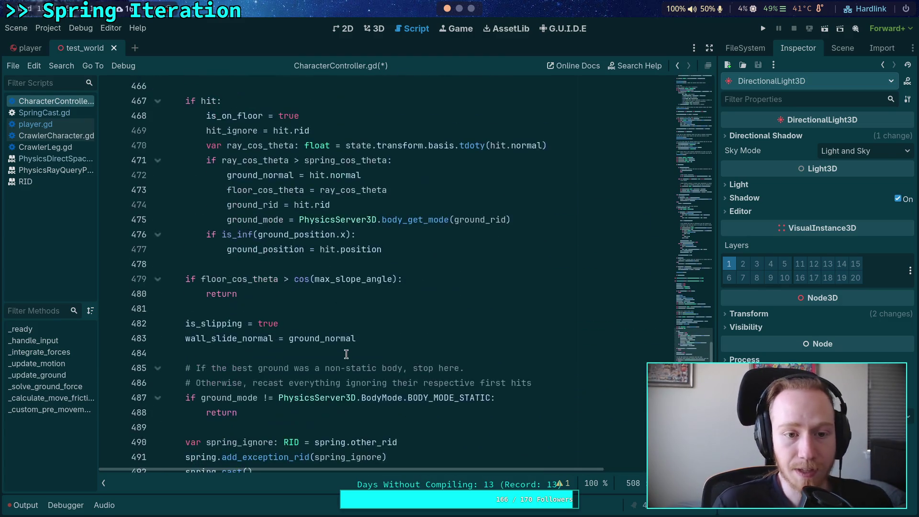
{"action": "left_click", "coordinate": [325, 190]}
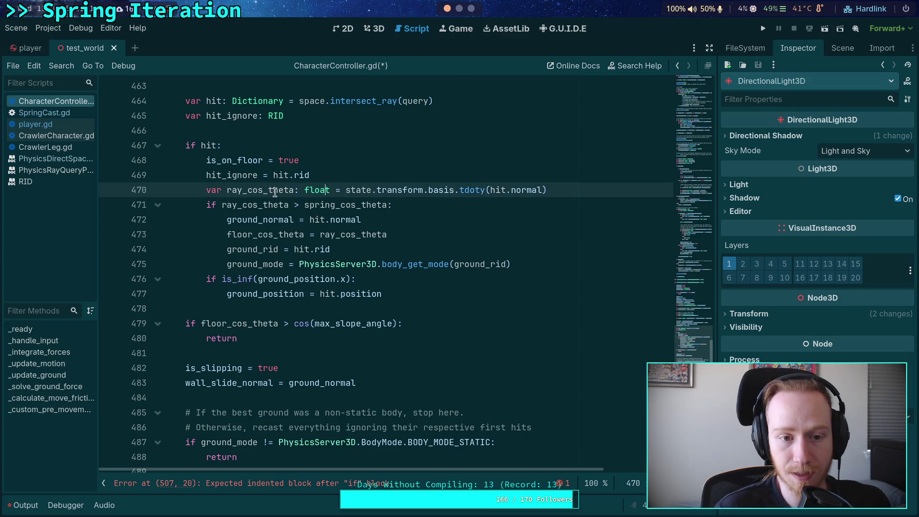
{"action": "left_click", "coordinate": [227, 190]}
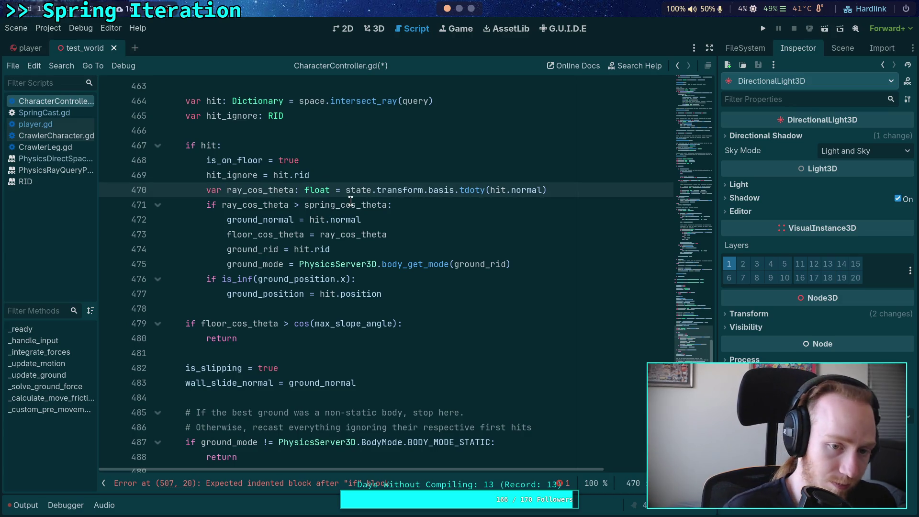
{"action": "scroll", "coordinate": [401, 271], "scroll_direction": "down", "scroll_amount": 10}
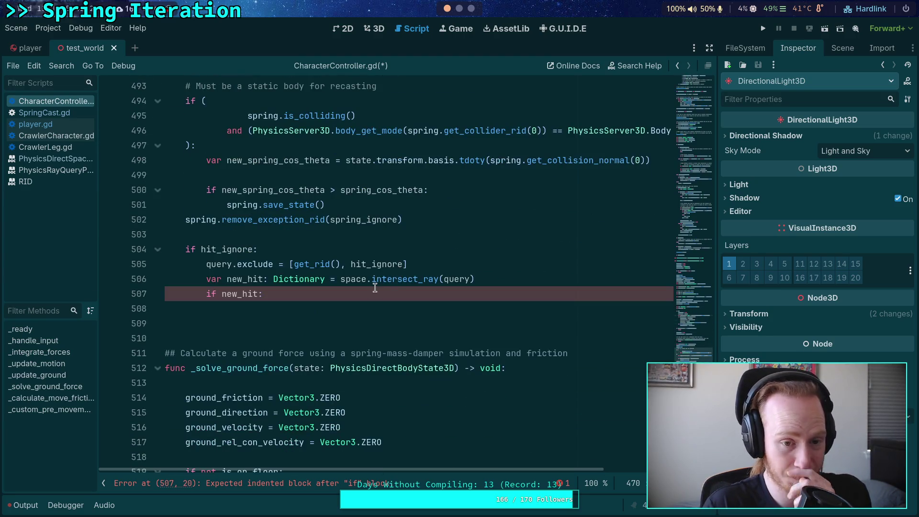
{"action": "scroll", "coordinate": [359, 289], "scroll_direction": "up", "scroll_amount": 3}
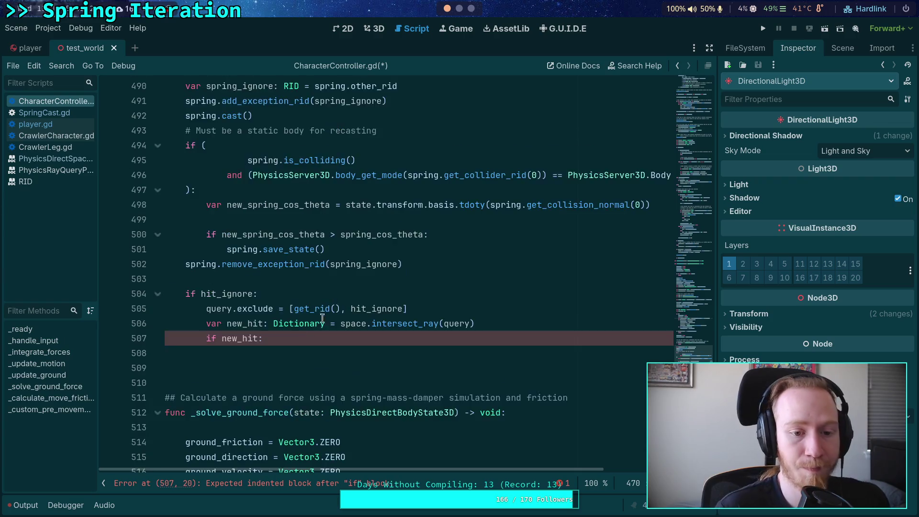
{"action": "scroll", "coordinate": [471, 357], "scroll_direction": "up", "scroll_amount": 1}
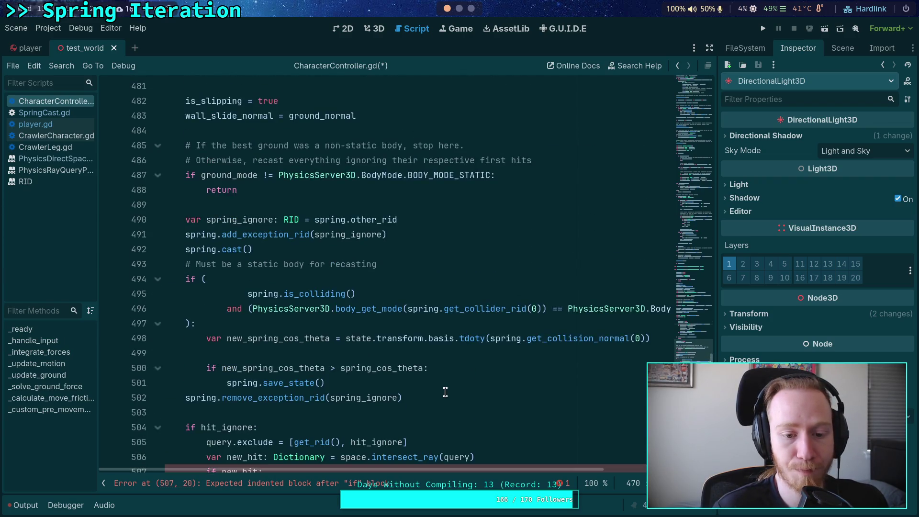
{"action": "scroll", "coordinate": [445, 392], "scroll_direction": "down", "scroll_amount": 2}
{"action": "left_click", "coordinate": [464, 310]}
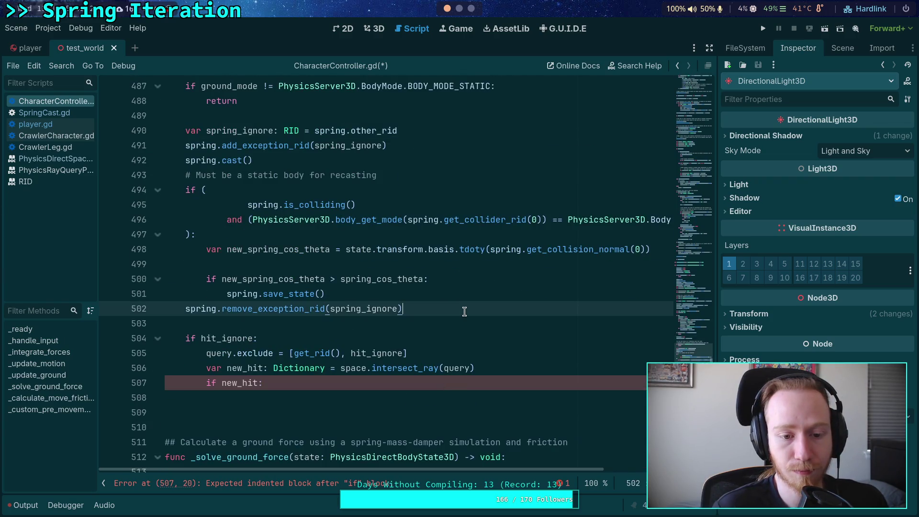
{"action": "left_click", "coordinate": [393, 398]}
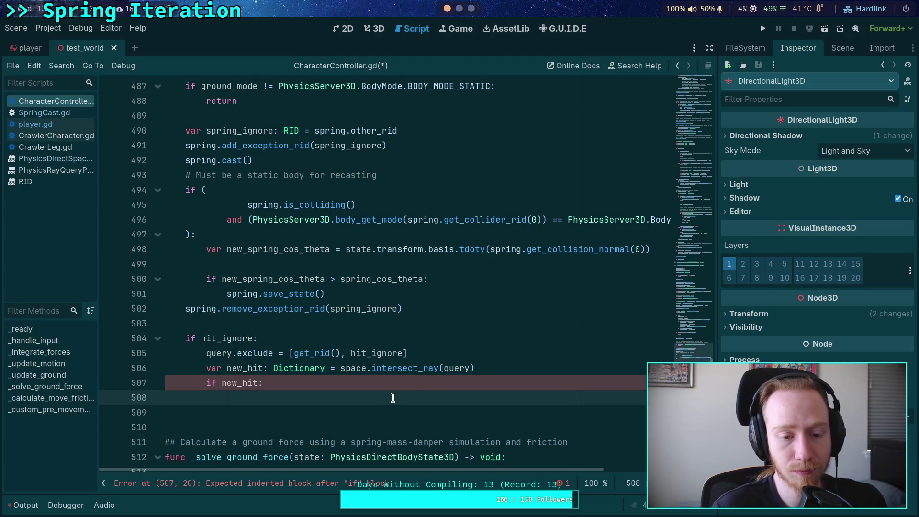
{"action": "left_click", "coordinate": [453, 313]}
{"action": "scroll", "coordinate": [426, 331], "scroll_direction": "up", "scroll_amount": 5}
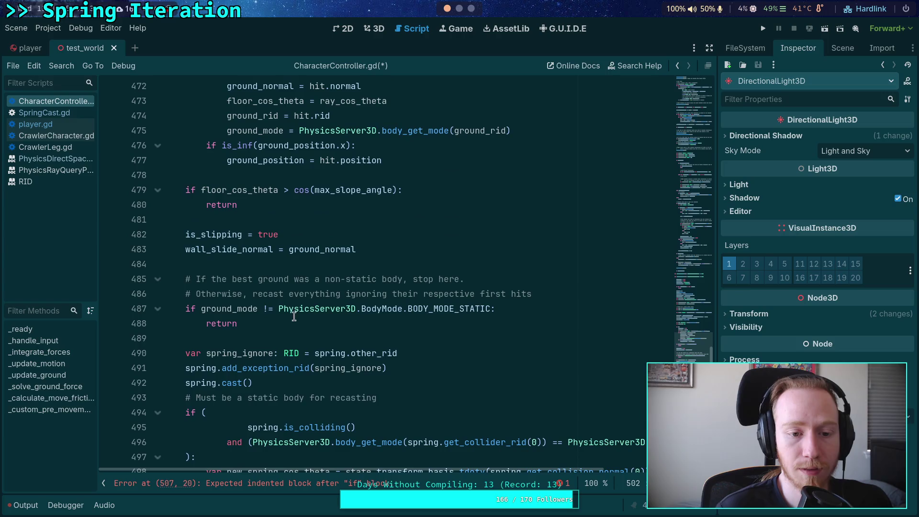
{"action": "scroll", "coordinate": [310, 328], "scroll_direction": "down", "scroll_amount": 3}
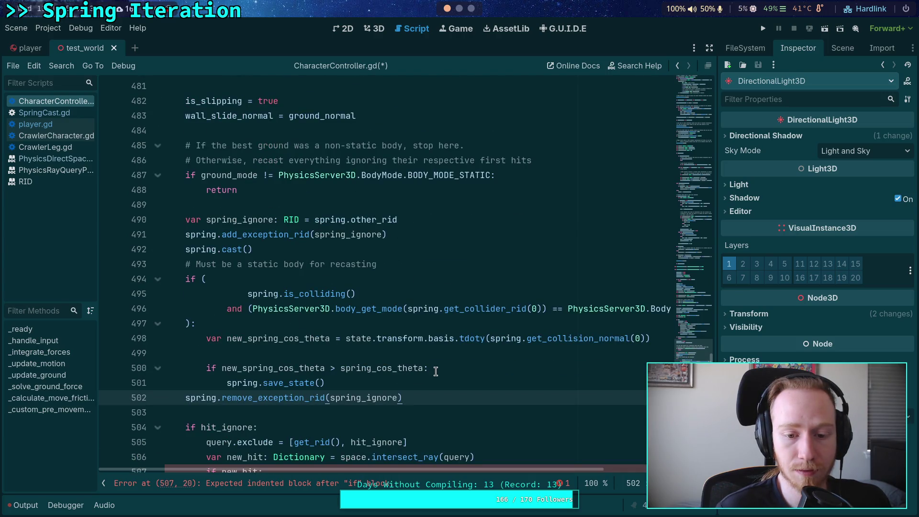
Remove a stray line added under line 500, then return to the empty line under if new_hit:.
{"action": "left_click", "coordinate": [464, 368]}
{"action": "key", "text": "Return"}
{"action": "type", "text": "fol"}
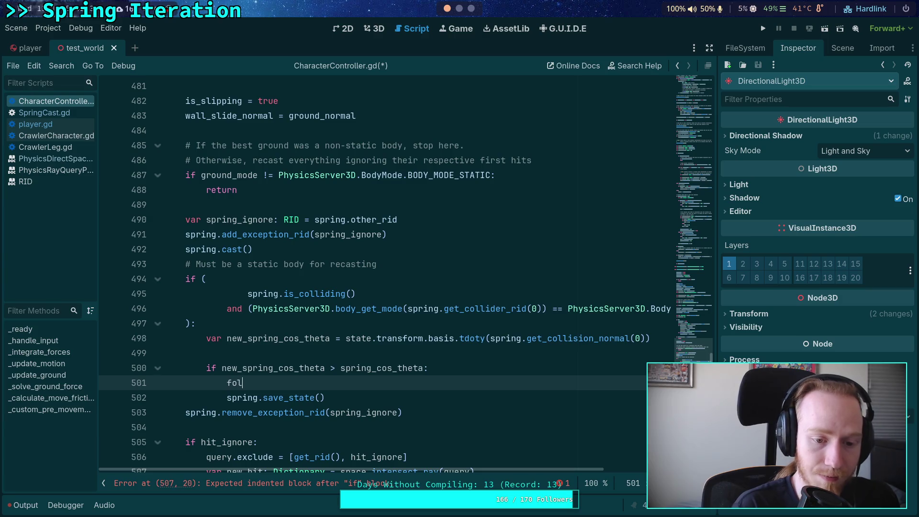
{"action": "key", "text": "BackSpace"}
{"action": "key", "text": "BackSpace"}
{"action": "type", "text": "l"}
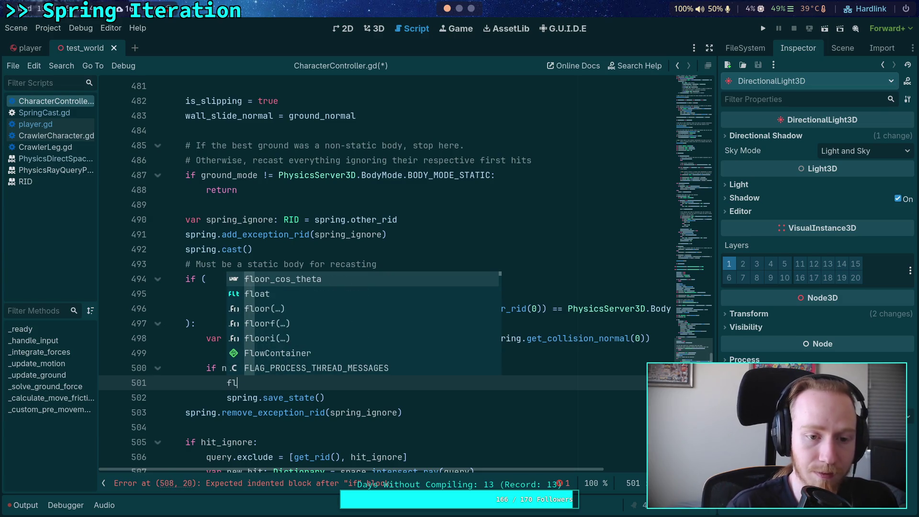
{"action": "left_click_drag", "start_coordinate": [369, 387], "coordinate": [453, 374]}
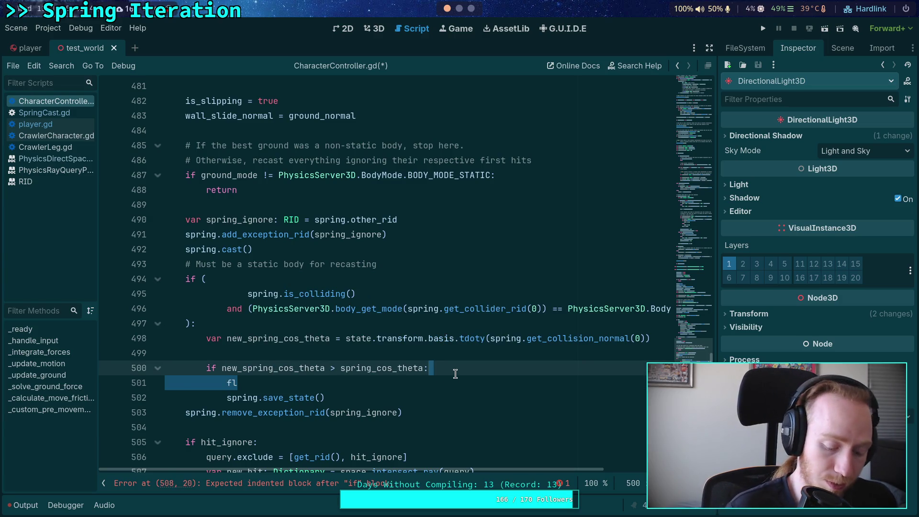
{"action": "key", "text": "BackSpace"}
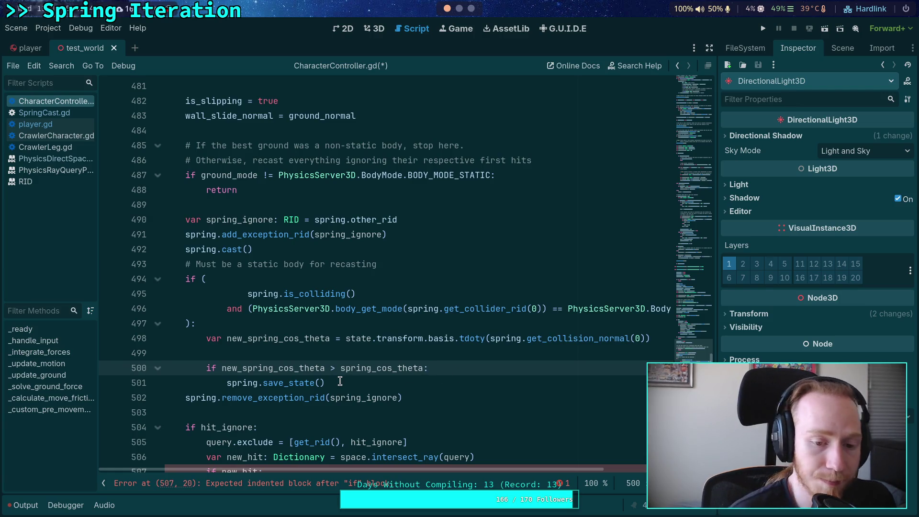
{"action": "scroll", "coordinate": [339, 379], "scroll_direction": "down", "scroll_amount": 2}
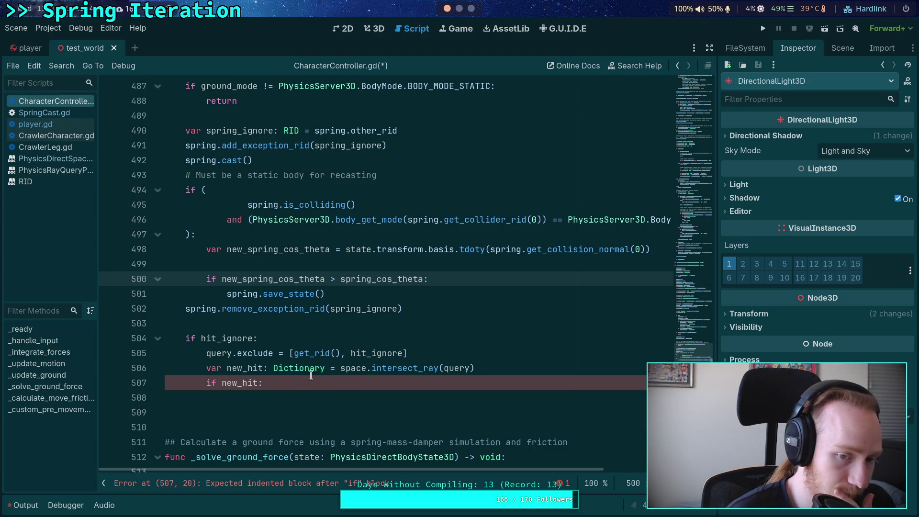
{"action": "scroll", "coordinate": [310, 376], "scroll_direction": "up", "scroll_amount": 1}
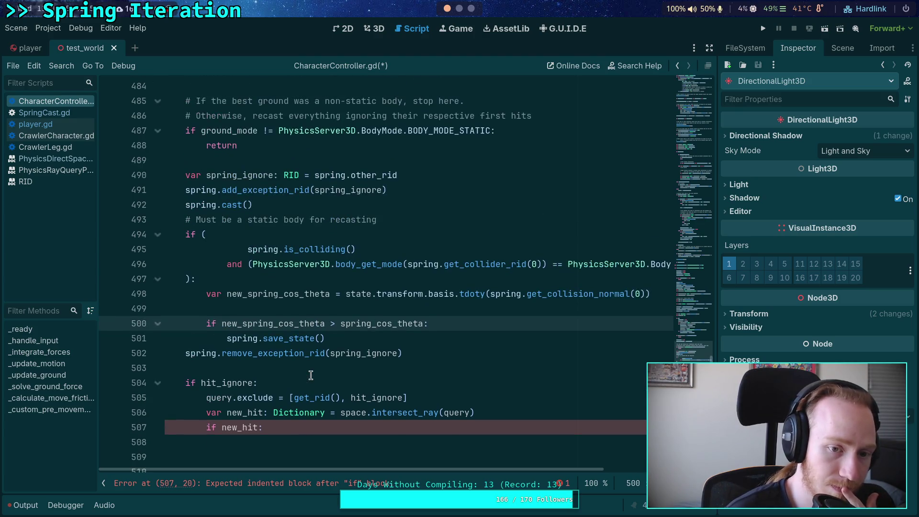
{"action": "left_click", "coordinate": [315, 442]}
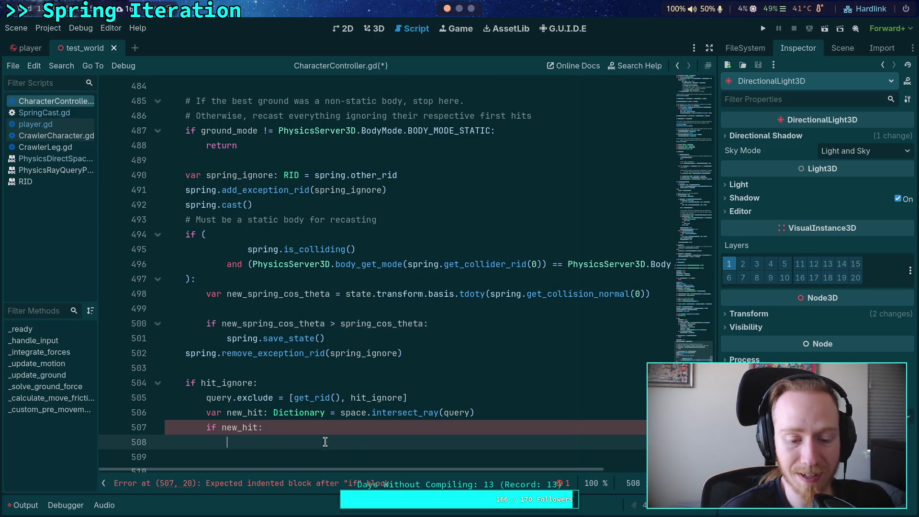
{"action": "scroll", "coordinate": [350, 443], "scroll_direction": "down", "scroll_amount": 2}
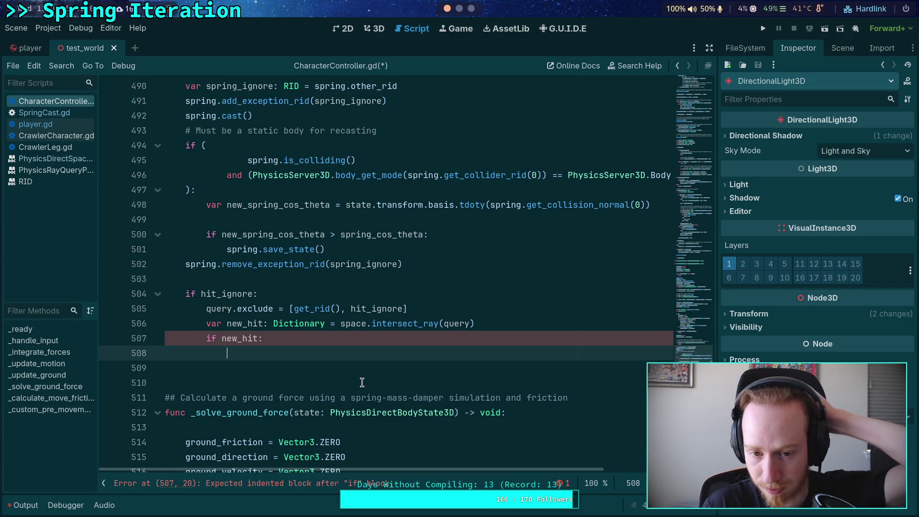
Declare var new_ray_cos_theta: float = state.transform.basis.tdoty(new_hit.normal), removing the stray blank line.
{"action": "type", "text": "var new"}
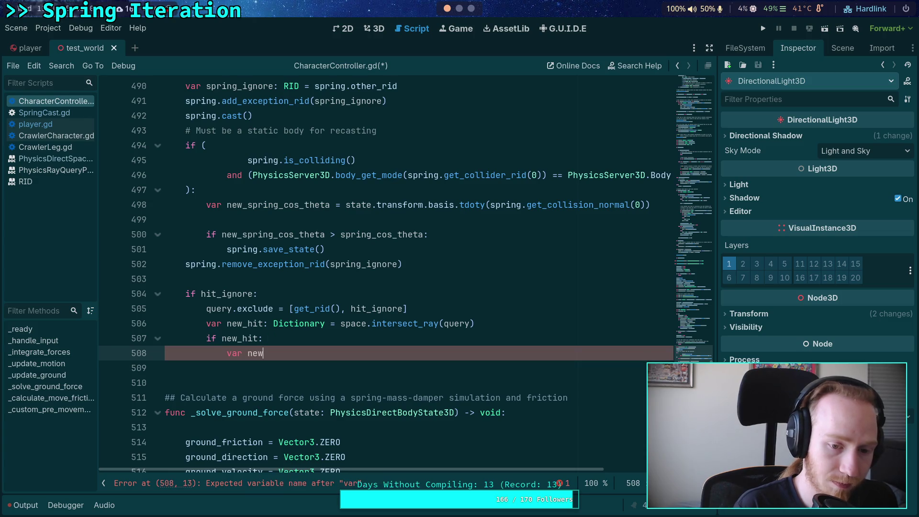
{"action": "type", "text": "_ray_"}
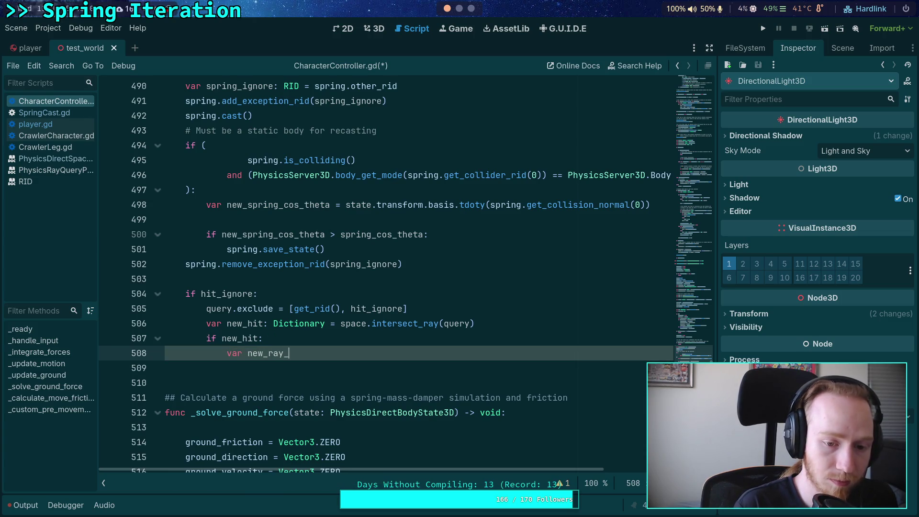
{"action": "type", "text": "cos_th"}
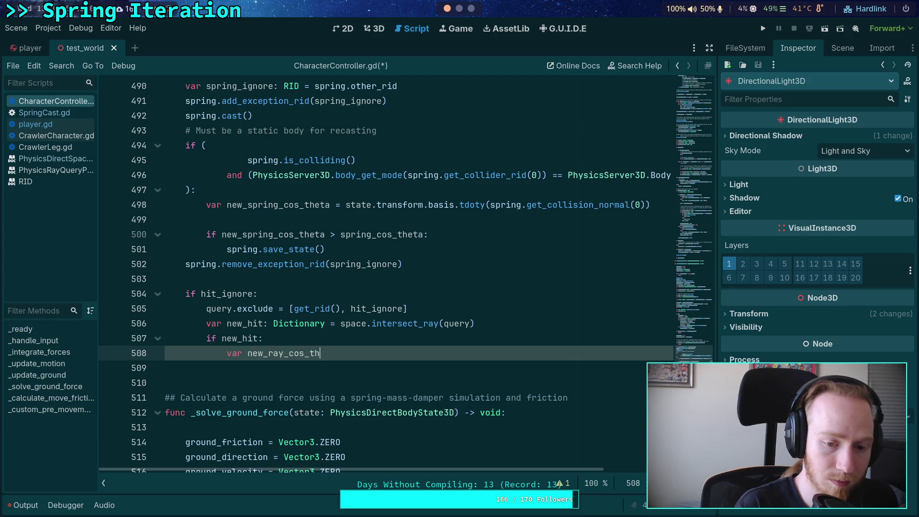
{"action": "type", "text": "eta: float = "}
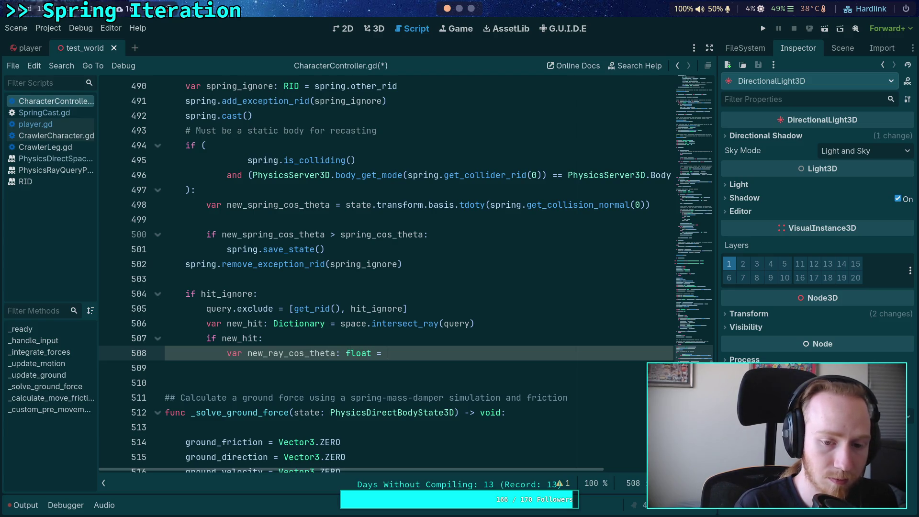
{"action": "type", "text": "state.transform."}
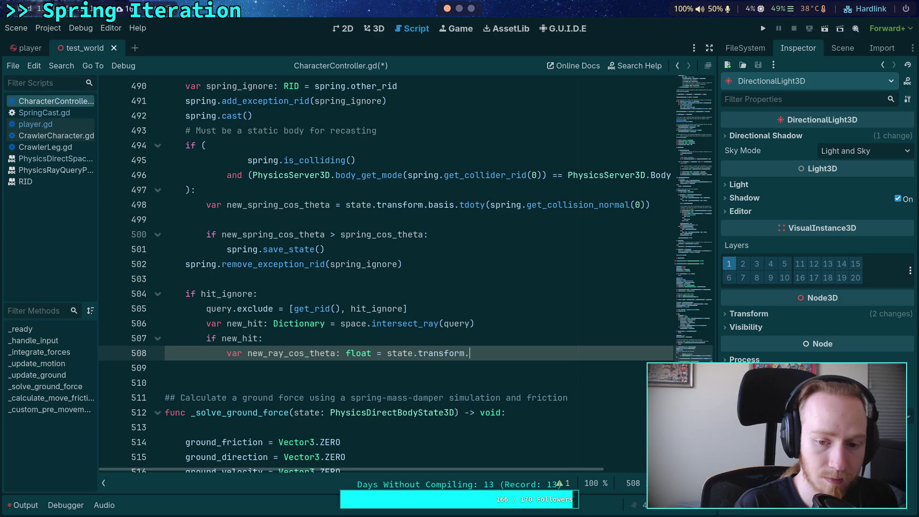
{"action": "type", "text": "basis.tdoty"}
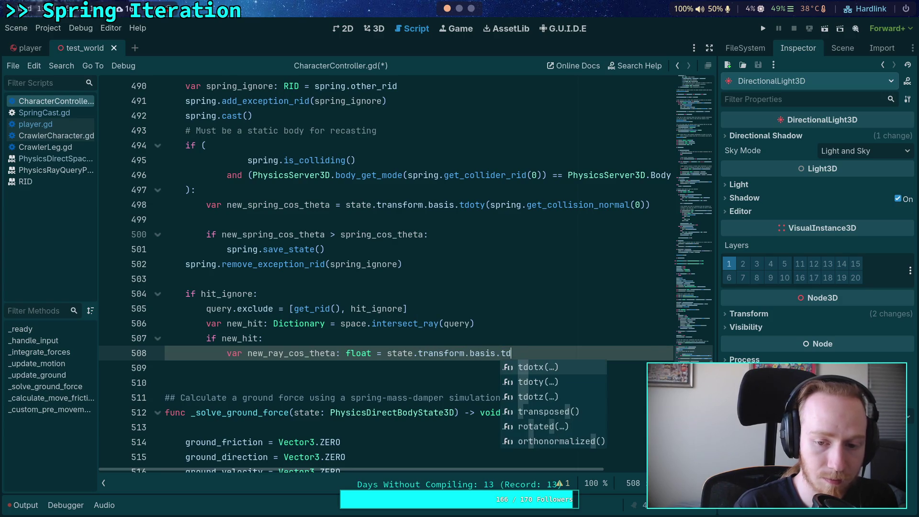
{"action": "key", "text": "Return"}
{"action": "type", "text": "new_hi"}
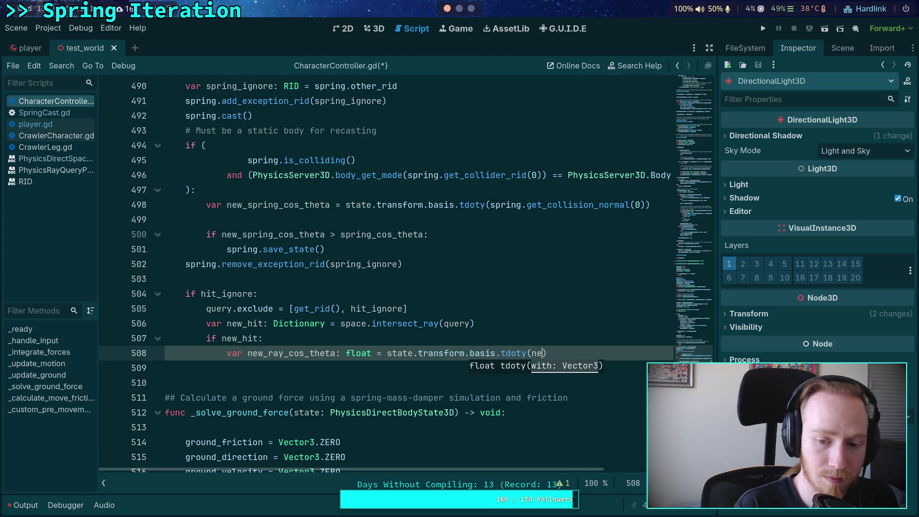
{"action": "type", "text": "t.normal"}
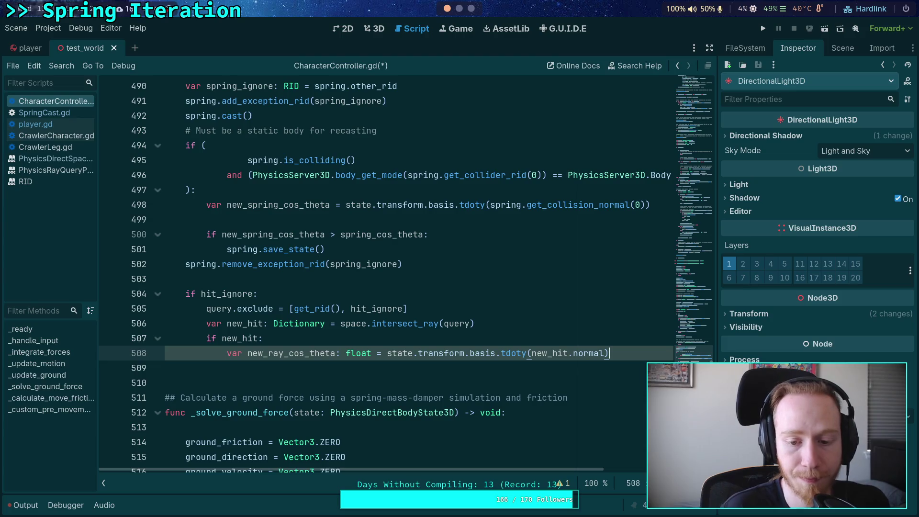
{"action": "key", "text": "Return"}
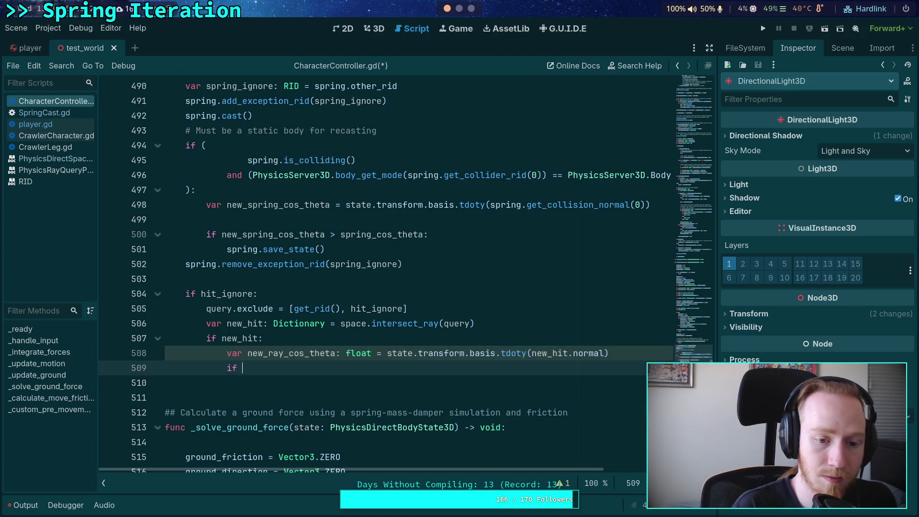
{"action": "key", "text": "Up"}
{"action": "key", "text": "ctrl+shift+Return"}
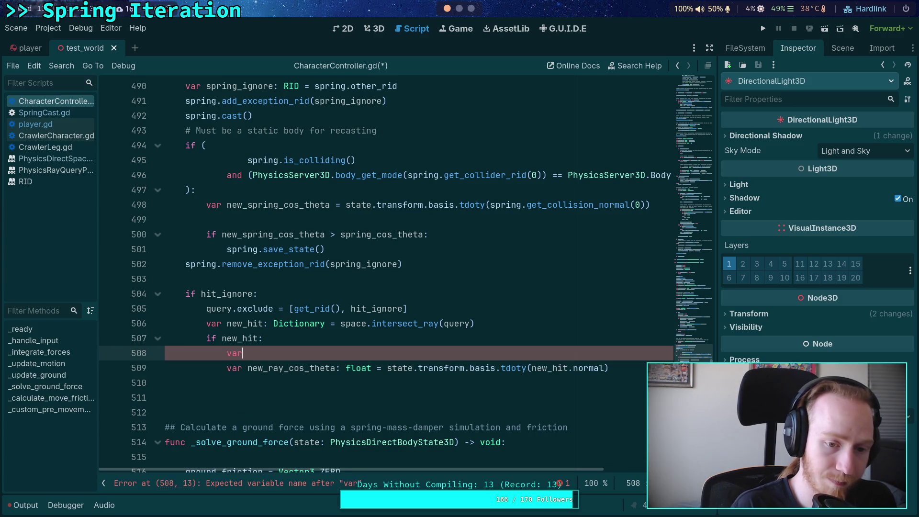
{"action": "key", "text": "BackSpace"}
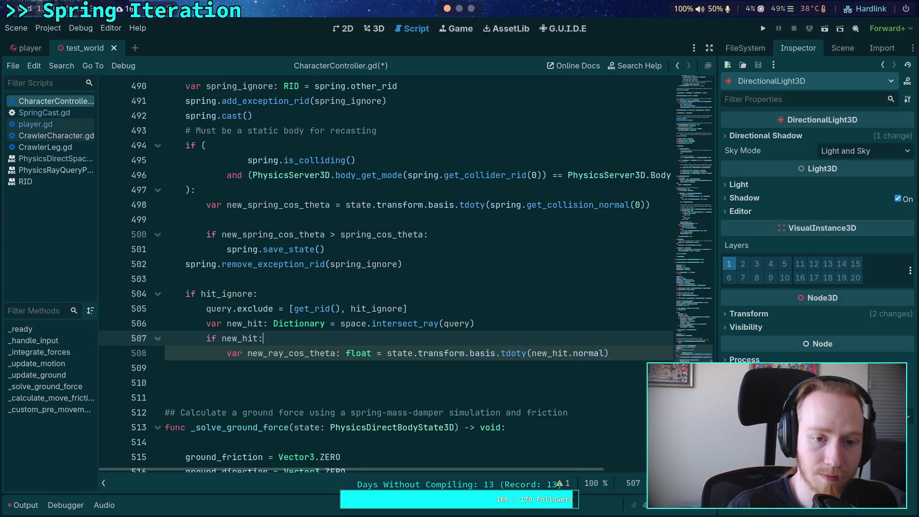
Rewrite the new_hit check as a multi-line if ( … ) with an 'and' line for a second condition.
{"action": "left_click_drag", "start_coordinate": [222, 338], "coordinate": [257, 338]}
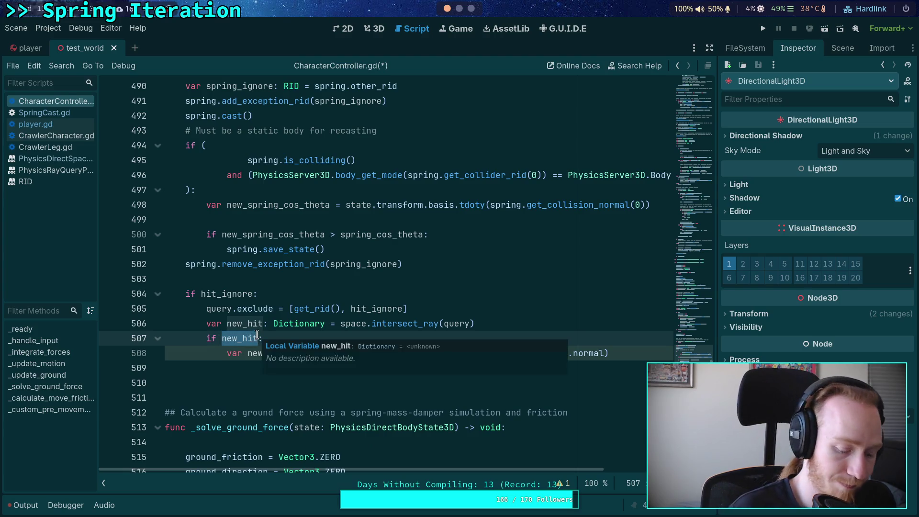
{"action": "type", "text": "("}
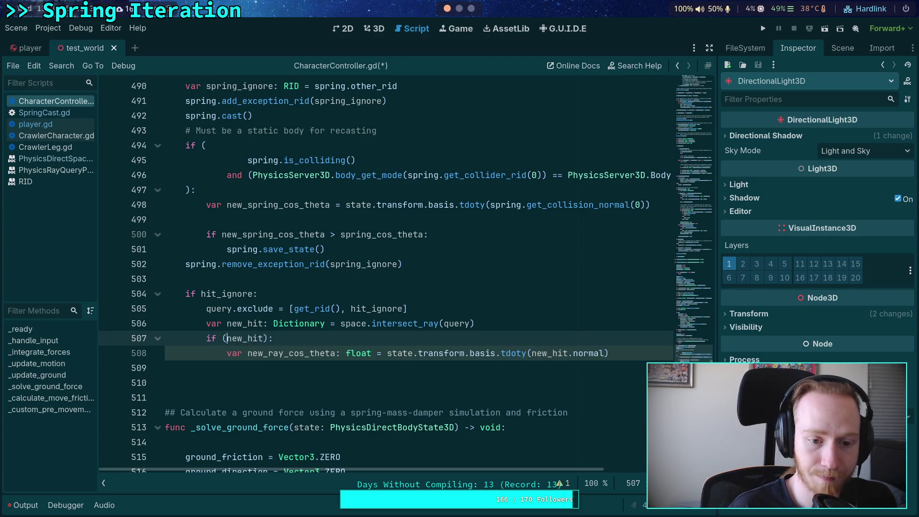
{"action": "key", "text": "Return"}
{"action": "key", "text": "Tab"}
{"action": "key", "text": "Tab"}
{"action": "left_click", "coordinate": [305, 354]}
{"action": "key", "text": "Return"}
{"action": "key", "text": "BackSpace"}
{"action": "key", "text": "BackSpace"}
{"action": "key", "text": "BackSpace"}
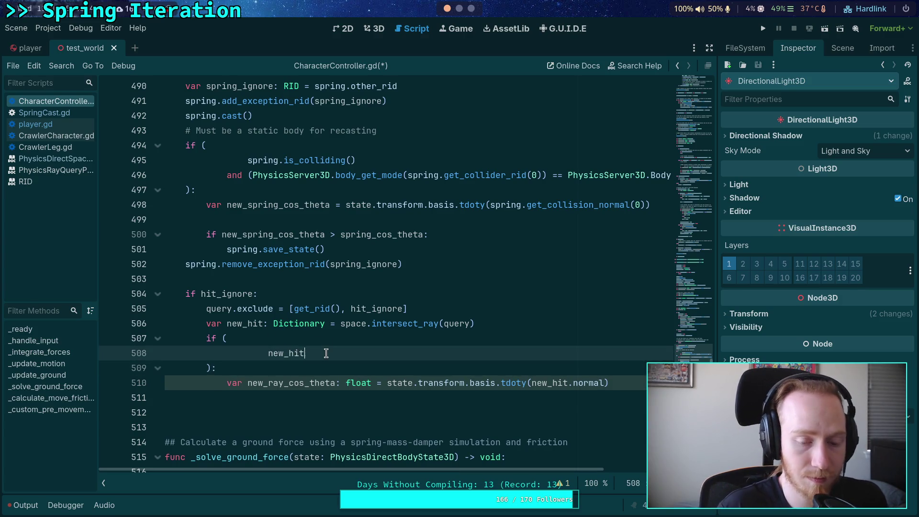
{"action": "key", "text": "Return"}
{"action": "key", "text": "BackSpace"}
{"action": "type", "text": "and"}
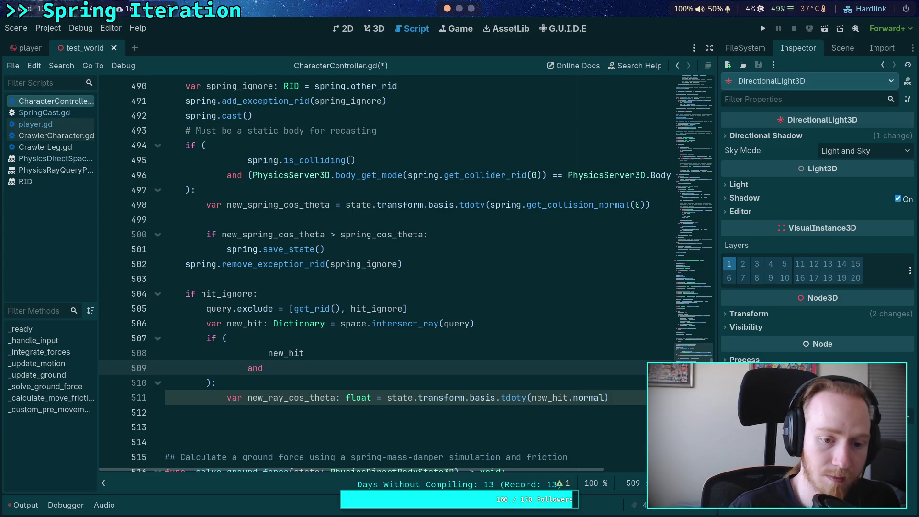
Add the comment '# Must be a static body for recasting' above the if.
{"action": "left_click", "coordinate": [475, 323]}
{"action": "key", "text": "Return"}
{"action": "type", "text": "# Must be a static body f"}
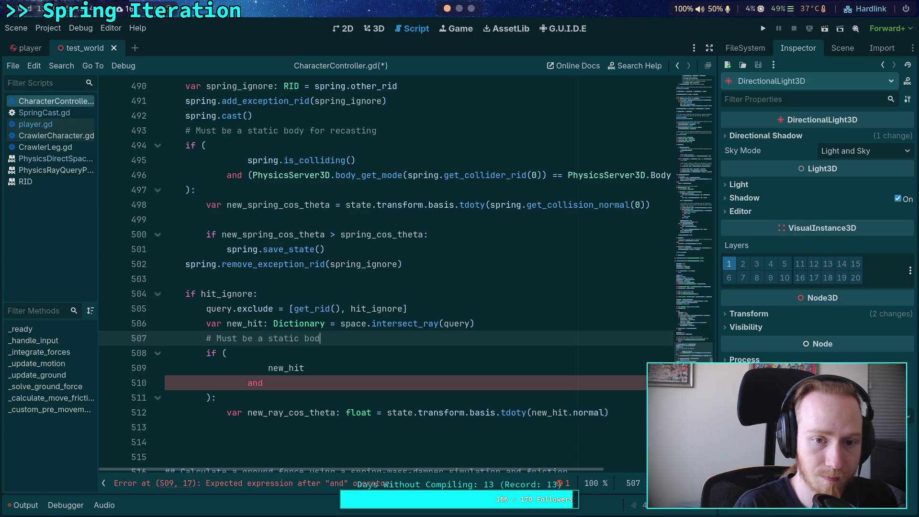
{"action": "type", "text": "or recasting"}
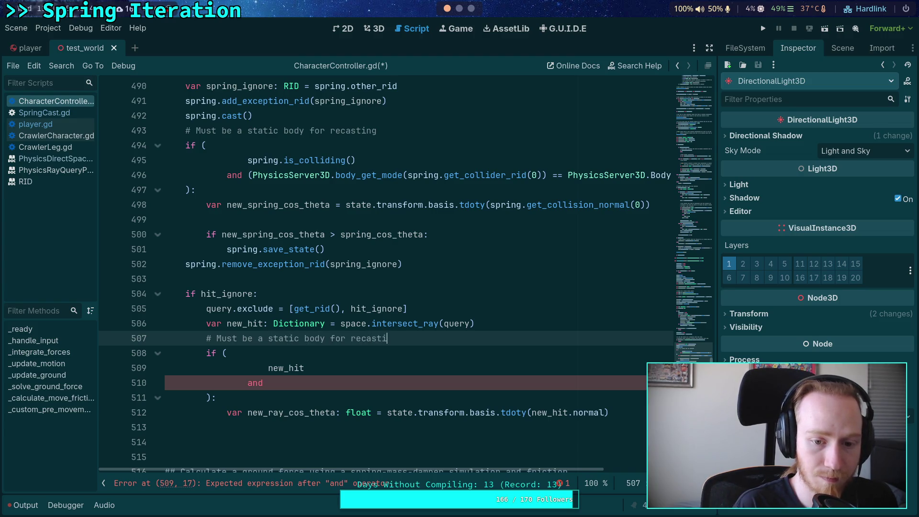
Copy the static-body body_get_mode condition from line 496 into the 'and' line.
{"action": "left_click", "coordinate": [380, 383]}
{"action": "left_click_drag", "start_coordinate": [227, 175], "coordinate": [673, 176]}
{"action": "right_click", "coordinate": [672, 175]}
{"action": "left_click", "coordinate": [550, 281]}
{"action": "left_click", "coordinate": [302, 383]}
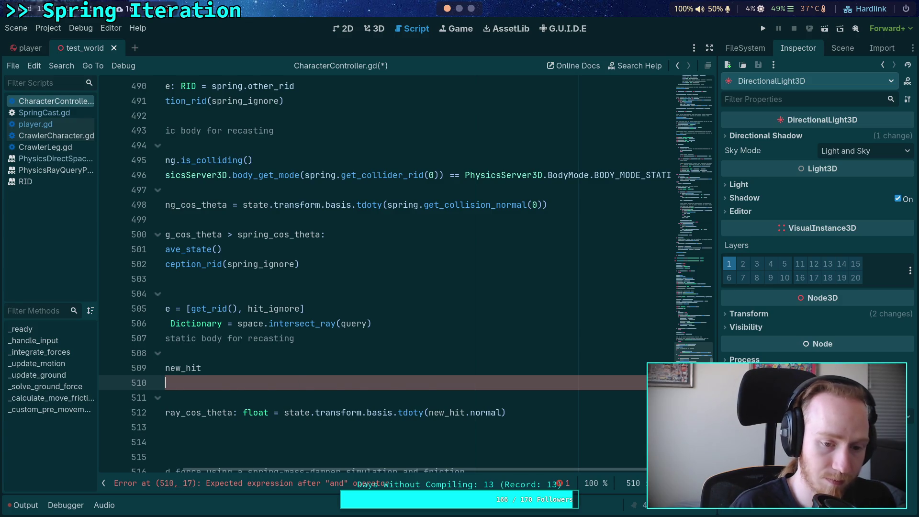
{"action": "key", "text": "ctrl+v"}
Remove the duplicated 'and' and change spring.get_collider_rid(0) to new_hit.rid in the pasted condition.
{"action": "scroll", "coordinate": [263, 375], "scroll_direction": "left", "scroll_amount": 5}
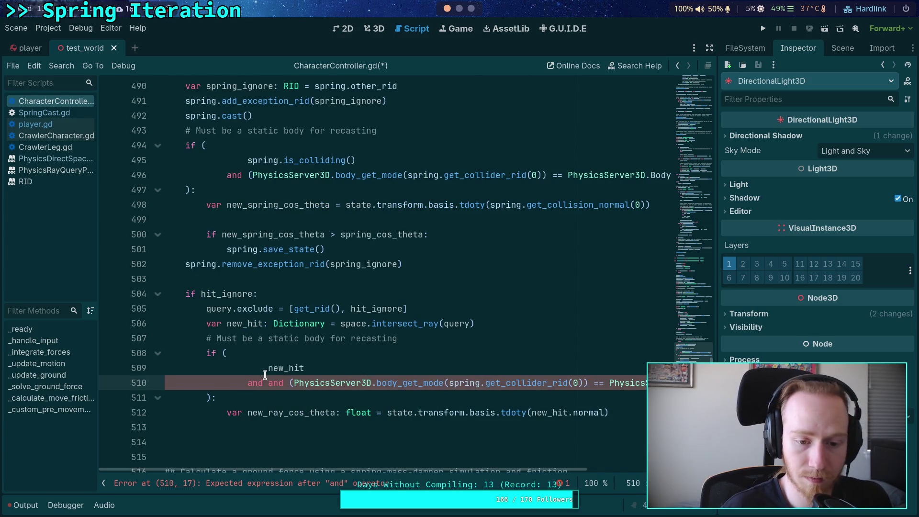
{"action": "double_click", "coordinate": [255, 383]}
{"action": "key", "text": "Delete"}
{"action": "key", "text": "Delete"}
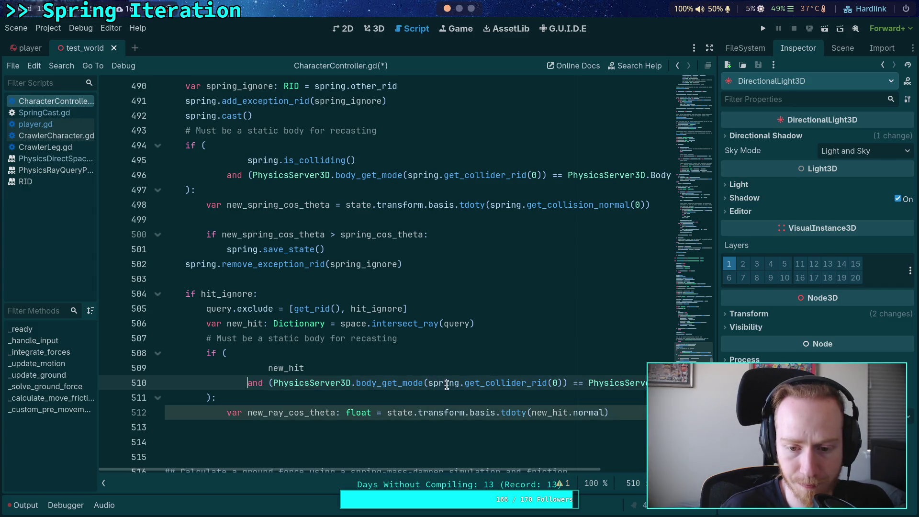
{"action": "left_click_drag", "start_coordinate": [429, 383], "coordinate": [459, 385]}
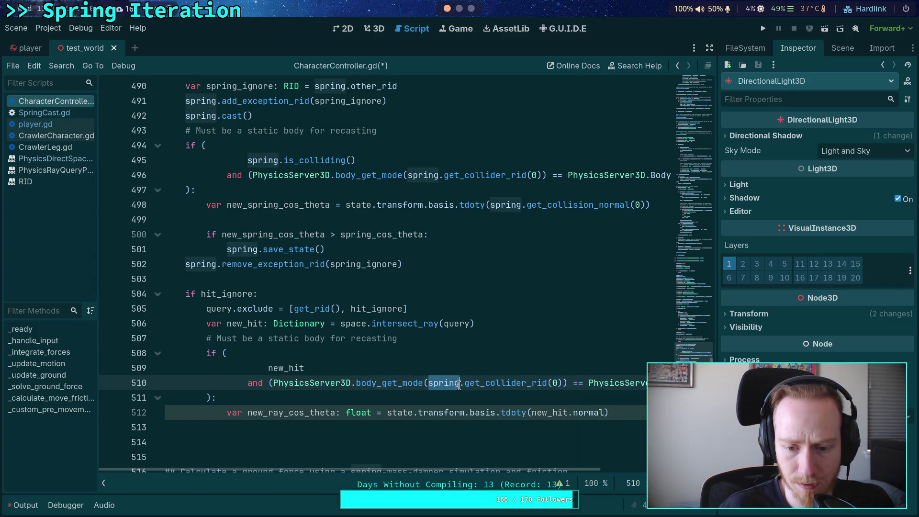
{"action": "type", "text": "new_hit"}
{"action": "key", "text": "Right"}
{"action": "key", "text": "Delete"}
{"action": "key", "text": "Delete"}
{"action": "key", "text": "Delete"}
{"action": "type", "text": "r"}
{"action": "key", "text": "Right"}
{"action": "key", "text": "Right"}
{"action": "key", "text": "Delete"}
{"action": "key", "text": "Delete"}
{"action": "key", "text": "Delete"}
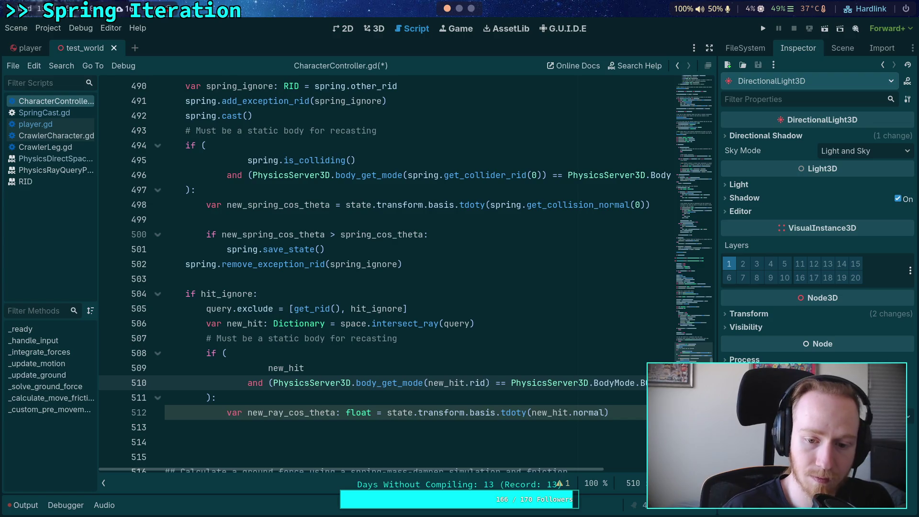
{"action": "scroll", "coordinate": [495, 469], "scroll_direction": "right", "scroll_amount": 3}
{"action": "scroll", "coordinate": [496, 470], "scroll_direction": "left", "scroll_amount": 3}
{"action": "left_click", "coordinate": [297, 390]}
Begin the comparison 'if new_ray_cos_theta > ray_' under the cosine line.
{"action": "scroll", "coordinate": [297, 390], "scroll_direction": "down", "scroll_amount": 1}
{"action": "left_click", "coordinate": [512, 386]}
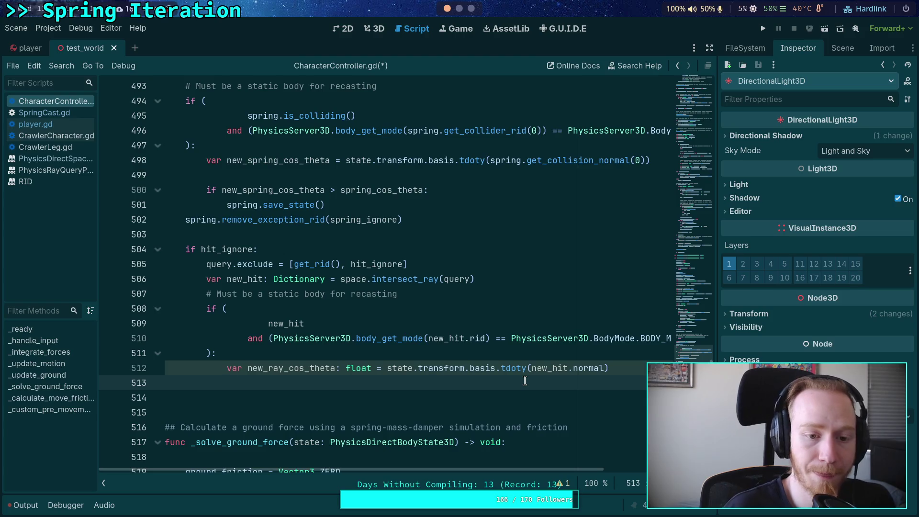
{"action": "type", "text": "if new"}
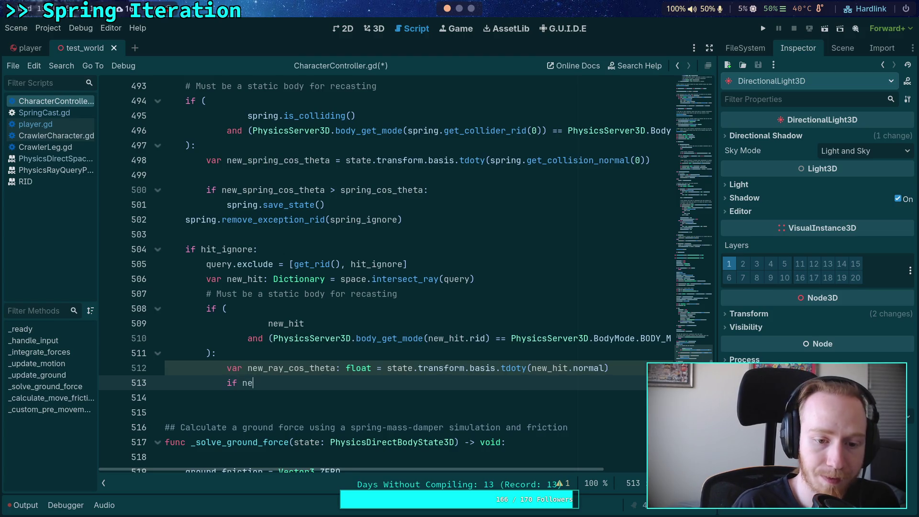
{"action": "key", "text": "Return"}
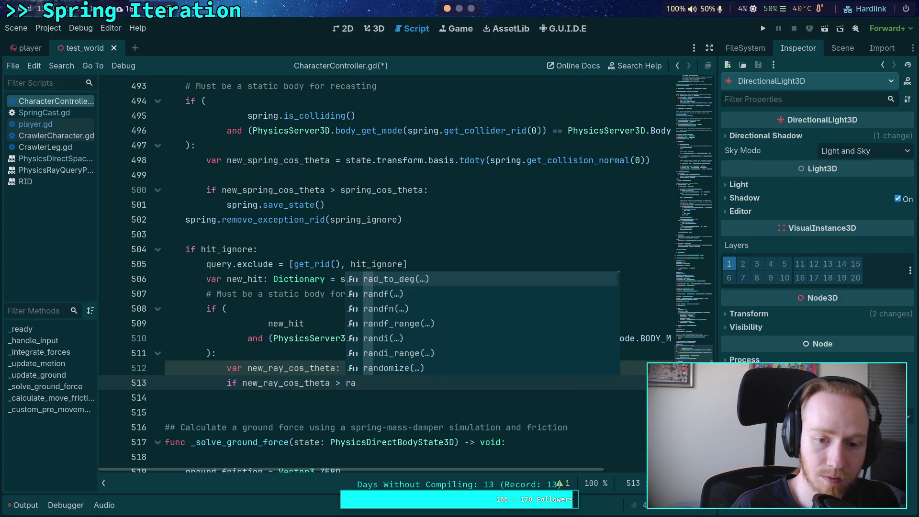
{"action": "type", "text": "y_"}
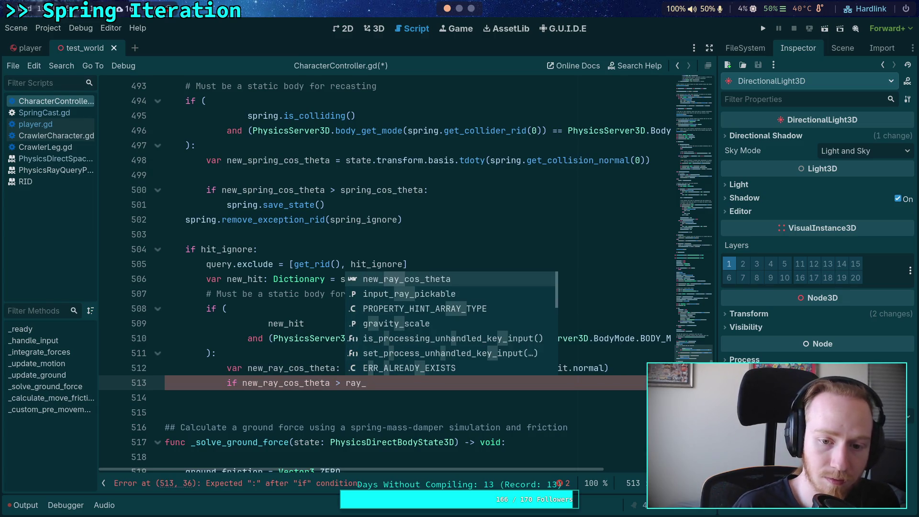
Declare var ray_cos_theta: float = 0.0 after the hit_ignore declaration.
{"action": "left_click", "coordinate": [296, 259]}
{"action": "scroll", "coordinate": [305, 250], "scroll_direction": "up", "scroll_amount": 8}
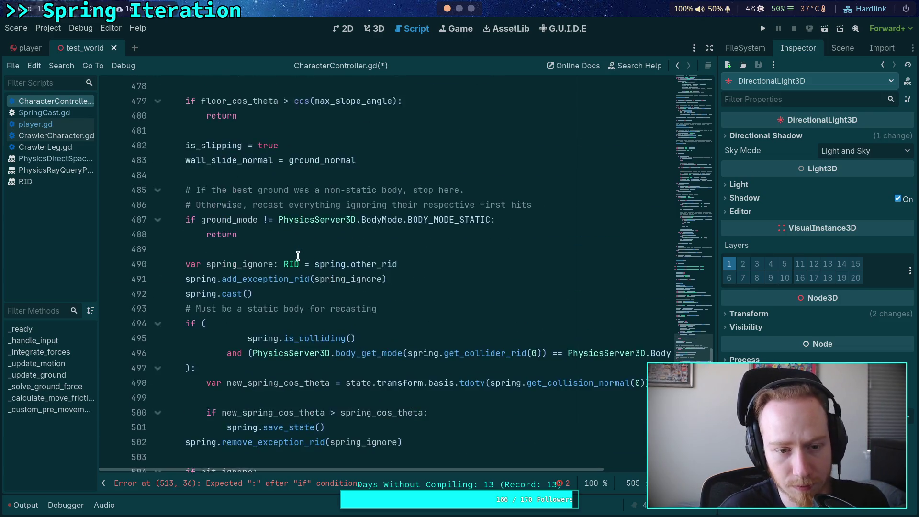
{"action": "scroll", "coordinate": [306, 250], "scroll_direction": "up", "scroll_amount": 2}
{"action": "double_click", "coordinate": [256, 194]}
{"action": "scroll", "coordinate": [483, 309], "scroll_direction": "up", "scroll_amount": 1}
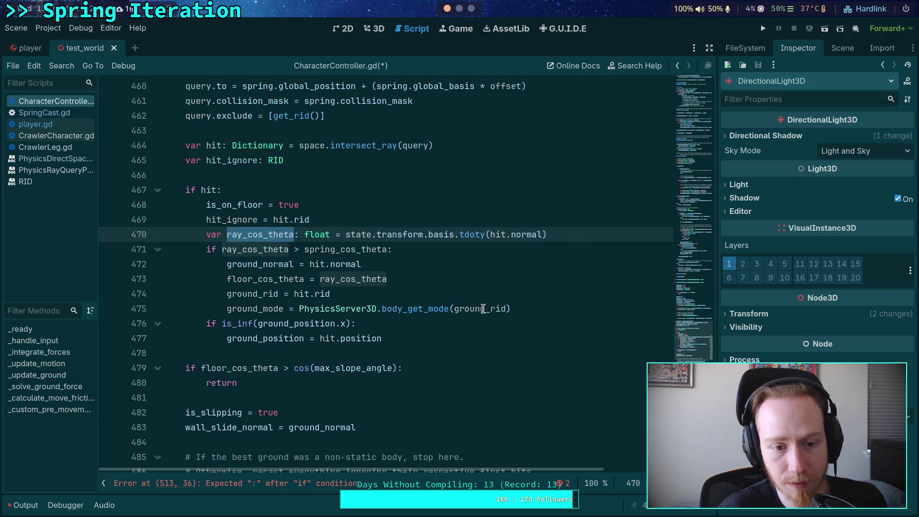
{"action": "left_click", "coordinate": [389, 166]}
{"action": "key", "text": "Return"}
{"action": "type", "text": "var ray_"}
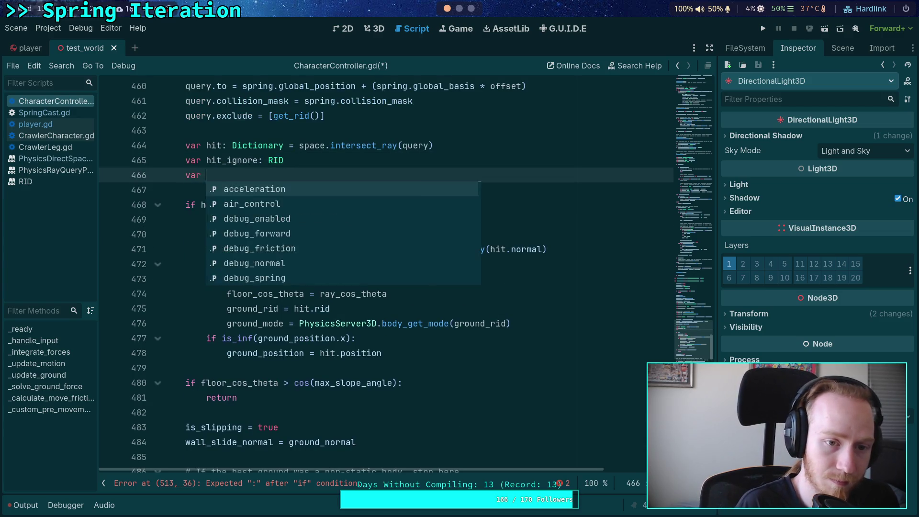
{"action": "type", "text": "cos"}
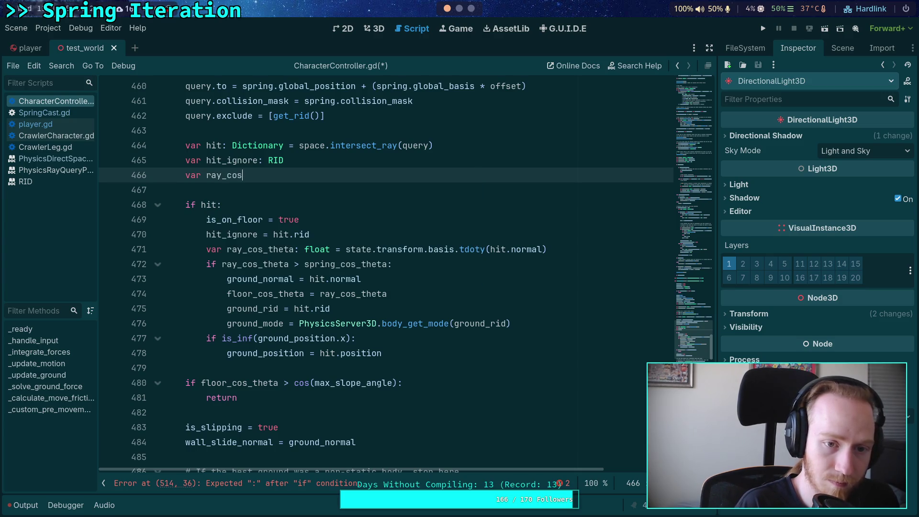
{"action": "type", "text": "_theta: float"}
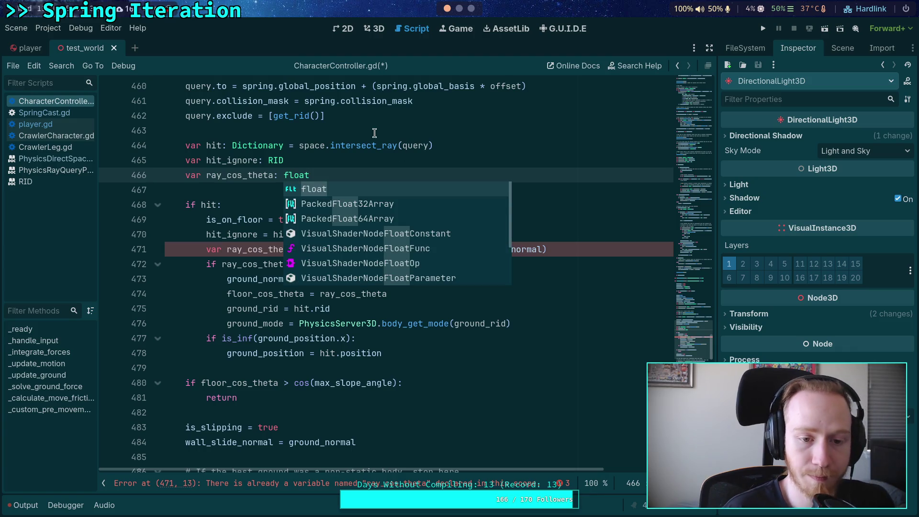
{"action": "type", "text": " = 0.0"}
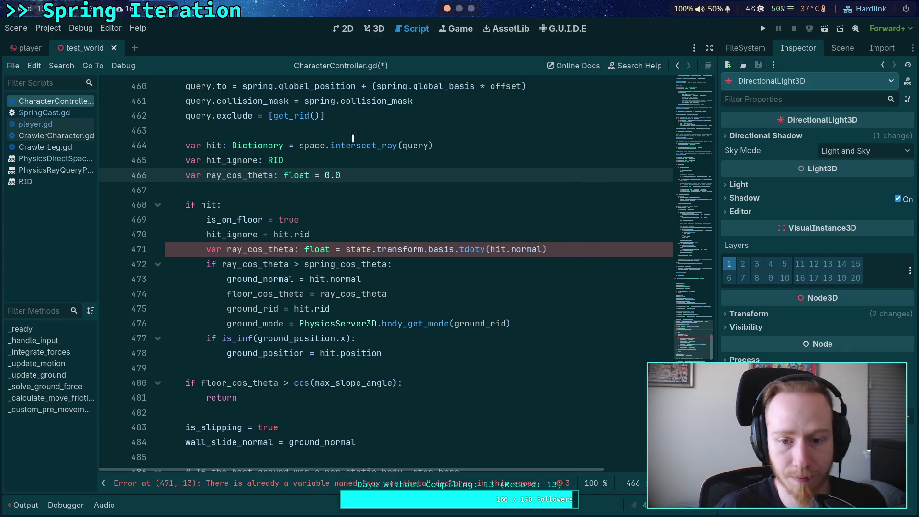
Strip 'var' and ': float' from the inner ray_cos_theta line so it only assigns.
{"action": "left_click_drag", "start_coordinate": [227, 249], "coordinate": [206, 250]}
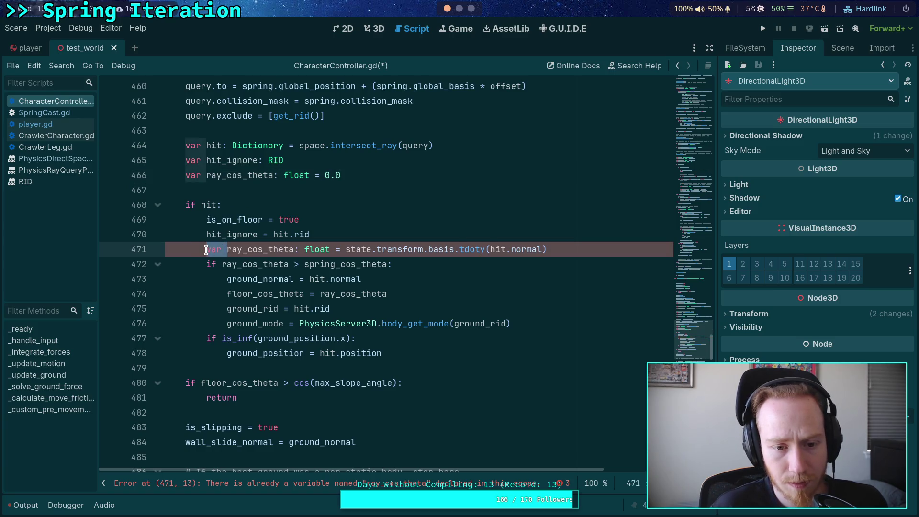
{"action": "key", "text": "BackSpace"}
{"action": "left_click_drag", "start_coordinate": [274, 250], "coordinate": [310, 249]}
{"action": "key", "text": "BackSpace"}
{"action": "double_click", "coordinate": [222, 249]}
{"action": "scroll", "coordinate": [316, 288], "scroll_direction": "down", "scroll_amount": 12}
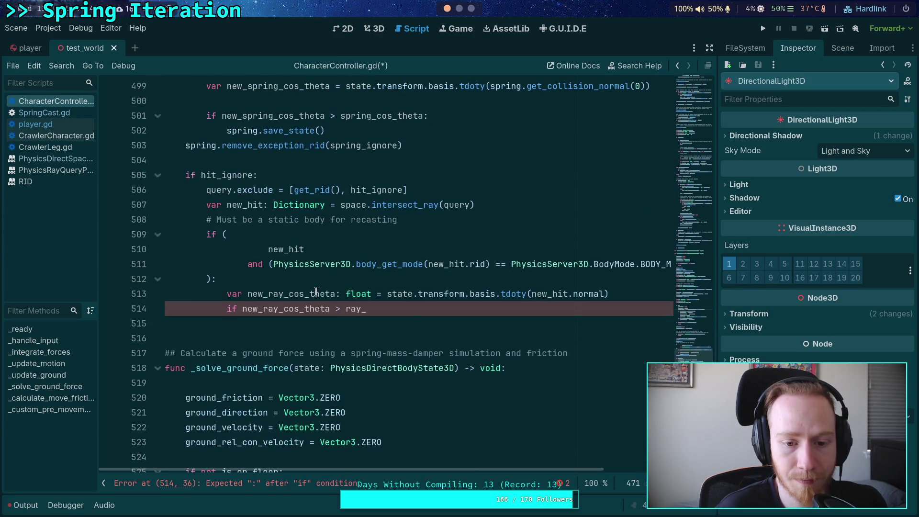
Complete the condition as 'if new_ray_cos_theta > ray_cos_theta:'.
{"action": "left_click", "coordinate": [435, 309]}
{"action": "type", "text": "cos_"}
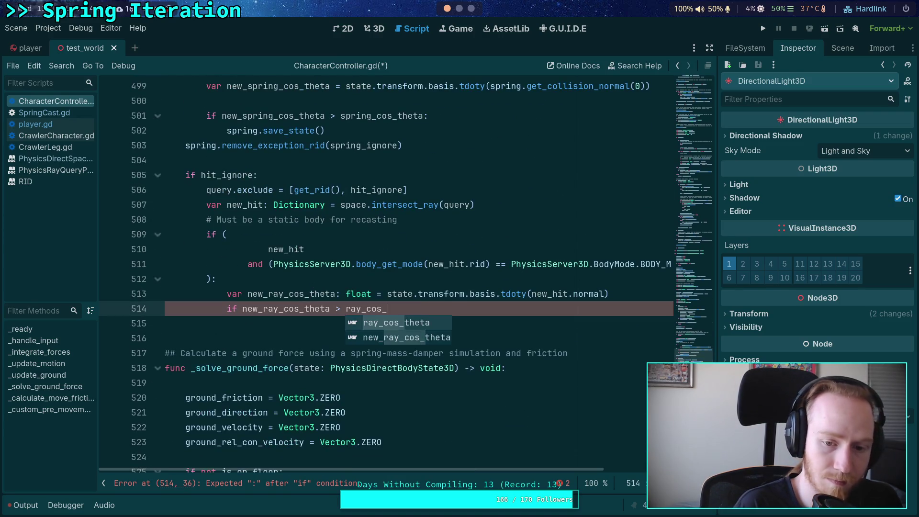
{"action": "type", "text": "nth"}
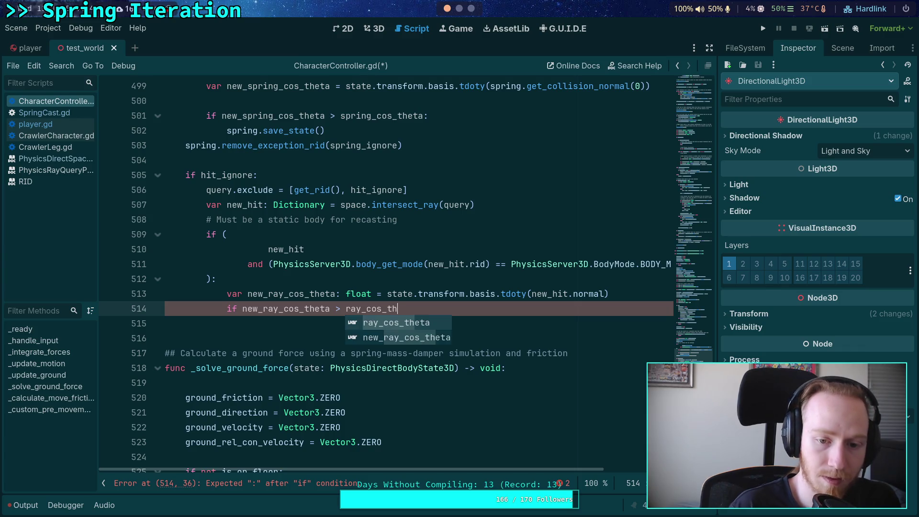
{"action": "key", "text": "Return"}
{"action": "type", "text": ":"}
{"action": "key", "text": "Return"}
Put a '# overwrite things' comment above a pass placeholder in the branch, followed by blank lines.
{"action": "scroll", "coordinate": [427, 353], "scroll_direction": "up", "scroll_amount": 2}
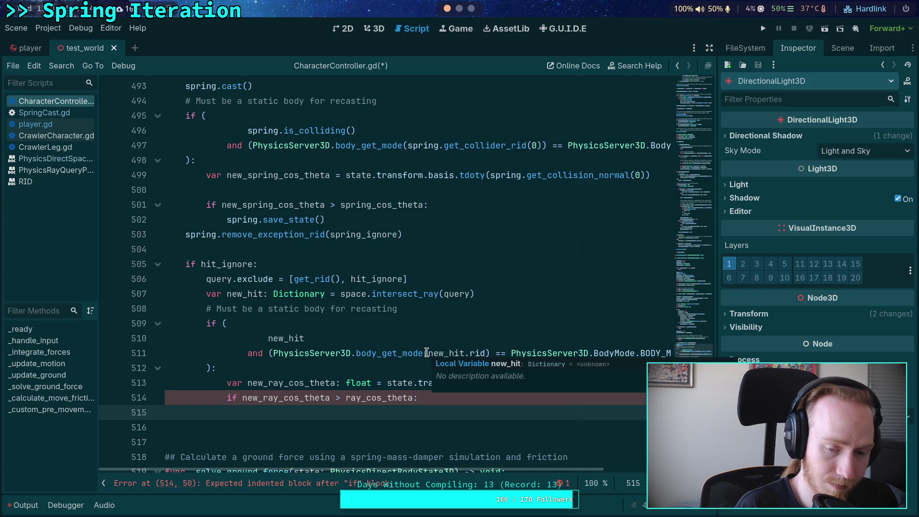
{"action": "type", "text": "pass"}
{"action": "key", "text": "ctrl+shift+Return"}
{"action": "type", "text": "# Be"}
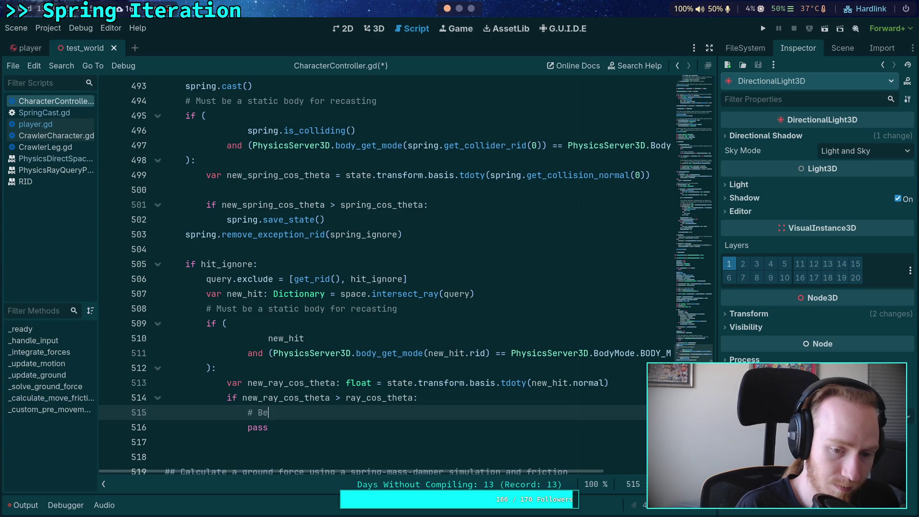
{"action": "key", "text": "BackSpace"}
{"action": "key", "text": "BackSpace"}
{"action": "type", "text": "Save"}
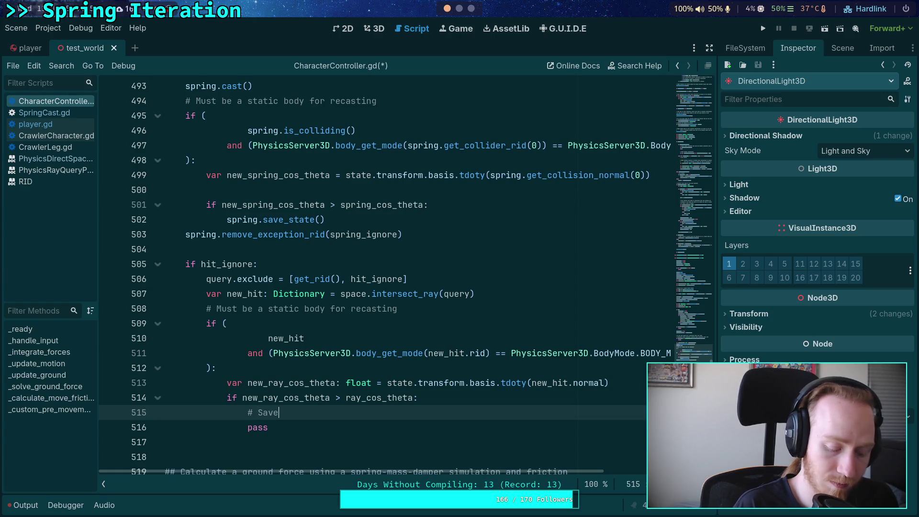
{"action": "key", "text": "BackSpace"}
{"action": "key", "text": "BackSpace"}
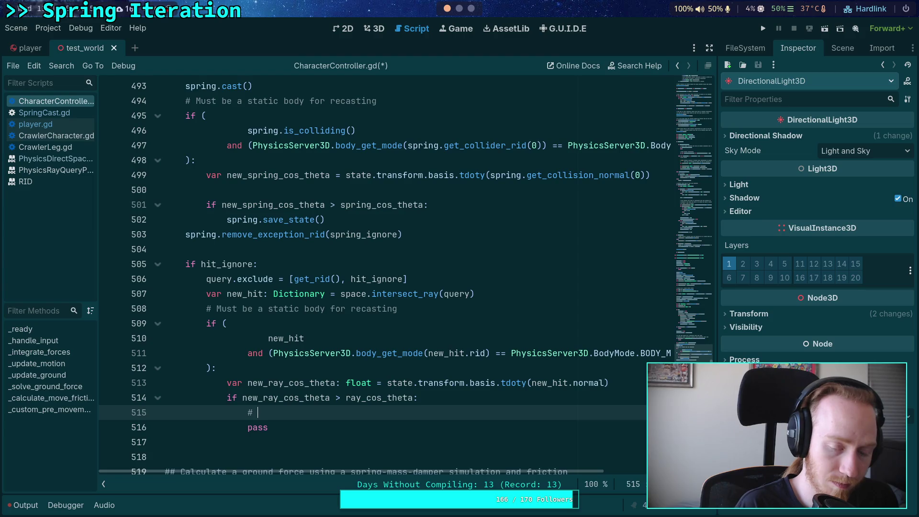
{"action": "type", "text": "overwrite "}
{"action": "type", "text": "thing"}
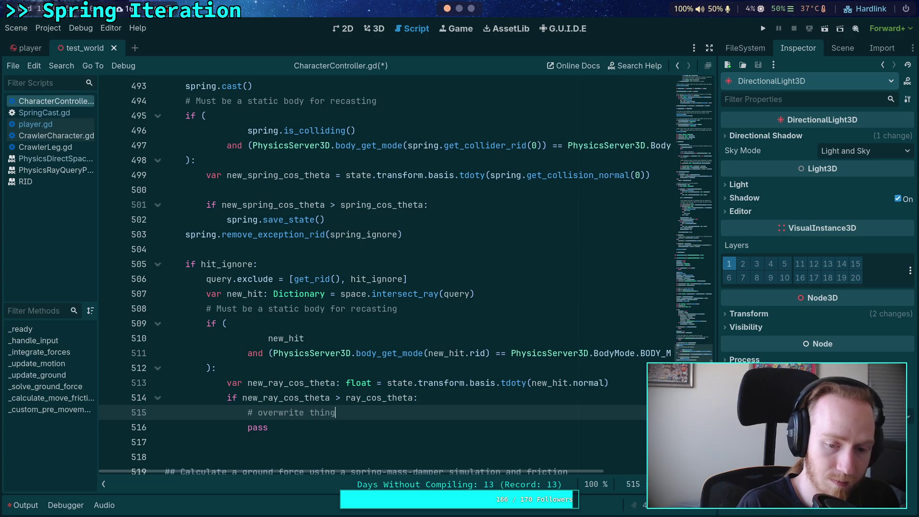
{"action": "key", "text": "Down"}
{"action": "key", "text": "Down"}
{"action": "key", "text": "Return"}
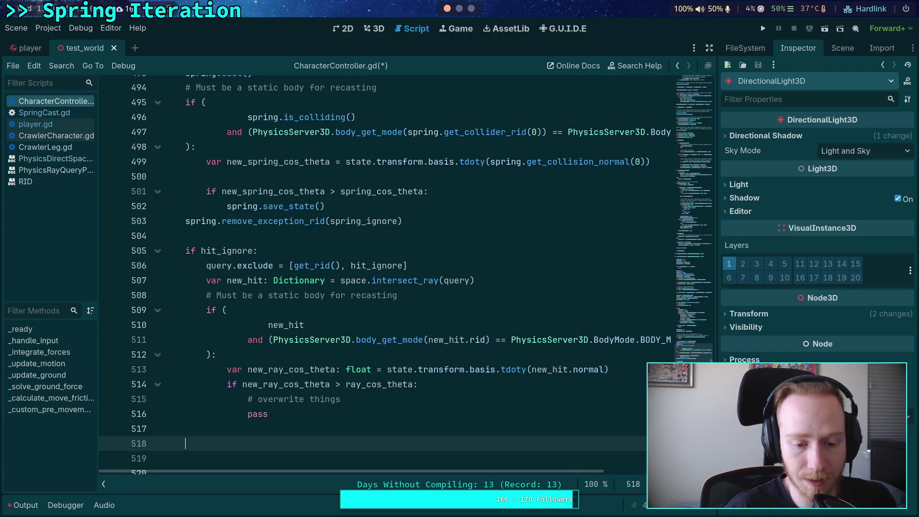
{"action": "scroll", "coordinate": [420, 345], "scroll_direction": "up", "scroll_amount": 1}
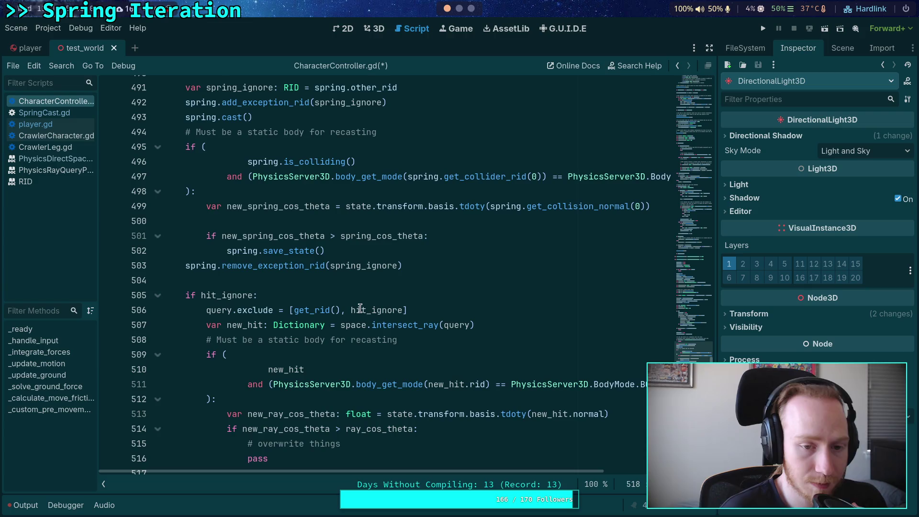
{"action": "scroll", "coordinate": [358, 301], "scroll_direction": "up", "scroll_amount": 2}
{"action": "scroll", "coordinate": [359, 301], "scroll_direction": "up", "scroll_amount": 2}
{"action": "scroll", "coordinate": [357, 301], "scroll_direction": "up", "scroll_amount": 2}
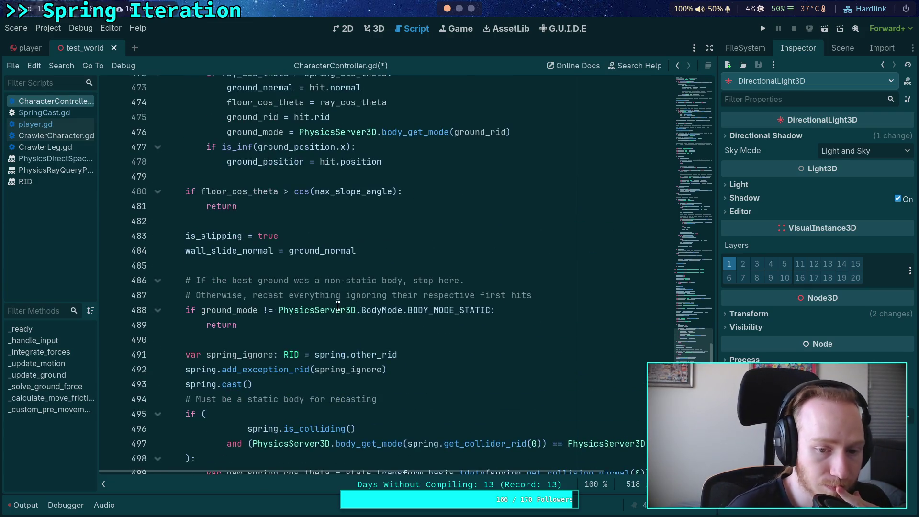
{"action": "scroll", "coordinate": [337, 301], "scroll_direction": "up", "scroll_amount": 2}
{"action": "scroll", "coordinate": [337, 301], "scroll_direction": "up", "scroll_amount": 2}
{"action": "scroll", "coordinate": [289, 261], "scroll_direction": "up", "scroll_amount": 1}
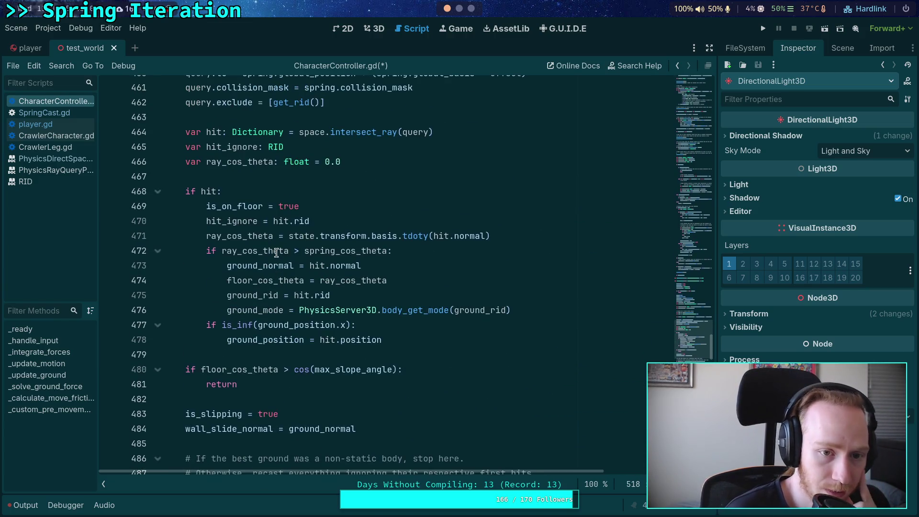
{"action": "double_click", "coordinate": [264, 162]}
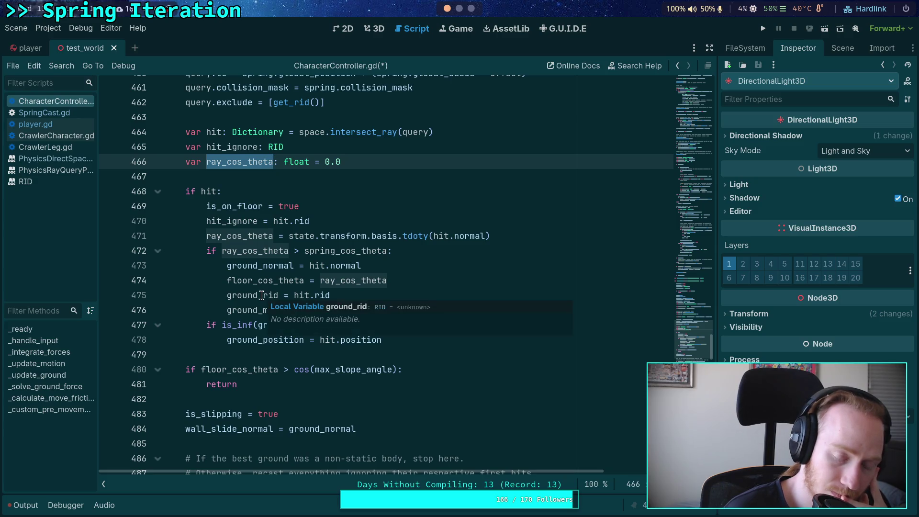
{"action": "double_click", "coordinate": [235, 295]}
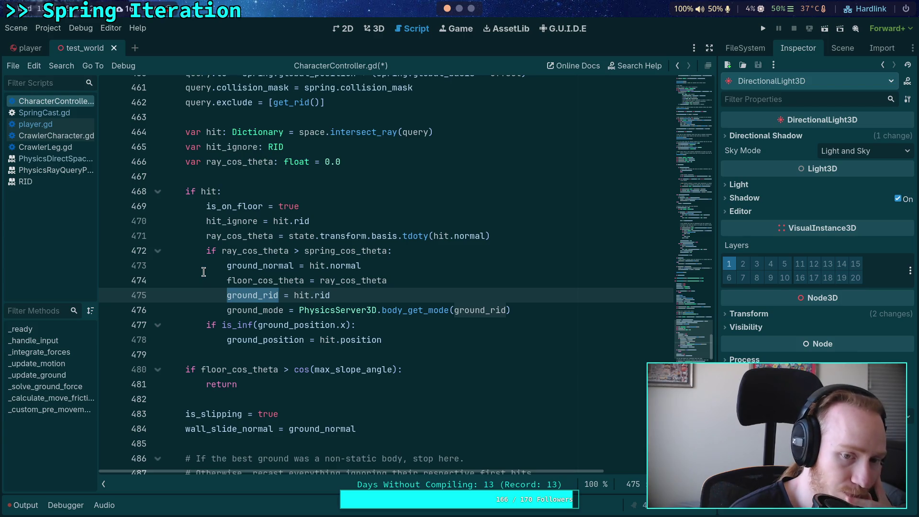
{"action": "scroll", "coordinate": [203, 272], "scroll_direction": "down", "scroll_amount": 10}
{"action": "left_click_drag", "start_coordinate": [302, 366], "coordinate": [248, 358]}
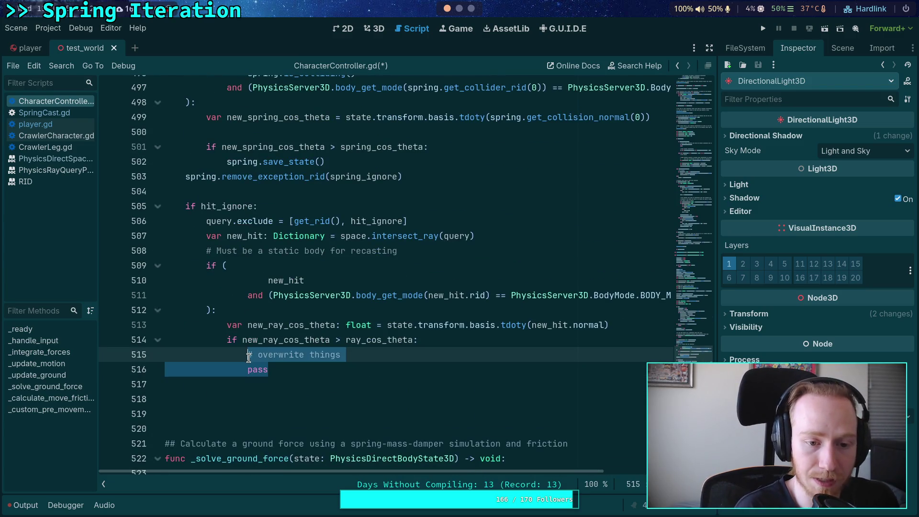
Replace the branch's placeholder with the assignment hit = new_hit.
{"action": "type", "text": "hi"}
{"action": "type", "text": "new"}
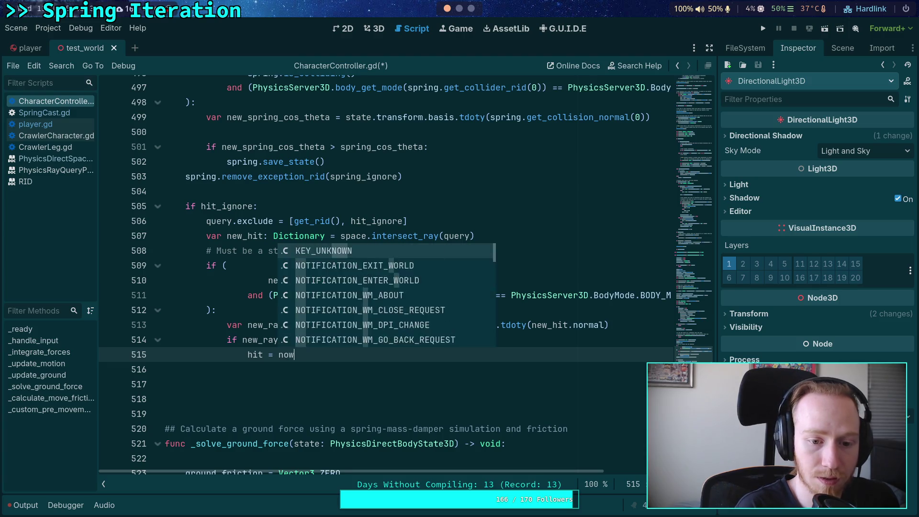
{"action": "key", "text": "BackSpace"}
{"action": "type", "text": "w_hit"}
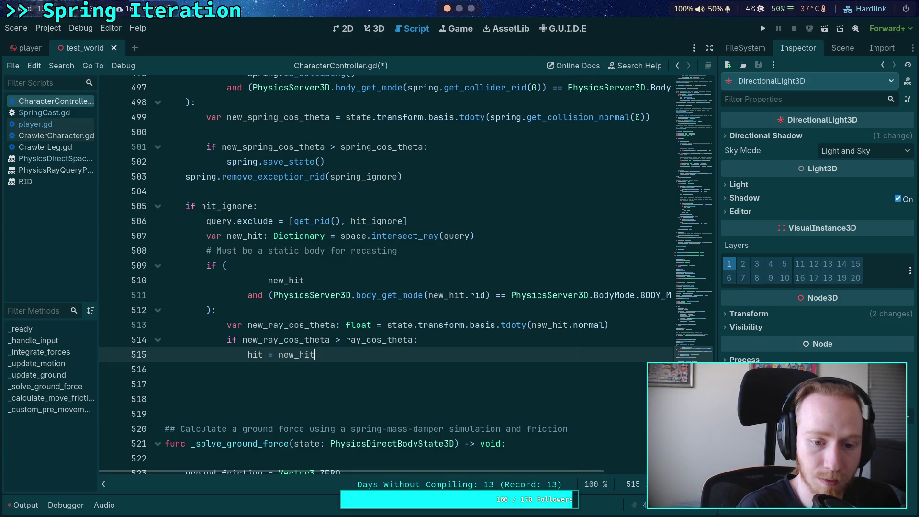
{"action": "left_click", "coordinate": [301, 370]}
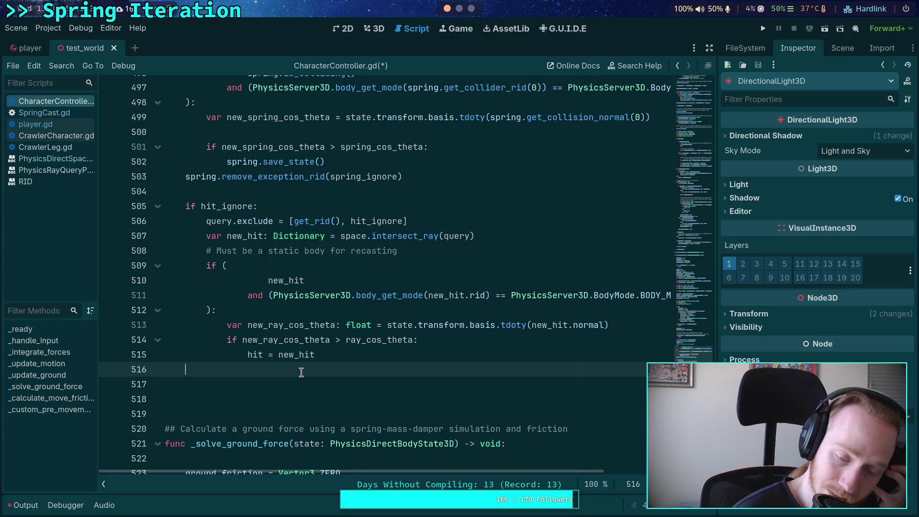
{"action": "key", "text": "Down"}
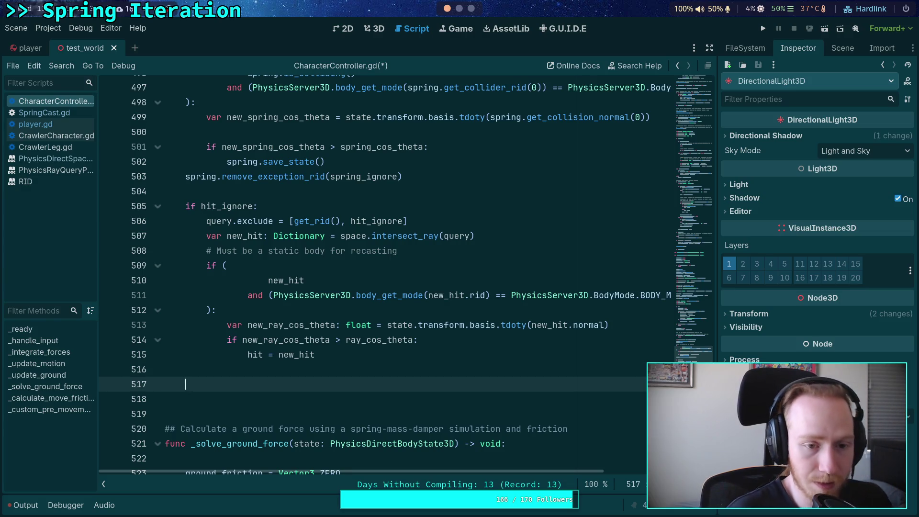
Review the is_on_floor code near line 449, then widen the script editor to full window width.
{"action": "scroll", "coordinate": [308, 329], "scroll_direction": "up", "scroll_amount": 5}
{"action": "scroll", "coordinate": [287, 320], "scroll_direction": "down", "scroll_amount": 4}
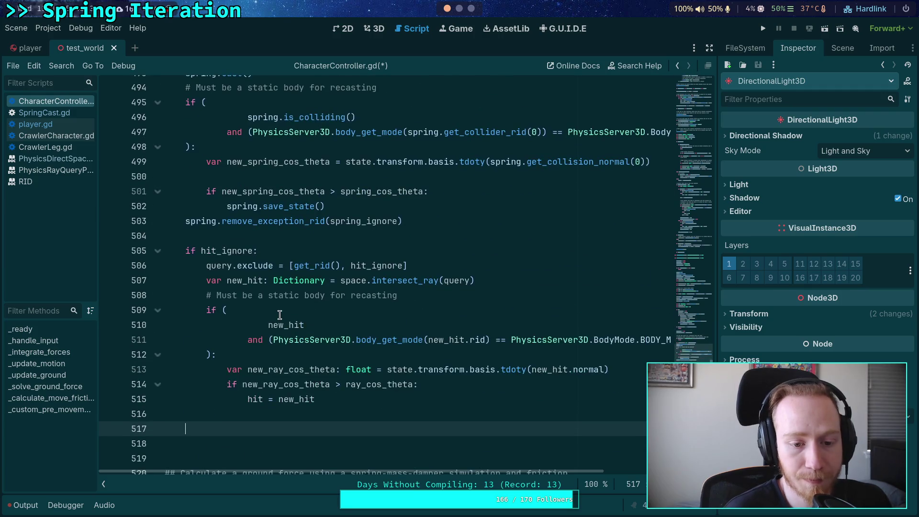
{"action": "scroll", "coordinate": [282, 309], "scroll_direction": "up", "scroll_amount": 2}
{"action": "scroll", "coordinate": [281, 306], "scroll_direction": "down", "scroll_amount": 3}
{"action": "scroll", "coordinate": [282, 302], "scroll_direction": "up", "scroll_amount": 4}
{"action": "scroll", "coordinate": [282, 303], "scroll_direction": "up", "scroll_amount": 1}
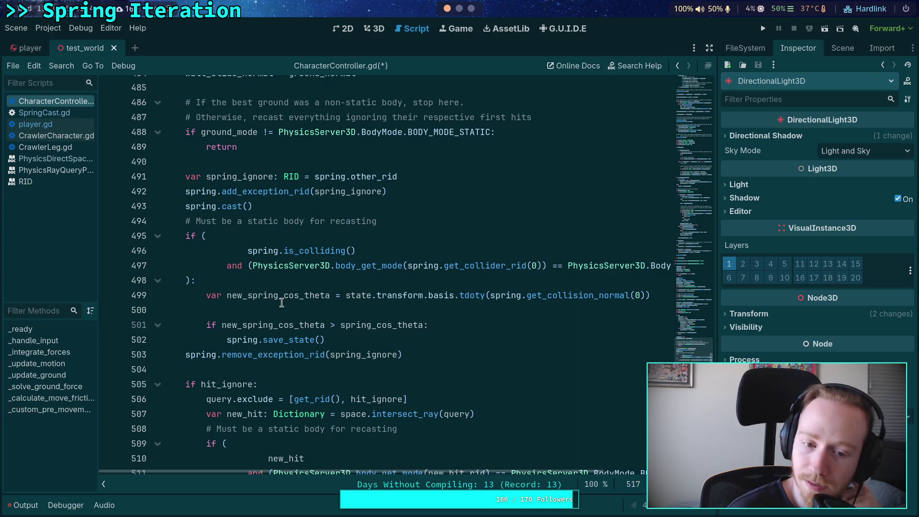
{"action": "scroll", "coordinate": [282, 302], "scroll_direction": "up", "scroll_amount": 9}
{"action": "scroll", "coordinate": [281, 301], "scroll_direction": "up", "scroll_amount": 7}
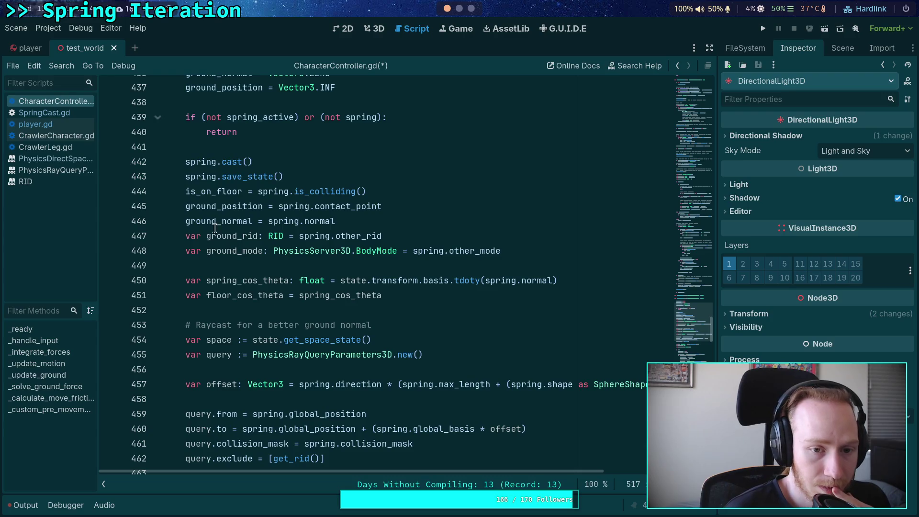
{"action": "left_click", "coordinate": [185, 192]}
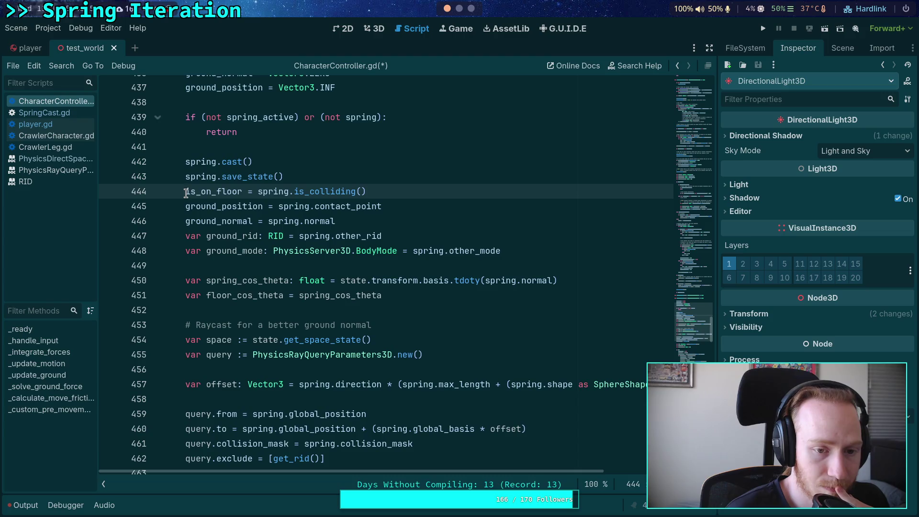
{"action": "left_click", "coordinate": [206, 264]}
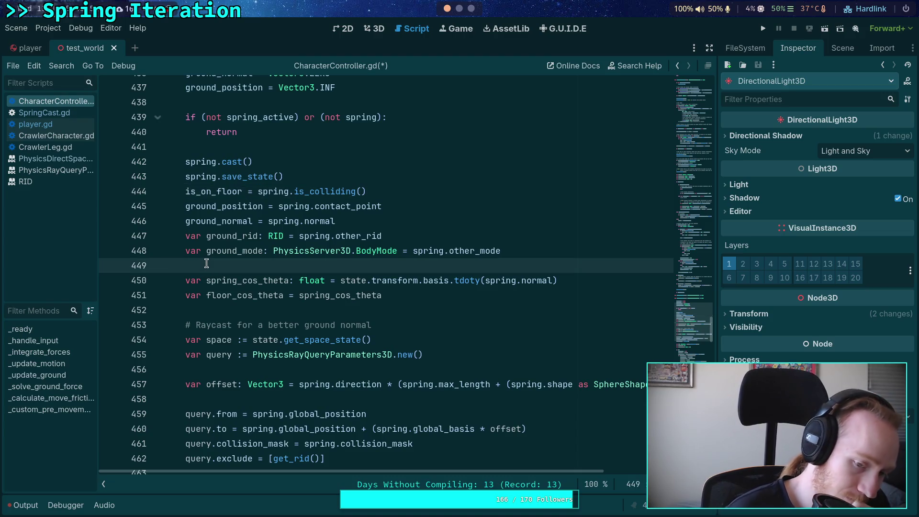
{"action": "scroll", "coordinate": [333, 262], "scroll_direction": "down", "scroll_amount": 10}
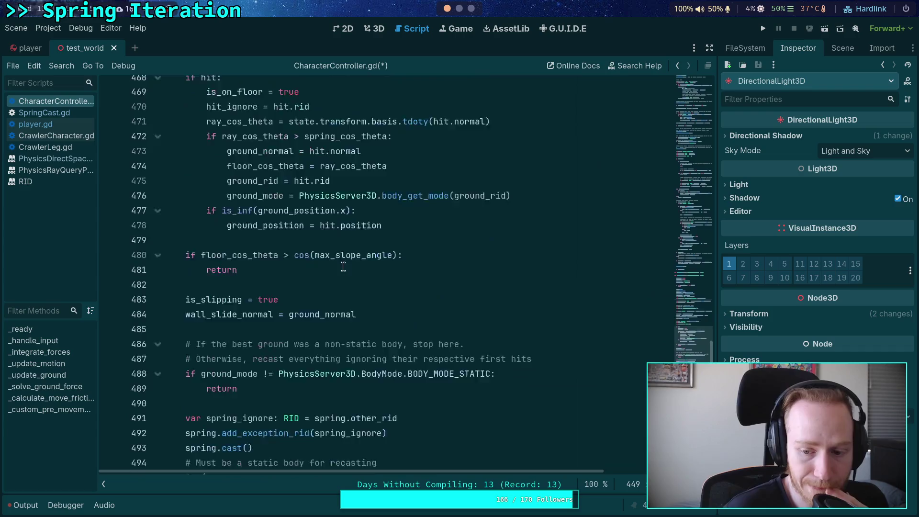
{"action": "left_click", "coordinate": [709, 48]}
{"action": "scroll", "coordinate": [477, 274], "scroll_direction": "down", "scroll_amount": 5}
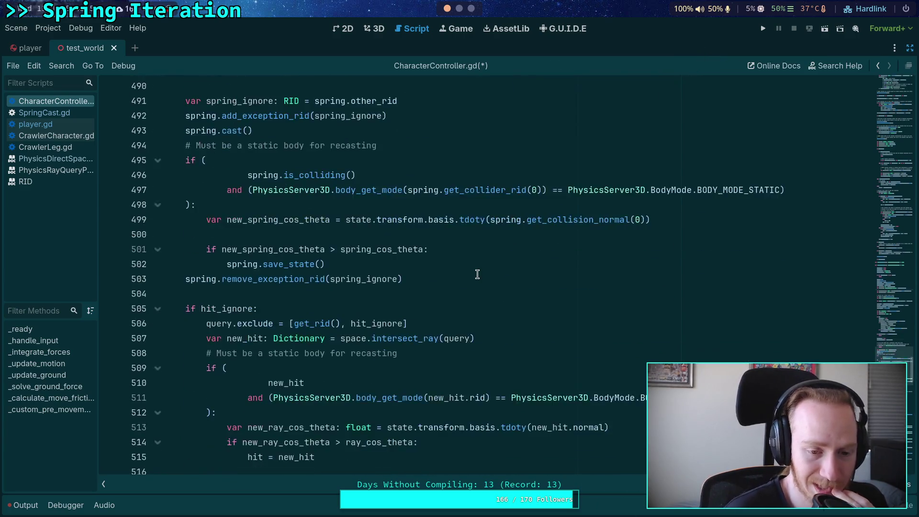
{"action": "scroll", "coordinate": [477, 274], "scroll_direction": "down", "scroll_amount": 3}
{"action": "left_click", "coordinate": [319, 354]}
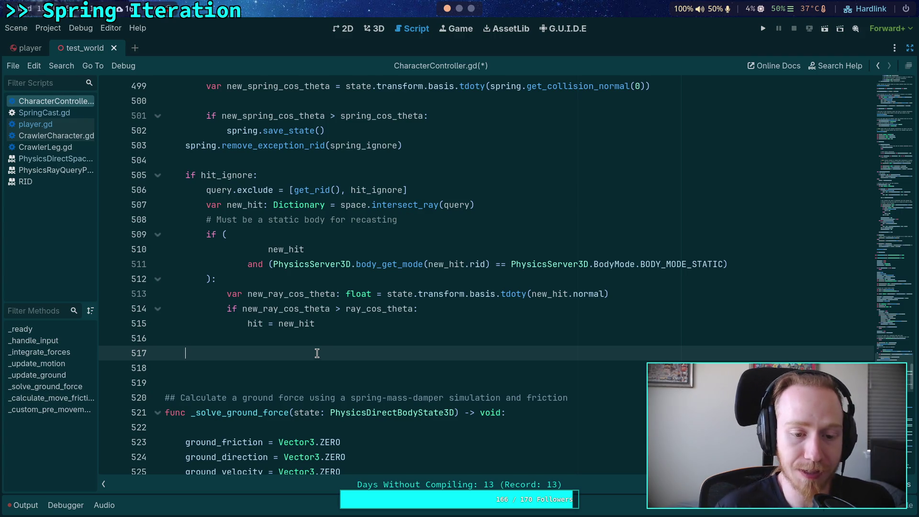
{"action": "scroll", "coordinate": [361, 361], "scroll_direction": "up", "scroll_amount": 10}
{"action": "scroll", "coordinate": [352, 358], "scroll_direction": "up", "scroll_amount": 5}
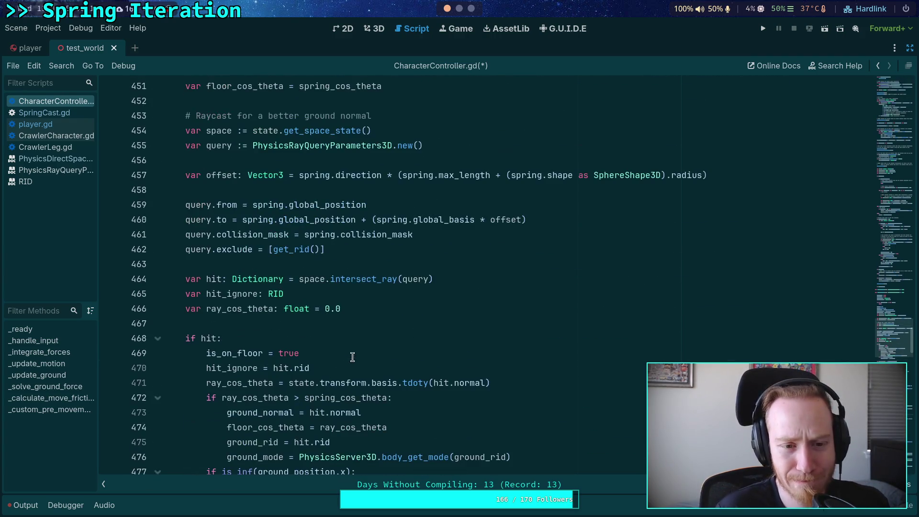
{"action": "scroll", "coordinate": [379, 346], "scroll_direction": "up", "scroll_amount": 3}
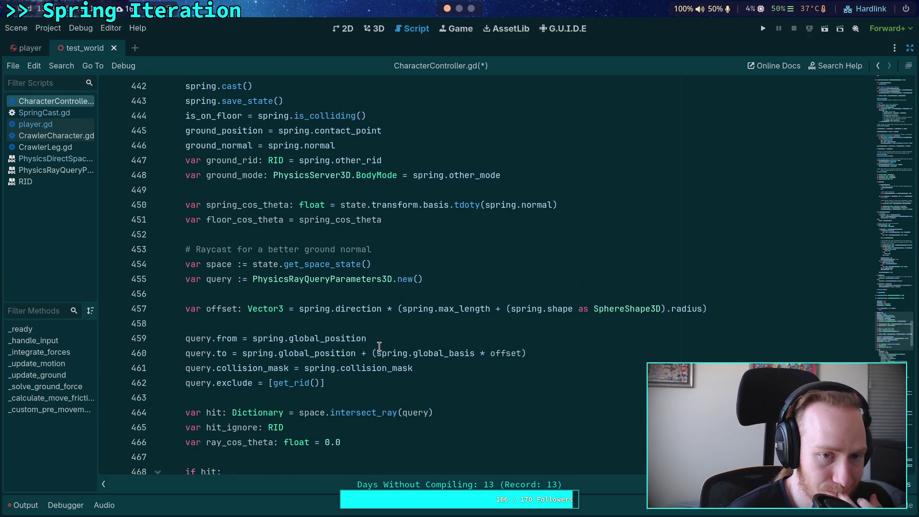
{"action": "mouse_move", "coordinate": [343, 312]}
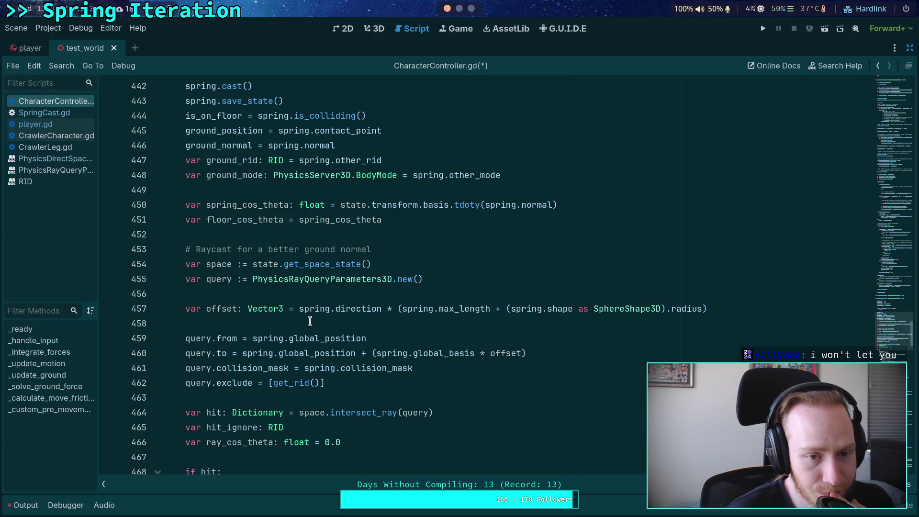
{"action": "scroll", "coordinate": [310, 321], "scroll_direction": "up", "scroll_amount": 1}
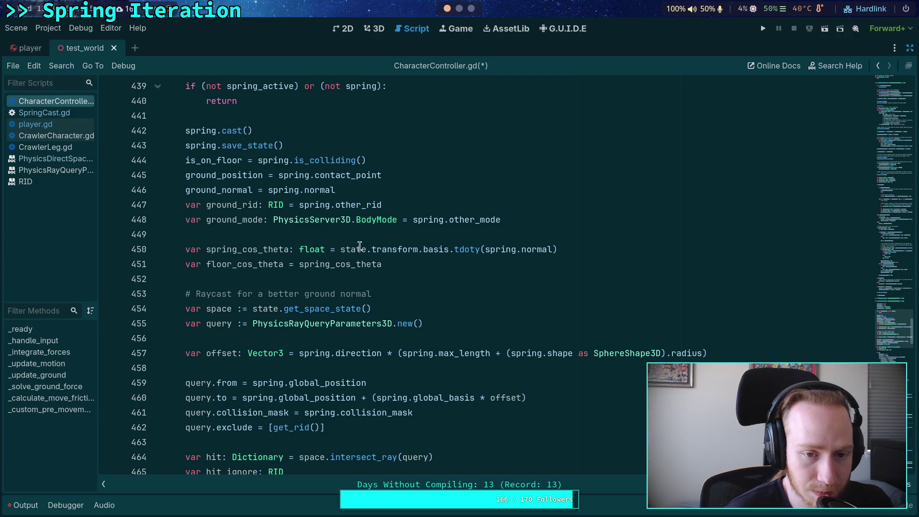
{"action": "left_click", "coordinate": [425, 166]}
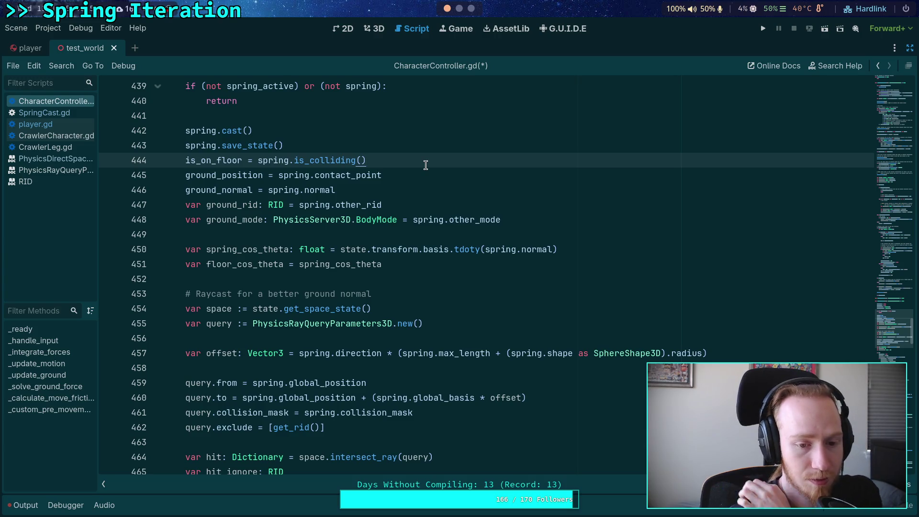
{"action": "left_click", "coordinate": [422, 235]}
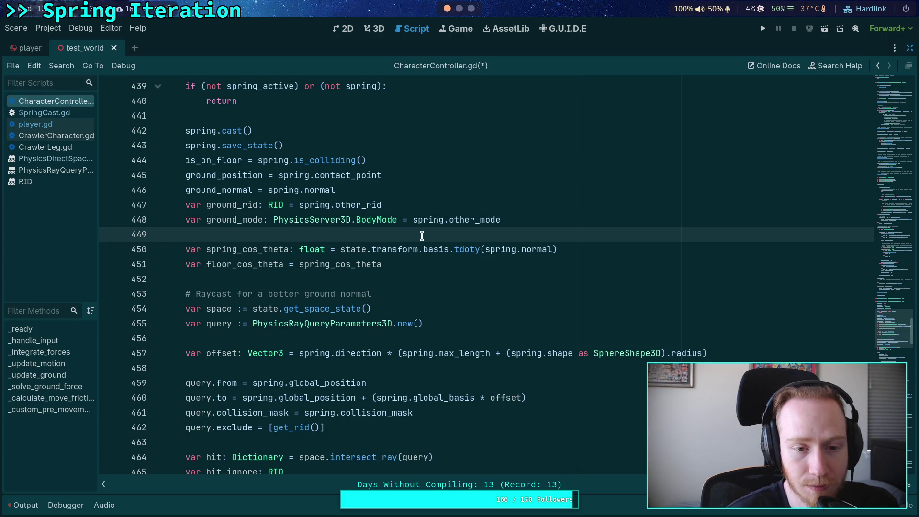
{"action": "left_click", "coordinate": [233, 216]}
{"action": "double_click", "coordinate": [232, 205]}
{"action": "scroll", "coordinate": [232, 206], "scroll_direction": "down", "scroll_amount": 9}
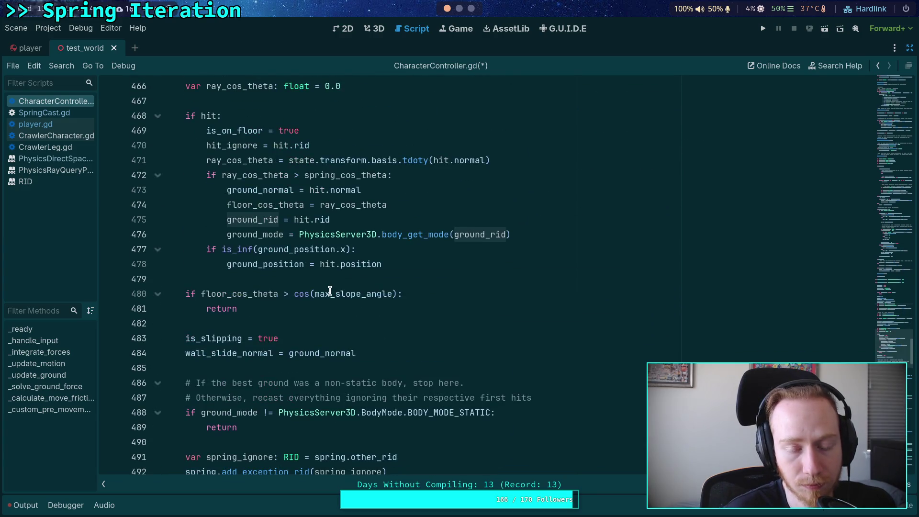
{"action": "scroll", "coordinate": [287, 278], "scroll_direction": "up", "scroll_amount": 10}
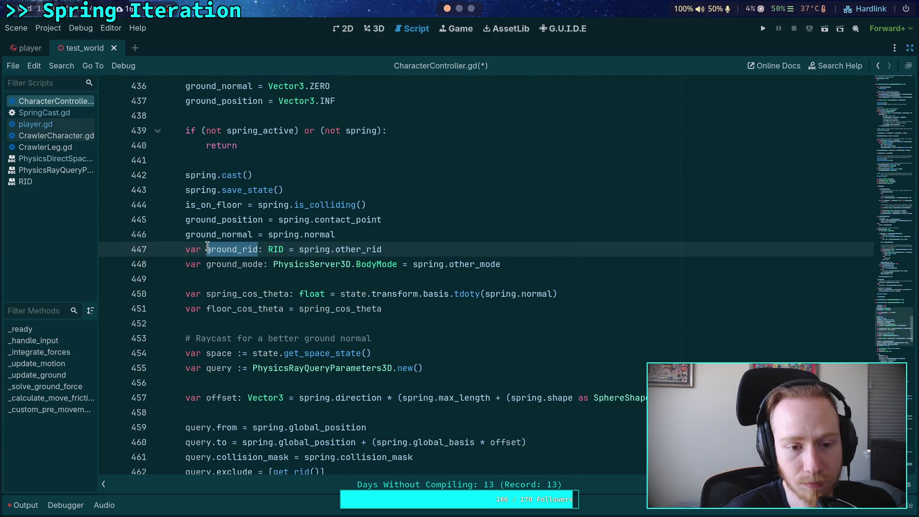
{"action": "left_click", "coordinate": [208, 246]}
{"action": "double_click", "coordinate": [232, 247]}
{"action": "scroll", "coordinate": [397, 287], "scroll_direction": "down", "scroll_amount": 7}
{"action": "scroll", "coordinate": [411, 291], "scroll_direction": "down", "scroll_amount": 5}
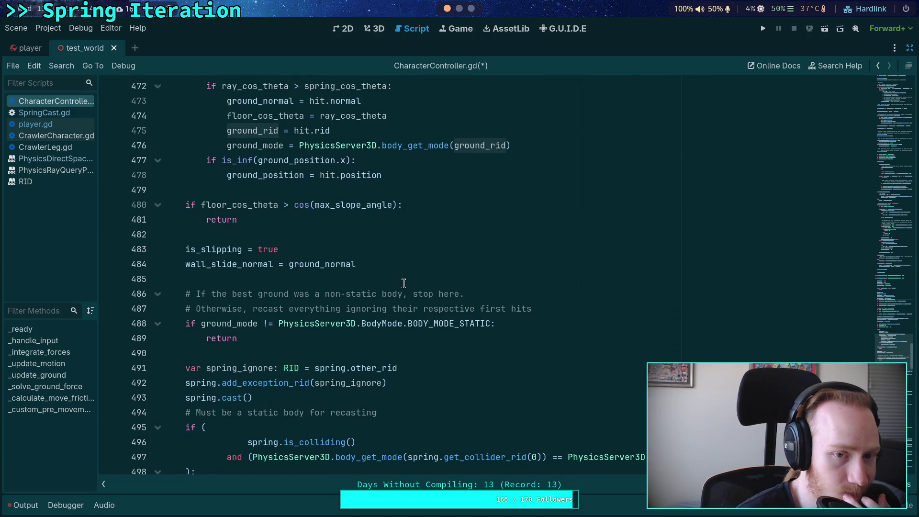
{"action": "scroll", "coordinate": [403, 283], "scroll_direction": "up", "scroll_amount": 1}
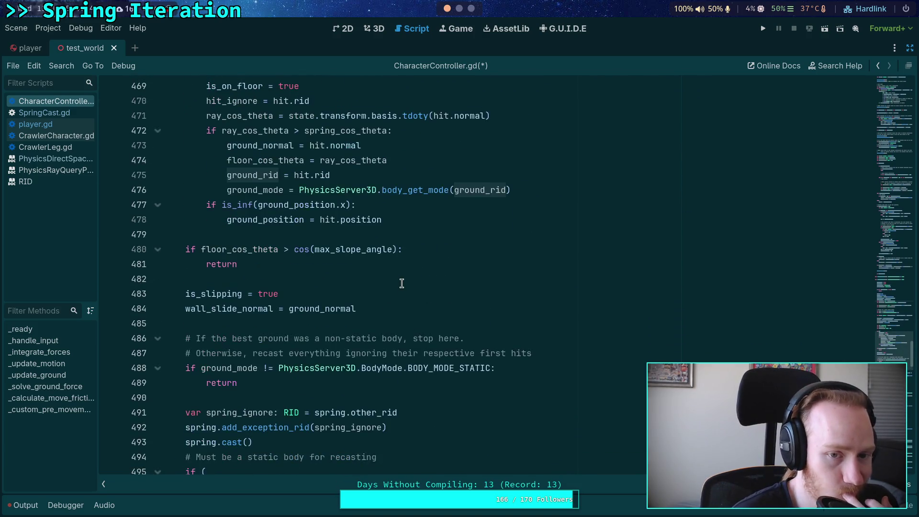
Rename the ground_mode declaration to best_ground_mode and delete the ground_rid declaration line.
{"action": "double_click", "coordinate": [254, 190]}
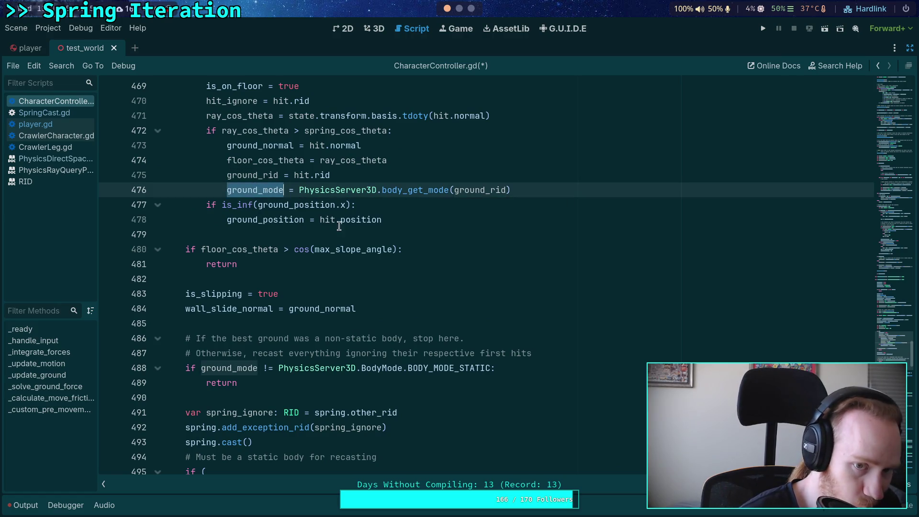
{"action": "scroll", "coordinate": [409, 303], "scroll_direction": "up", "scroll_amount": 3}
{"action": "scroll", "coordinate": [409, 303], "scroll_direction": "up", "scroll_amount": 7}
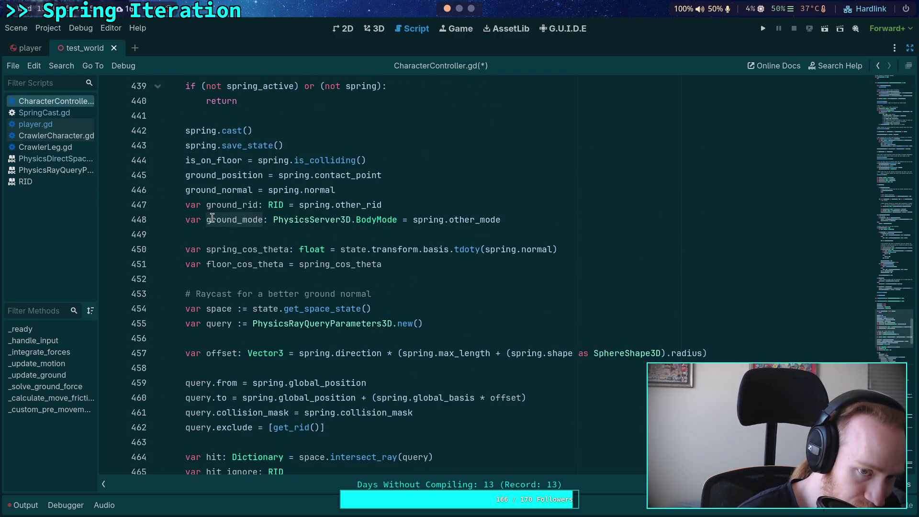
{"action": "left_click", "coordinate": [207, 220]}
{"action": "key", "text": "shift+Right"}
{"action": "key", "text": "shift+Right"}
{"action": "key", "text": "shift+Right"}
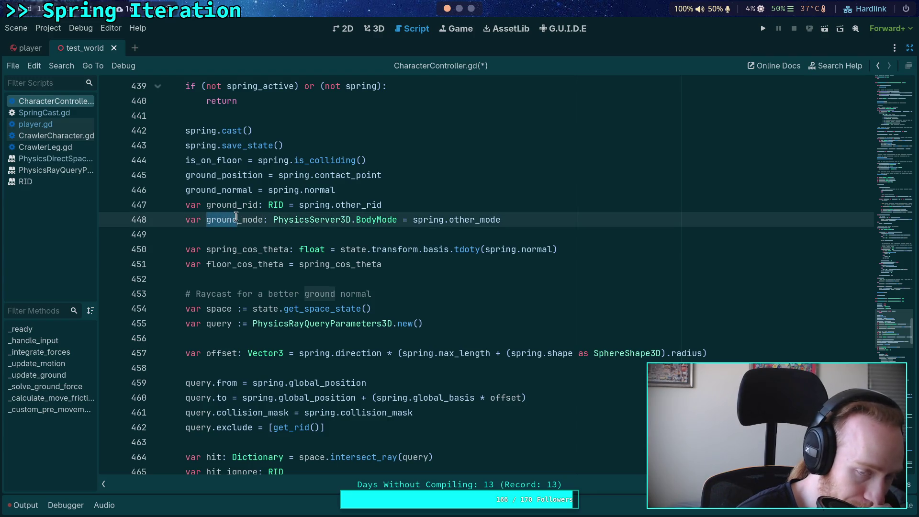
{"action": "key", "text": "Left"}
{"action": "type", "text": "best_"}
{"action": "double_click", "coordinate": [214, 204]}
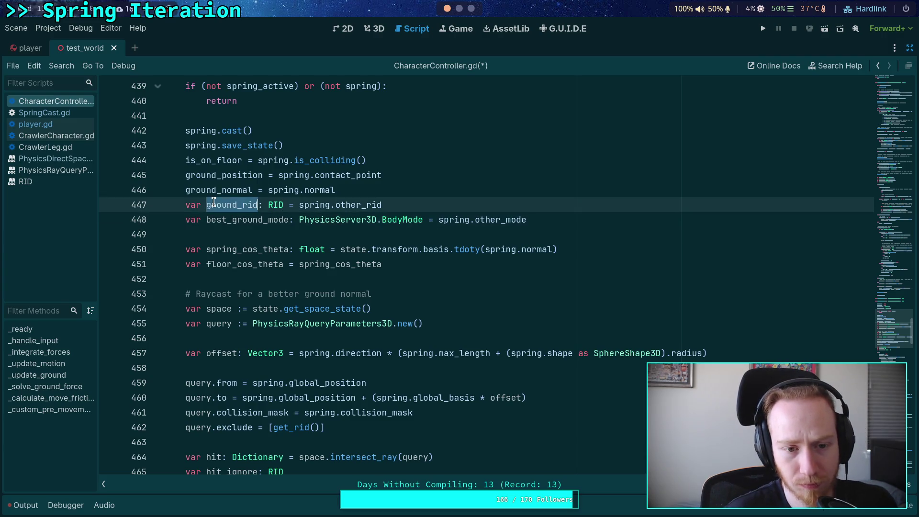
{"action": "scroll", "coordinate": [404, 205], "scroll_direction": "down", "scroll_amount": 15}
{"action": "scroll", "coordinate": [413, 267], "scroll_direction": "up", "scroll_amount": 15}
{"action": "left_click", "coordinate": [414, 199]}
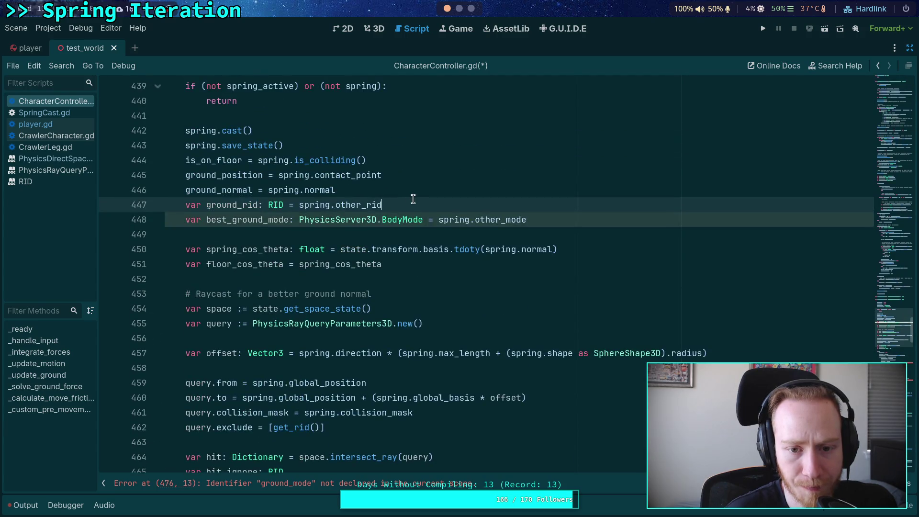
{"action": "key", "text": "ctrl+shift+k"}
{"action": "key", "text": "ctrl+shift+Return"}
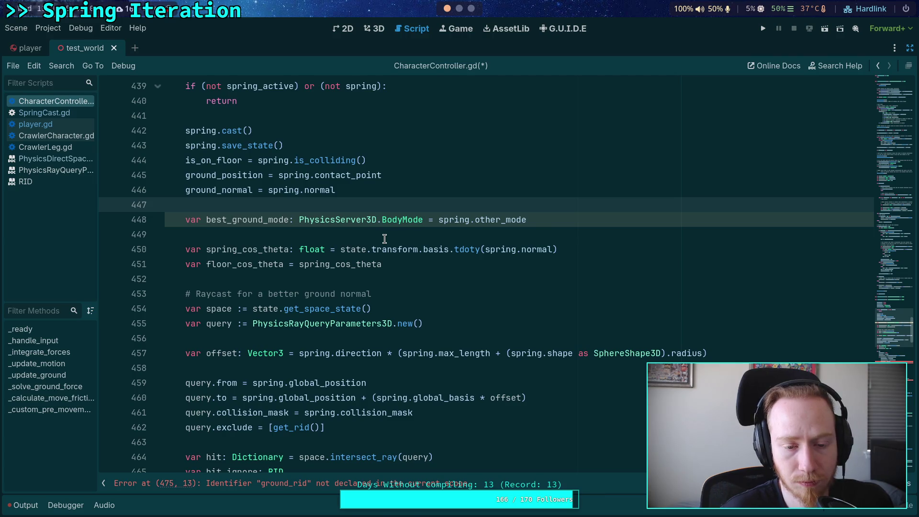
Drop the ground_rid = hit.rid line and set best_ground_mode from body_get_mode(hit.rid).
{"action": "scroll", "coordinate": [384, 238], "scroll_direction": "down", "scroll_amount": 7}
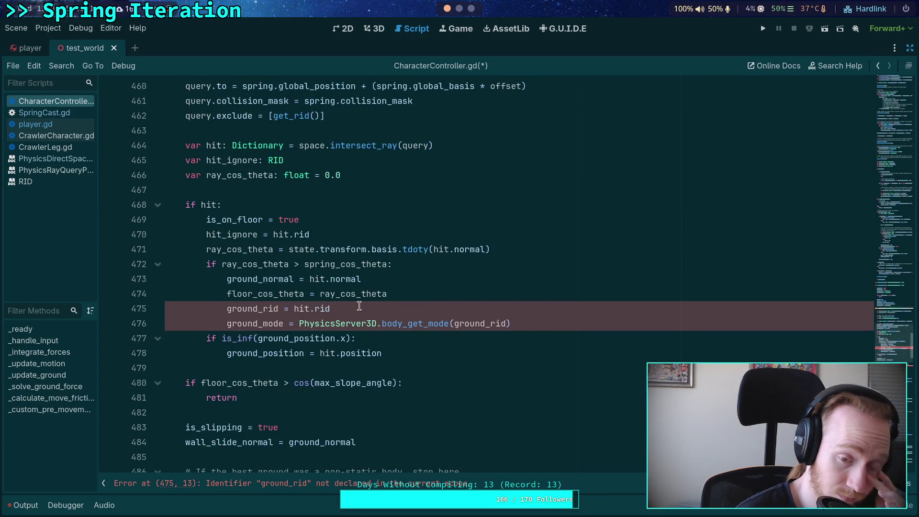
{"action": "left_click_drag", "start_coordinate": [355, 308], "coordinate": [432, 298]}
{"action": "key", "text": "BackSpace"}
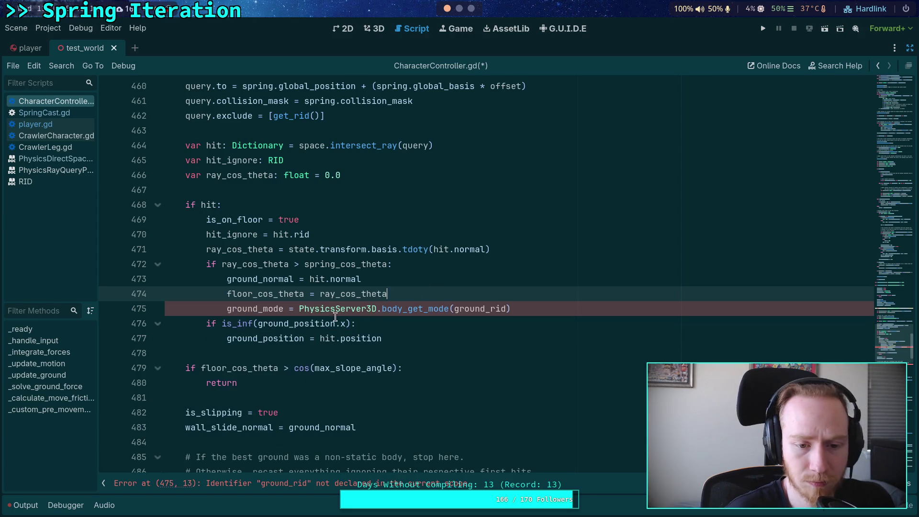
{"action": "left_click", "coordinate": [227, 309]}
{"action": "type", "text": "best_"}
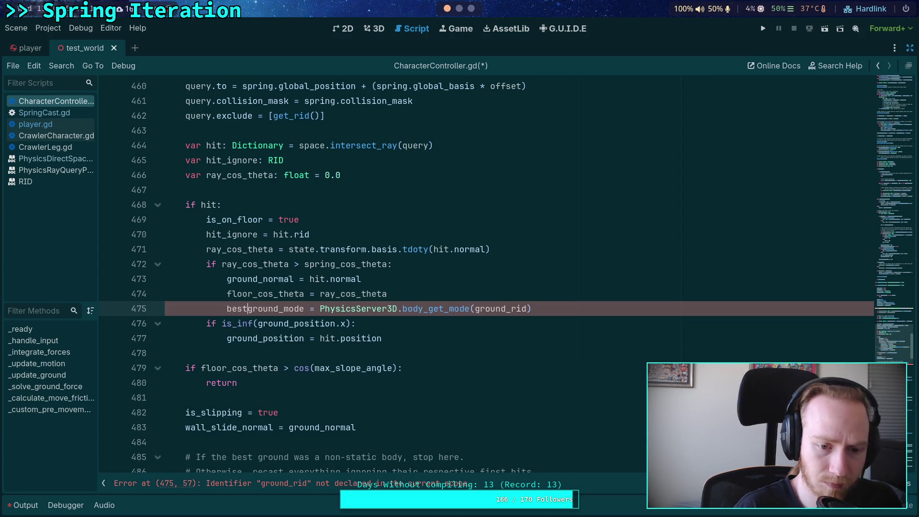
{"action": "double_click", "coordinate": [488, 309]}
{"action": "type", "text": "hit.rid"}
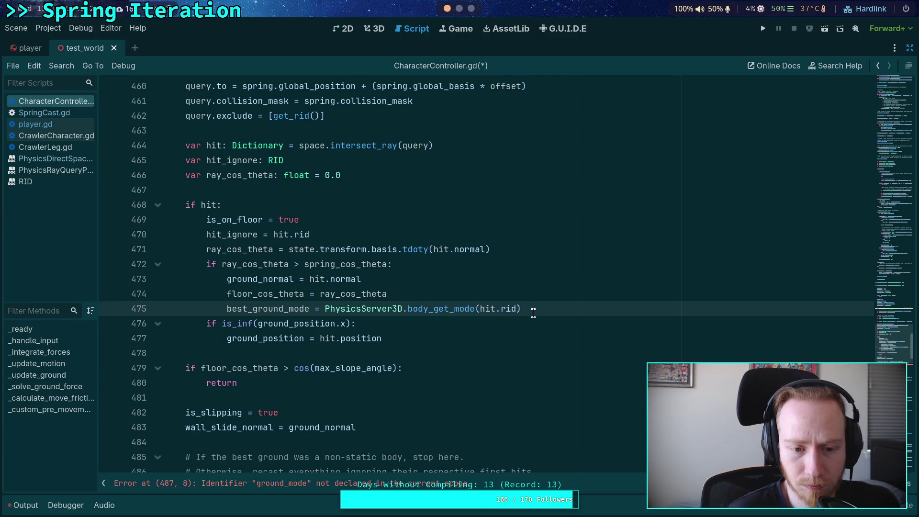
{"action": "left_click", "coordinate": [529, 325]}
Make the static-body early-return check use best_ground_mode.
{"action": "scroll", "coordinate": [400, 352], "scroll_direction": "down", "scroll_amount": 2}
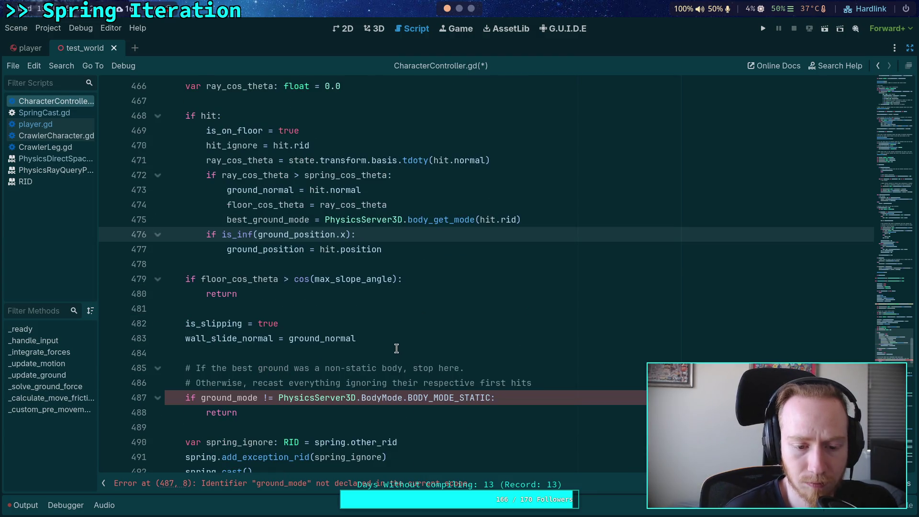
{"action": "left_click", "coordinate": [202, 398]}
{"action": "type", "text": "best_"}
{"action": "left_click", "coordinate": [225, 359]}
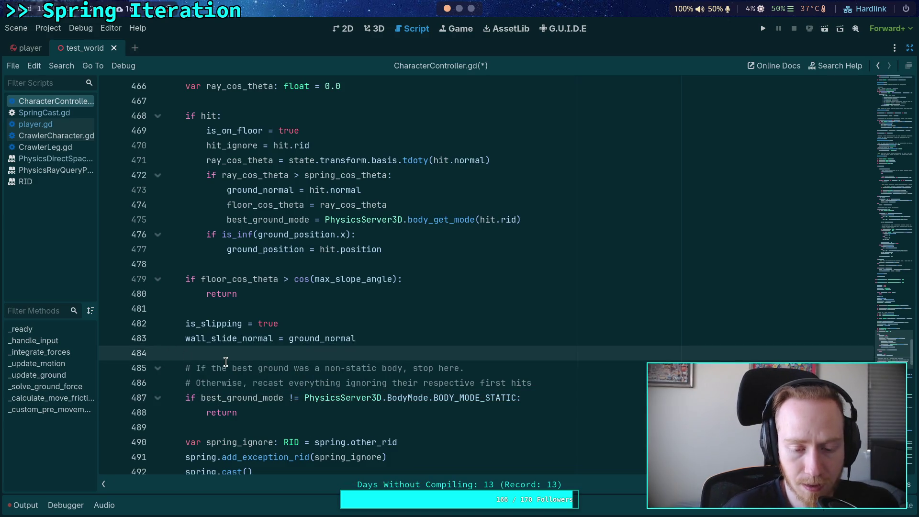
{"action": "scroll", "coordinate": [225, 362], "scroll_direction": "down", "scroll_amount": 2}
{"action": "left_click", "coordinate": [248, 343]}
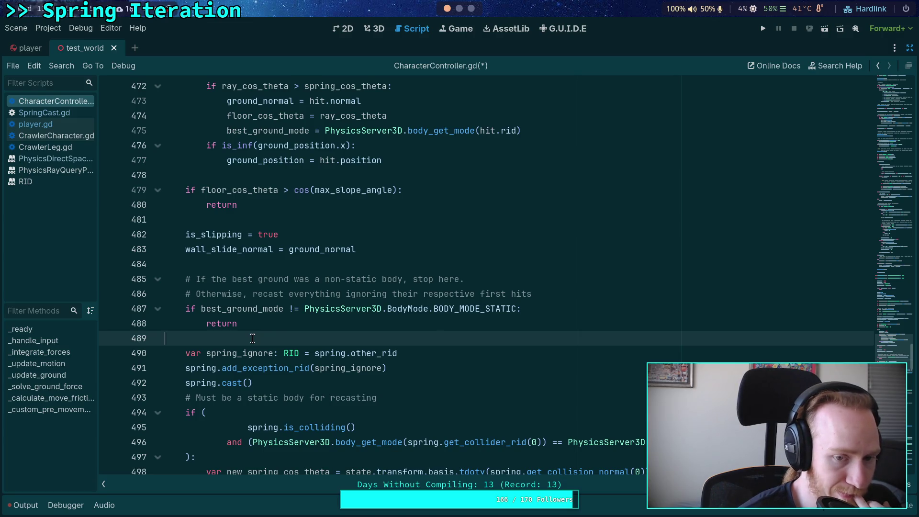
{"action": "scroll", "coordinate": [252, 338], "scroll_direction": "up", "scroll_amount": 4}
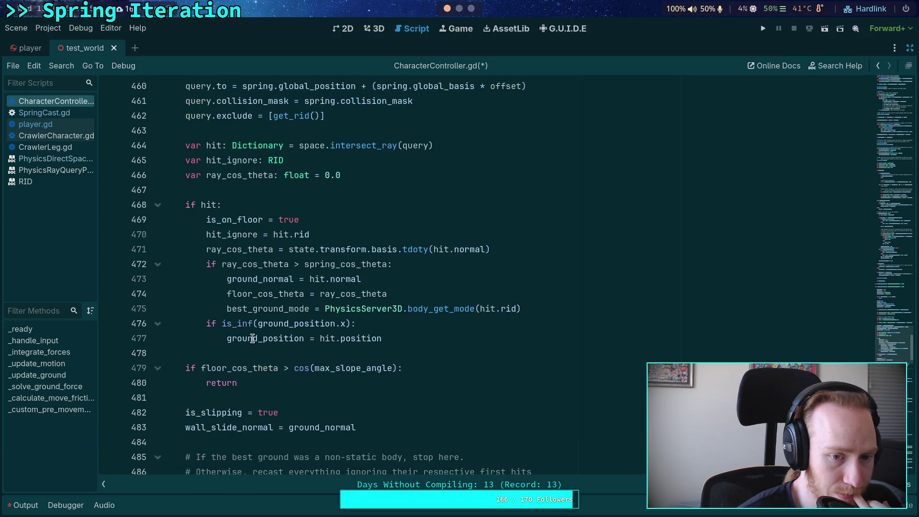
{"action": "scroll", "coordinate": [252, 339], "scroll_direction": "up", "scroll_amount": 2}
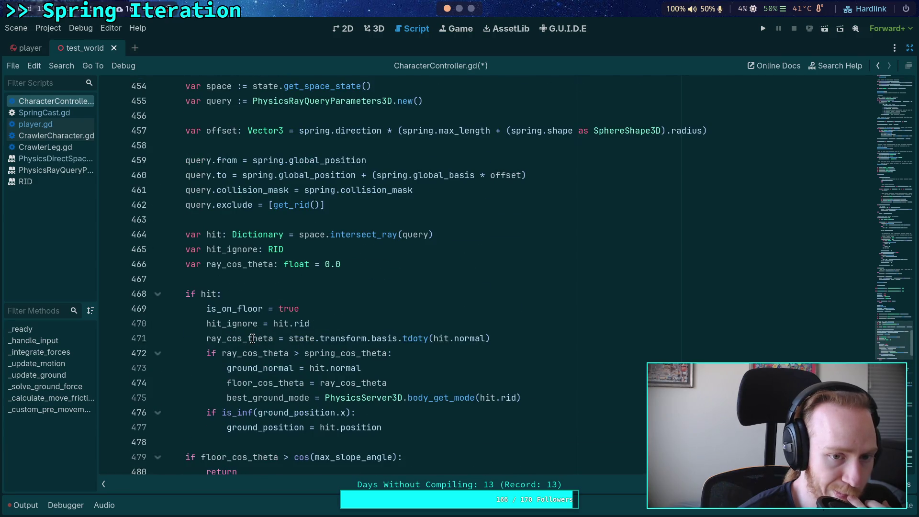
{"action": "scroll", "coordinate": [252, 338], "scroll_direction": "up", "scroll_amount": 2}
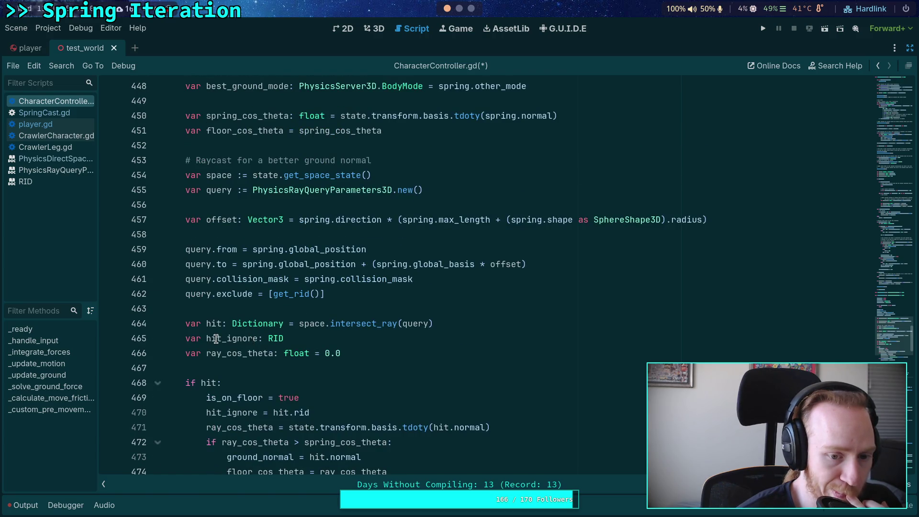
{"action": "scroll", "coordinate": [218, 339], "scroll_direction": "down", "scroll_amount": 1}
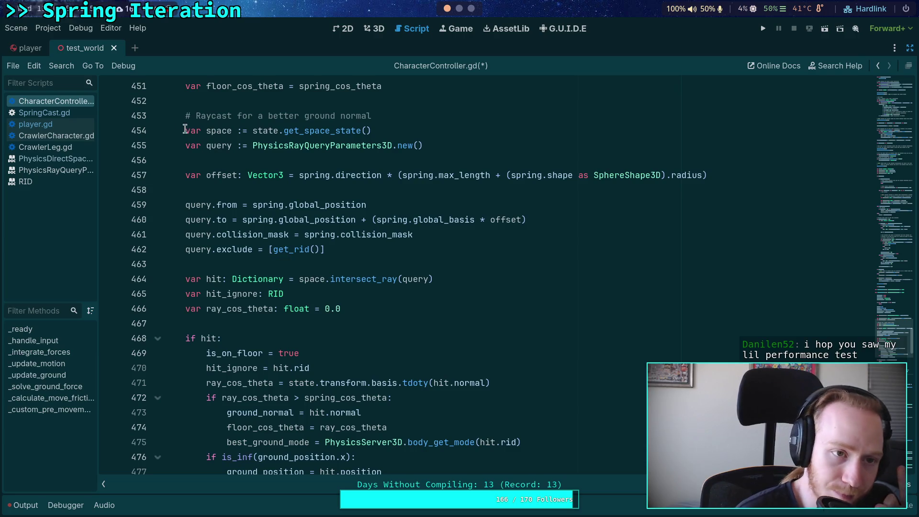
Restore the side dock showing test_world's scene tree, then switch to the 3D view.
{"action": "left_click", "coordinate": [909, 49]}
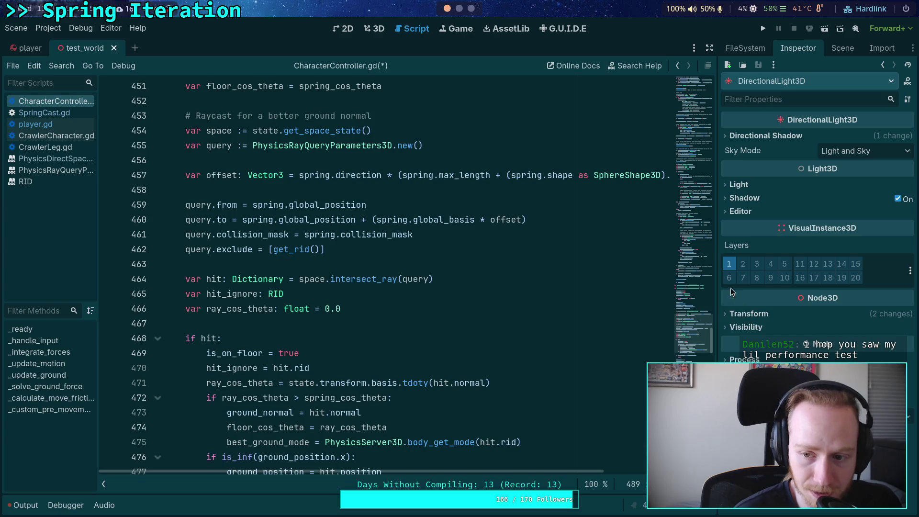
{"action": "left_click", "coordinate": [843, 48]}
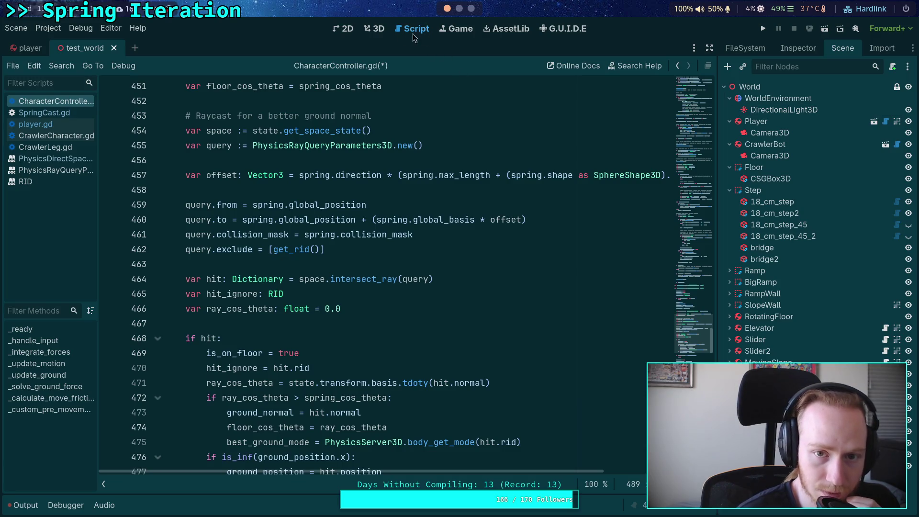
{"action": "left_click", "coordinate": [374, 29]}
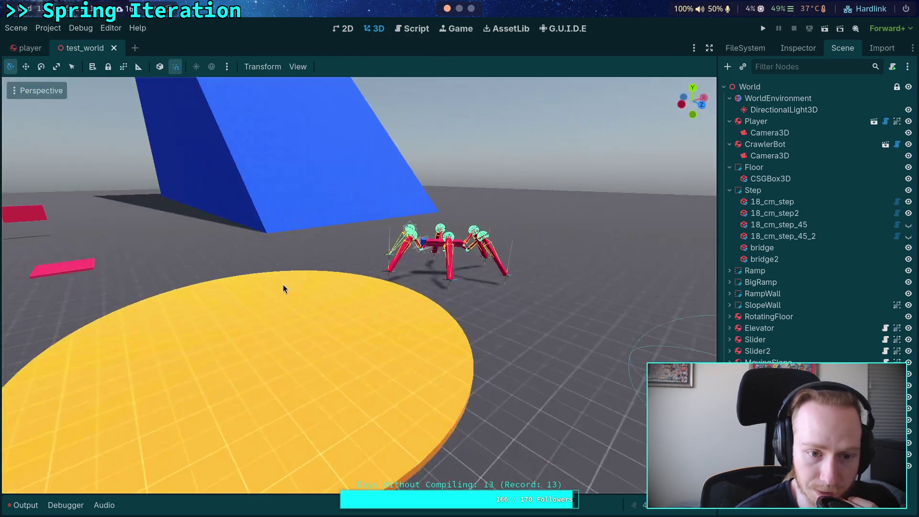
Orbit the level, focus Slider2, and select the red moving slope to inspect the Cube's physics.
{"action": "left_click_drag", "start_coordinate": [287, 283], "coordinate": [92, 268]}
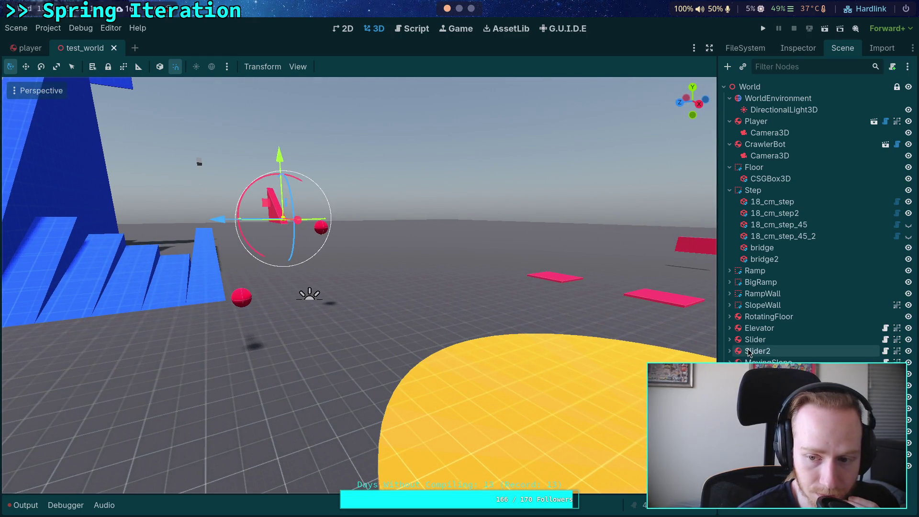
{"action": "double_click", "coordinate": [758, 328]}
{"action": "scroll", "coordinate": [763, 305], "scroll_direction": "down", "scroll_amount": 10}
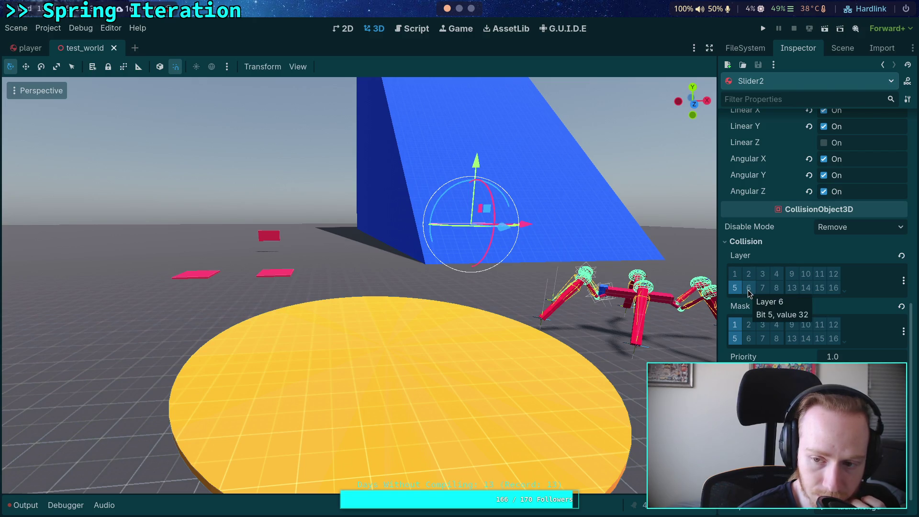
{"action": "right_click", "coordinate": [416, 295]}
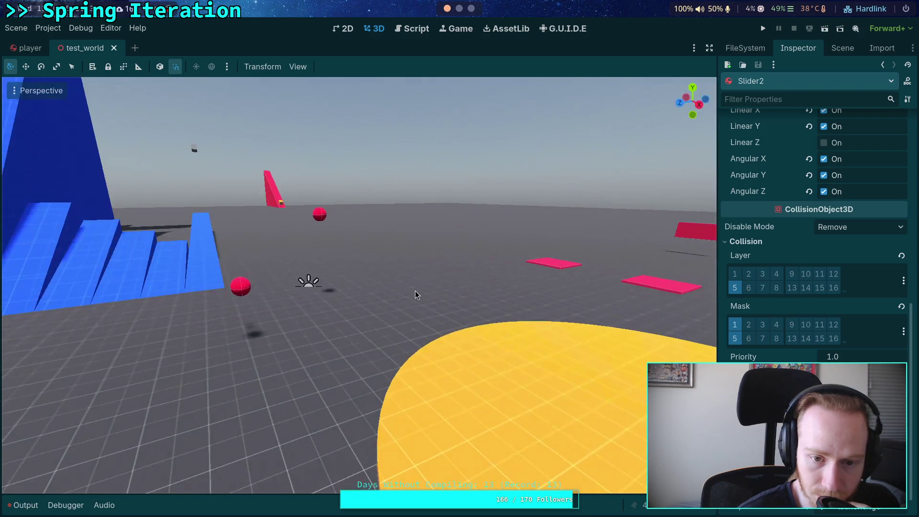
{"action": "left_click", "coordinate": [280, 207]}
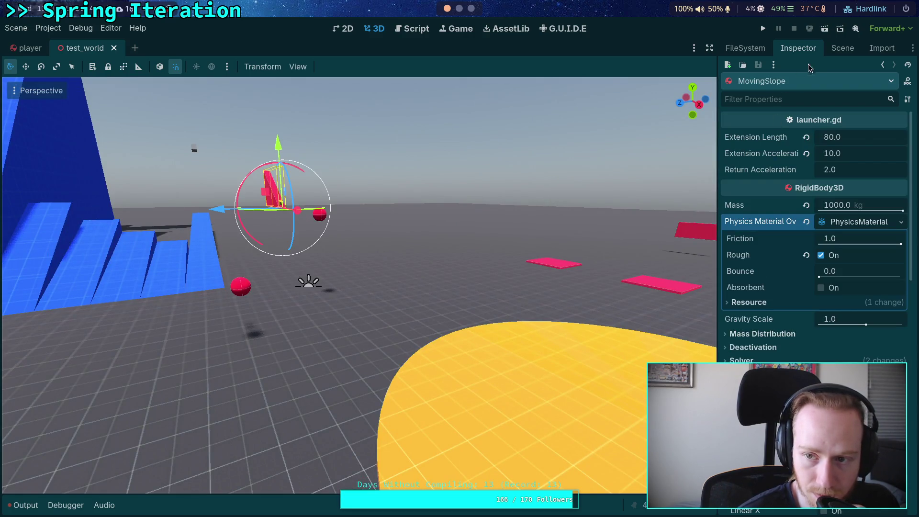
{"action": "left_click", "coordinate": [843, 48]}
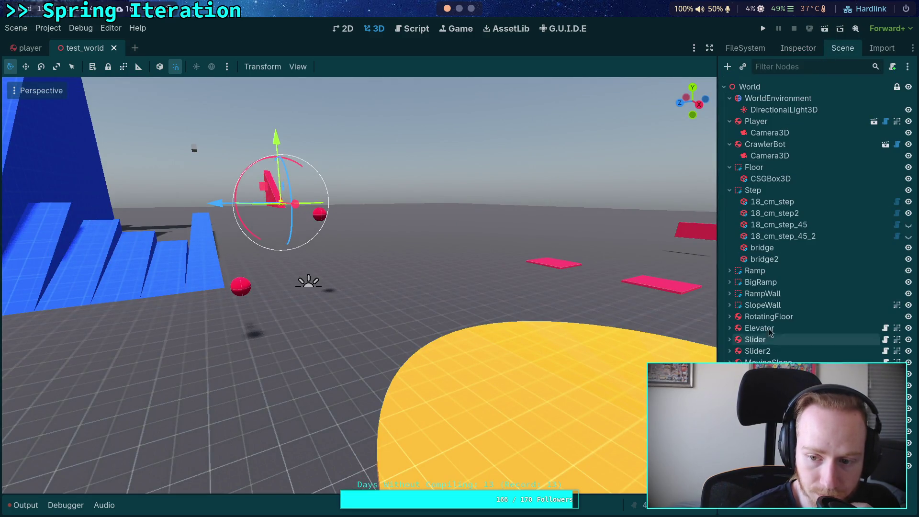
{"action": "left_click", "coordinate": [798, 48]}
{"action": "scroll", "coordinate": [779, 301], "scroll_direction": "down", "scroll_amount": 5}
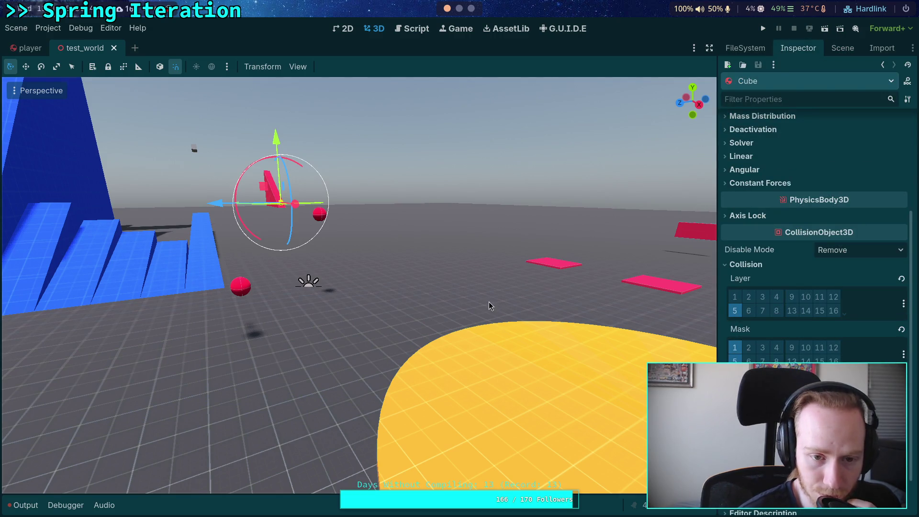
Select Ball2 and the pink Elevator plate, then return to the CharacterController.gd script.
{"action": "left_click", "coordinate": [244, 291]}
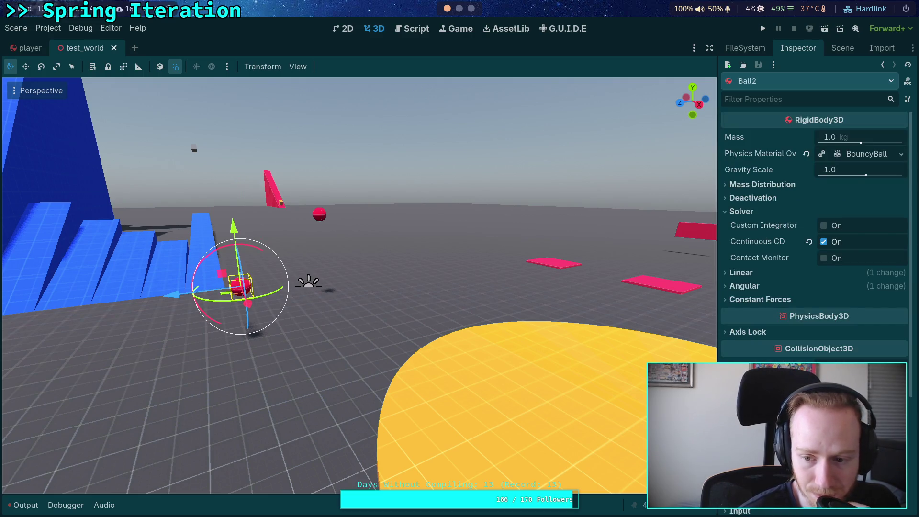
{"action": "mouse_move", "coordinate": [397, 325]}
{"action": "left_mouse_down"}
{"action": "mouse_move", "coordinate": [452, 334]}
{"action": "mouse_move", "coordinate": [443, 341]}
{"action": "left_mouse_up"}
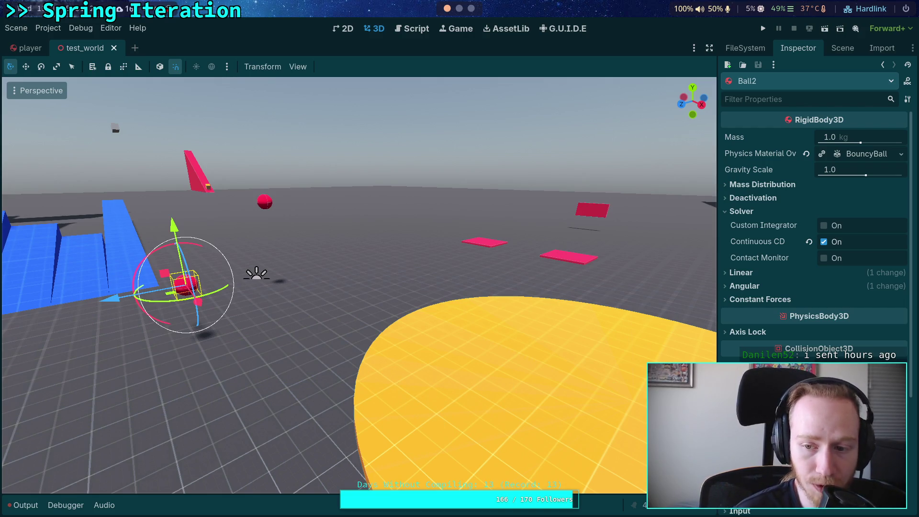
{"action": "scroll", "coordinate": [766, 287], "scroll_direction": "down", "scroll_amount": 3}
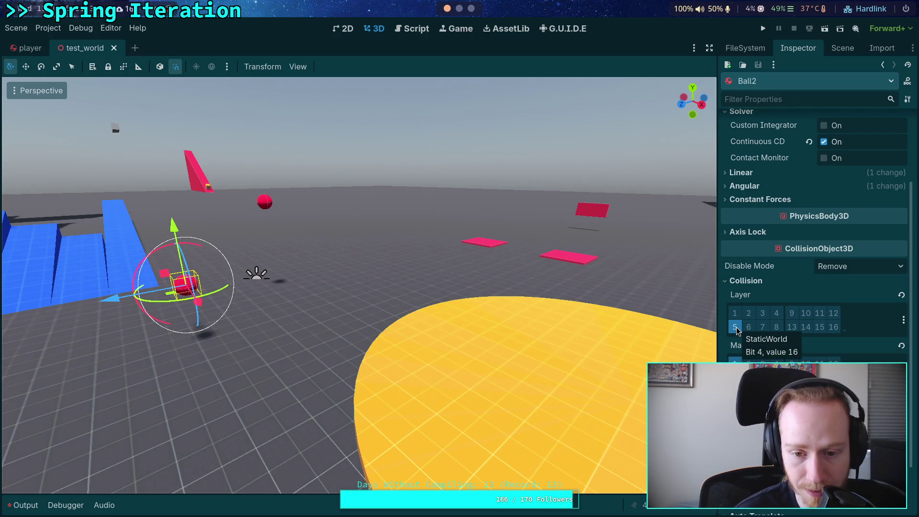
{"action": "mouse_move", "coordinate": [312, 334]}
{"action": "left_mouse_down"}
{"action": "mouse_move", "coordinate": [385, 330]}
{"action": "mouse_move", "coordinate": [576, 345]}
{"action": "mouse_move", "coordinate": [382, 309]}
{"action": "left_mouse_up"}
{"action": "left_click", "coordinate": [390, 246]}
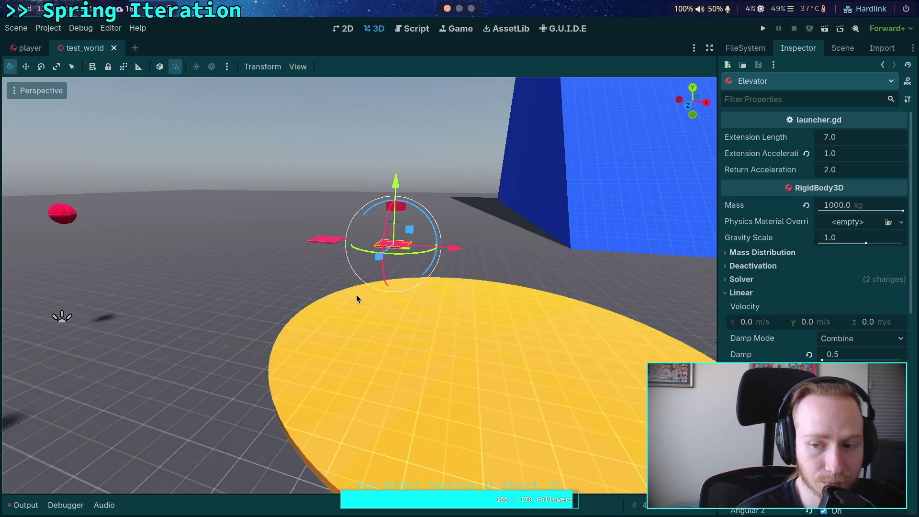
{"action": "left_click_drag", "start_coordinate": [326, 285], "coordinate": [186, 303]}
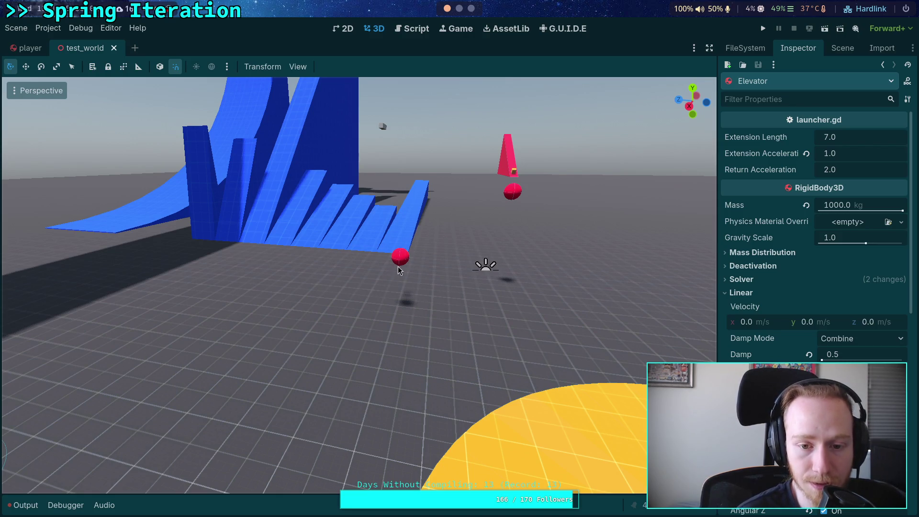
{"action": "left_click", "coordinate": [424, 32]}
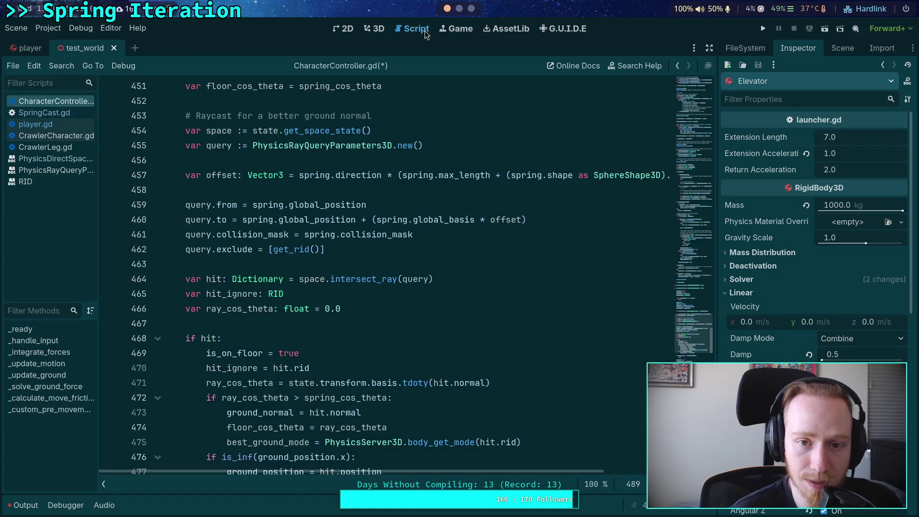
Review the ground-detection code in _update_ground, highlighting ground_normal on line 446.
{"action": "left_click", "coordinate": [355, 324]}
{"action": "scroll", "coordinate": [357, 336], "scroll_direction": "up", "scroll_amount": 3}
{"action": "scroll", "coordinate": [357, 335], "scroll_direction": "up", "scroll_amount": 8}
{"action": "scroll", "coordinate": [357, 335], "scroll_direction": "down", "scroll_amount": 3}
{"action": "scroll", "coordinate": [357, 336], "scroll_direction": "down", "scroll_amount": 1}
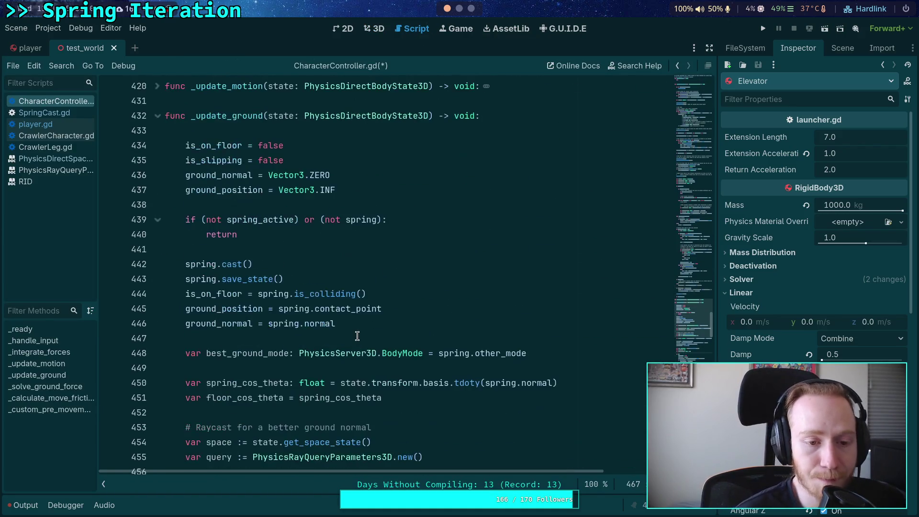
{"action": "double_click", "coordinate": [212, 324]}
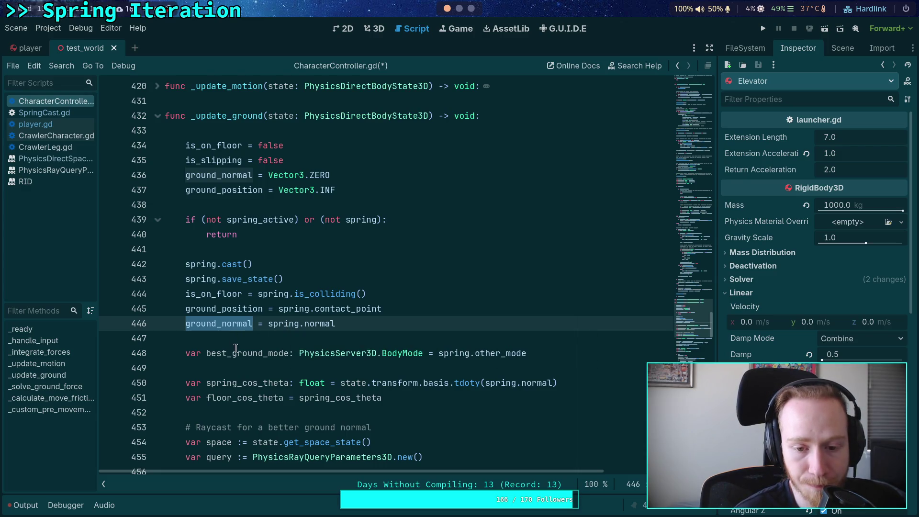
Highlight the spring.cast() call on line 492, then jump to SpringCast.gd's save_state with Alt+Left.
{"action": "scroll", "coordinate": [251, 365], "scroll_direction": "down", "scroll_amount": 3}
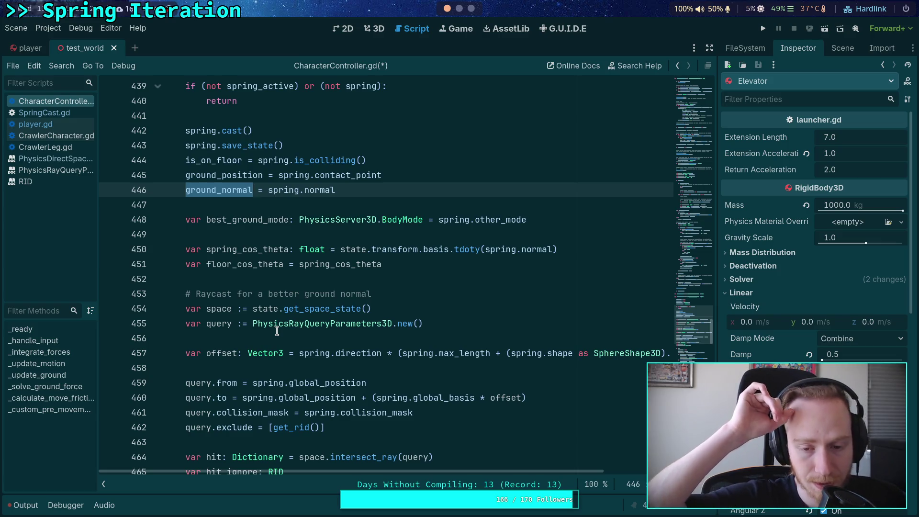
{"action": "scroll", "coordinate": [277, 330], "scroll_direction": "down", "scroll_amount": 6}
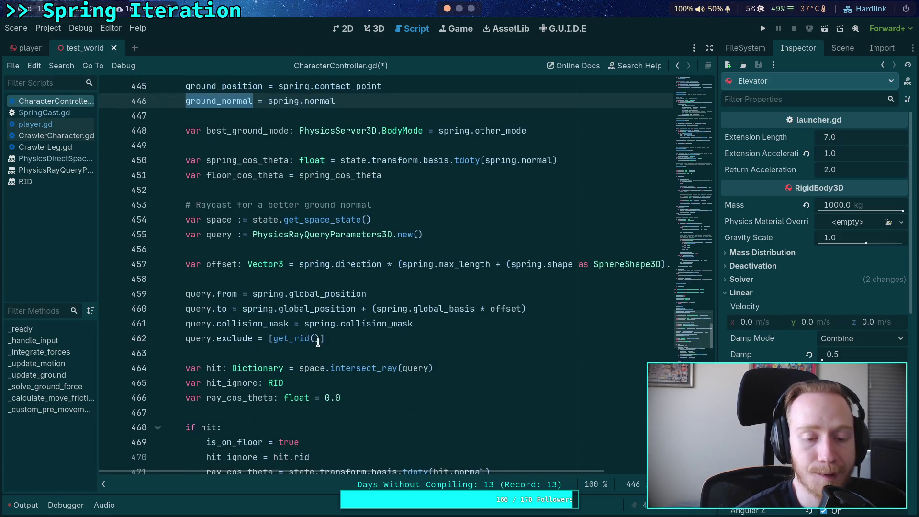
{"action": "scroll", "coordinate": [327, 326], "scroll_direction": "down", "scroll_amount": 2}
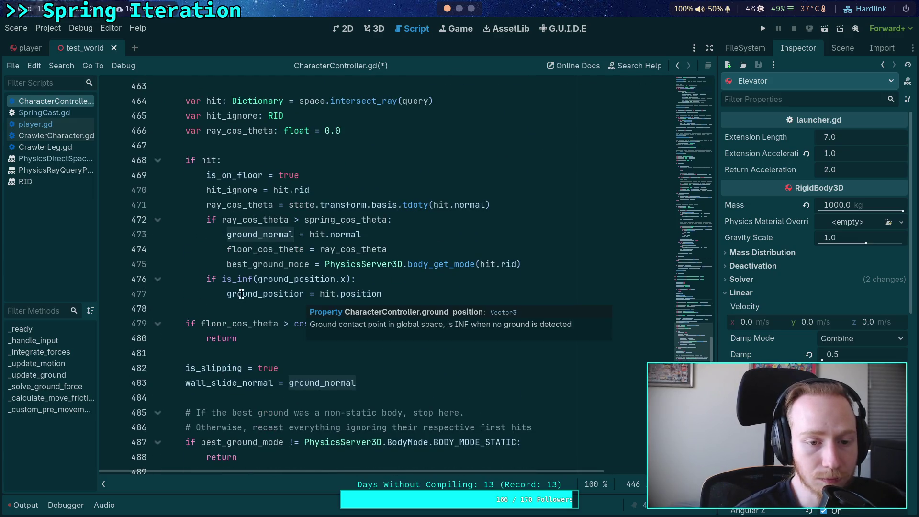
{"action": "scroll", "coordinate": [255, 269], "scroll_direction": "down", "scroll_amount": 3}
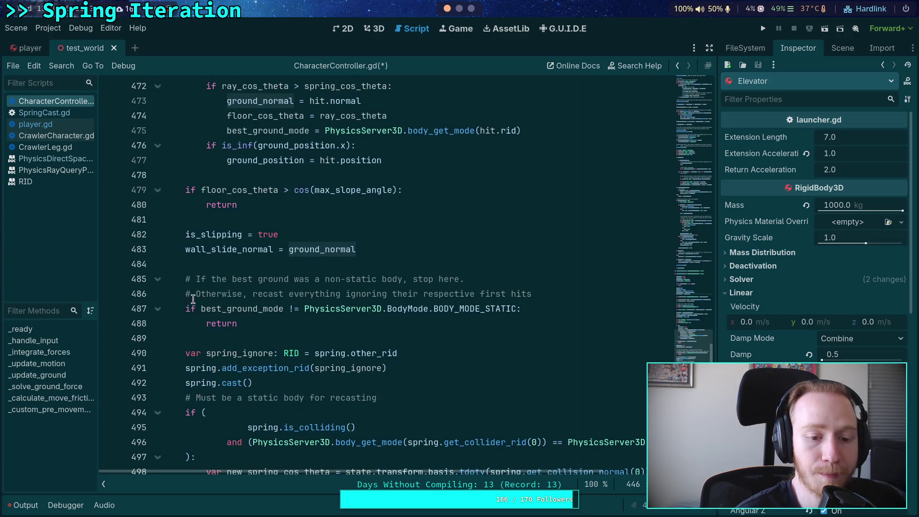
{"action": "scroll", "coordinate": [193, 297], "scroll_direction": "down", "scroll_amount": 2}
{"action": "left_click_drag", "start_coordinate": [260, 294], "coordinate": [186, 291]}
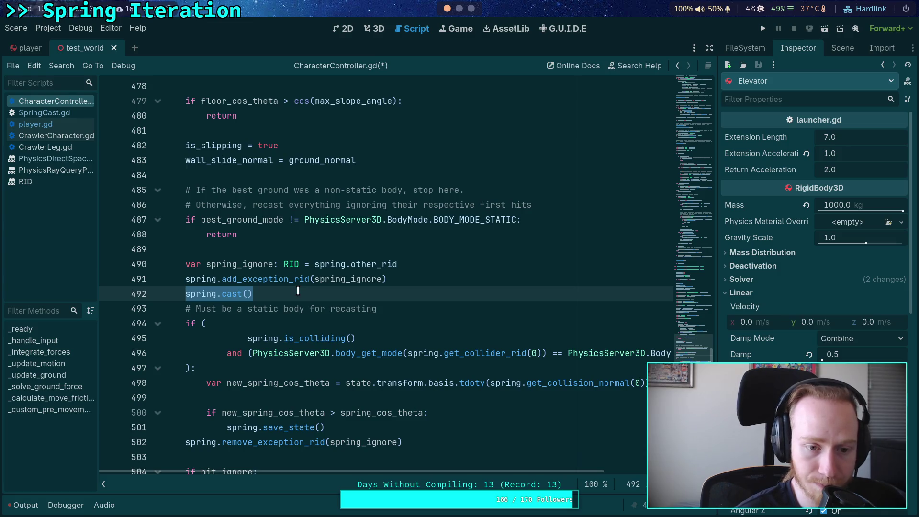
{"action": "scroll", "coordinate": [297, 291], "scroll_direction": "up", "scroll_amount": 2}
{"action": "scroll", "coordinate": [297, 291], "scroll_direction": "down", "scroll_amount": 4}
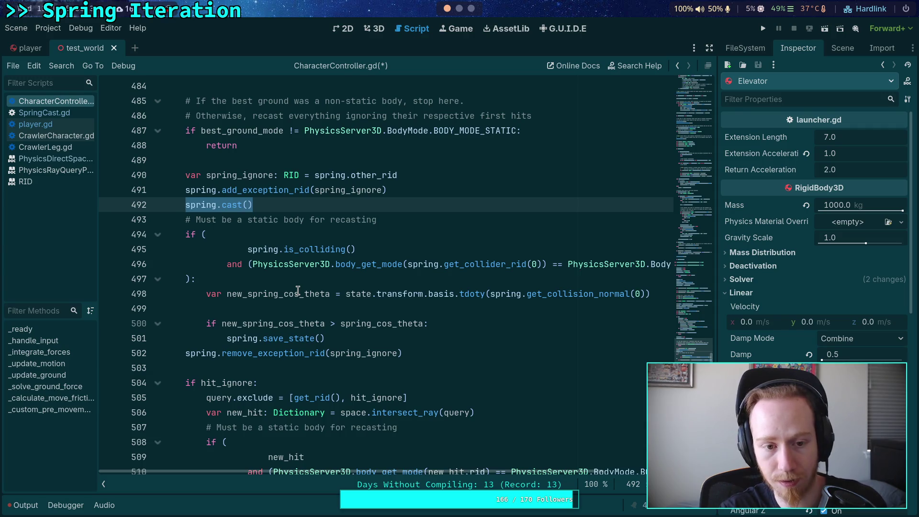
{"action": "key", "text": "alt+Left"}
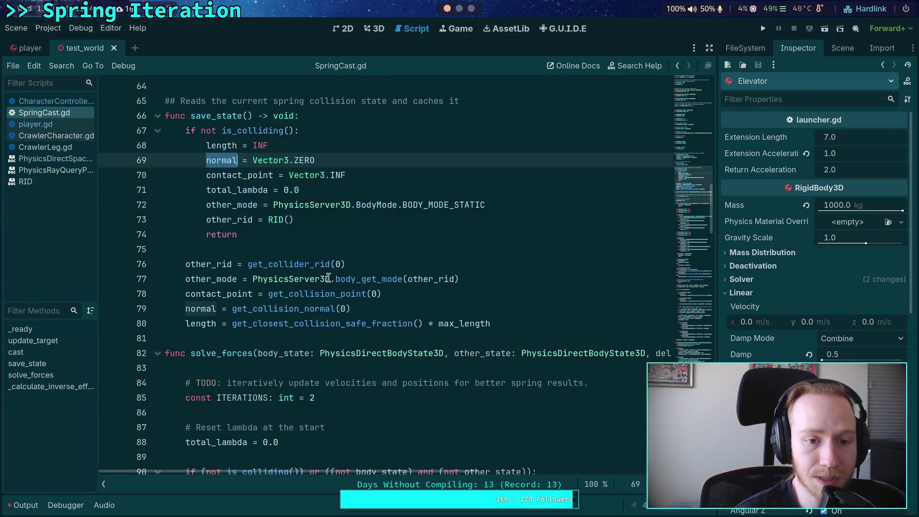
Review the collision assignments on lines 76–80 and the is_colliding guard on line 90.
{"action": "mouse_move", "coordinate": [185, 264]}
{"action": "left_mouse_down"}
{"action": "mouse_move", "coordinate": [286, 307]}
{"action": "mouse_move", "coordinate": [422, 324]}
{"action": "left_mouse_up"}
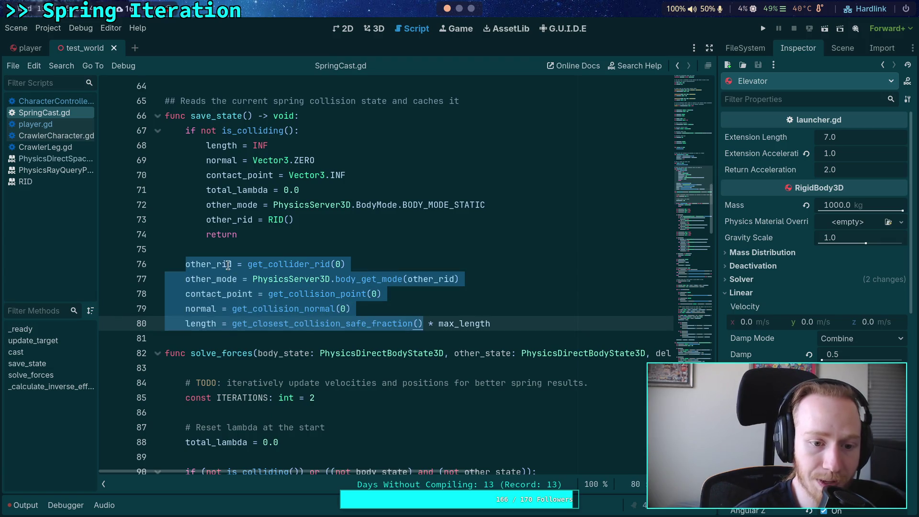
{"action": "scroll", "coordinate": [268, 302], "scroll_direction": "down", "scroll_amount": 5}
{"action": "scroll", "coordinate": [325, 295], "scroll_direction": "down", "scroll_amount": 3}
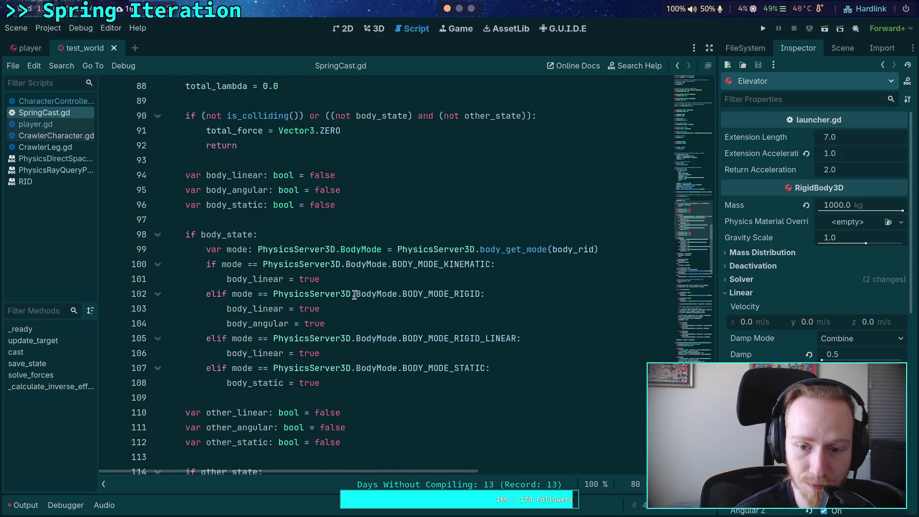
{"action": "scroll", "coordinate": [299, 286], "scroll_direction": "up", "scroll_amount": 3}
{"action": "double_click", "coordinate": [244, 250]}
{"action": "scroll", "coordinate": [321, 284], "scroll_direction": "up", "scroll_amount": 4}
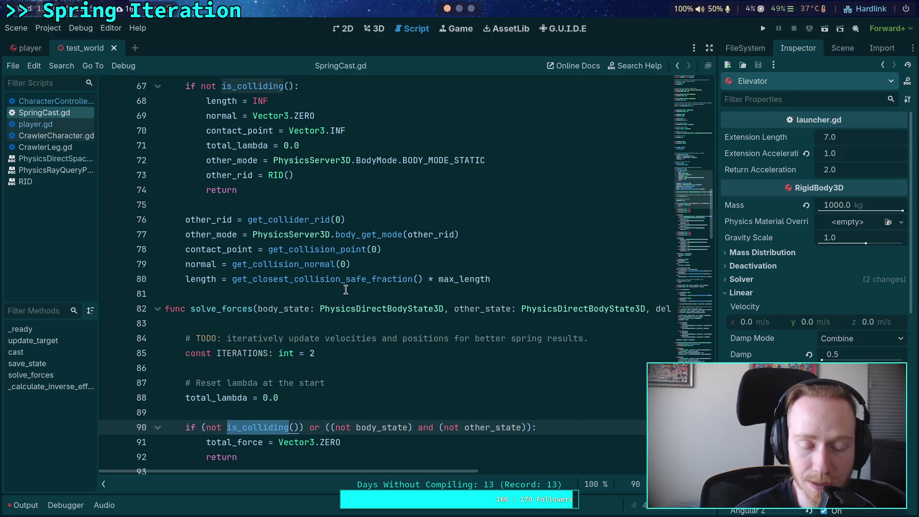
{"action": "scroll", "coordinate": [346, 287], "scroll_direction": "up", "scroll_amount": 1}
{"action": "scroll", "coordinate": [346, 287], "scroll_direction": "down", "scroll_amount": 1}
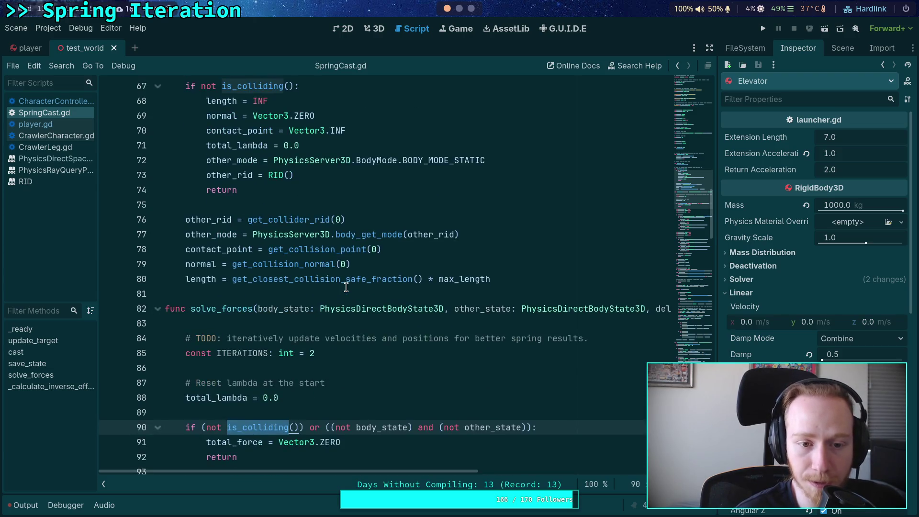
{"action": "scroll", "coordinate": [347, 287], "scroll_direction": "up", "scroll_amount": 3}
{"action": "scroll", "coordinate": [346, 287], "scroll_direction": "down", "scroll_amount": 5}
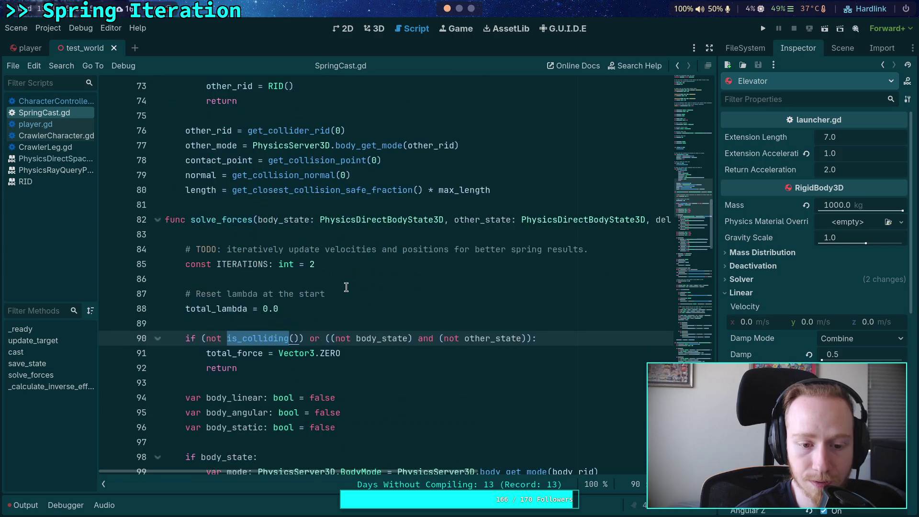
{"action": "scroll", "coordinate": [347, 287], "scroll_direction": "up", "scroll_amount": 5}
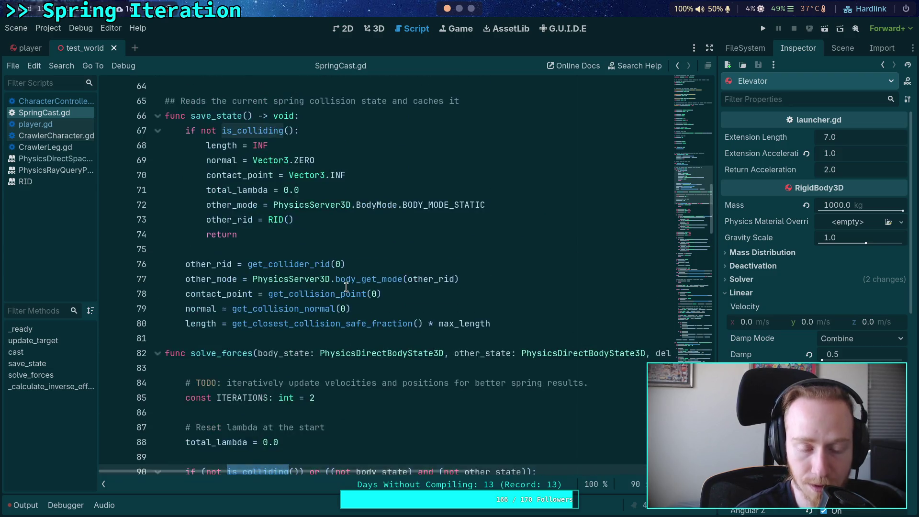
{"action": "scroll", "coordinate": [273, 273], "scroll_direction": "down", "scroll_amount": 6}
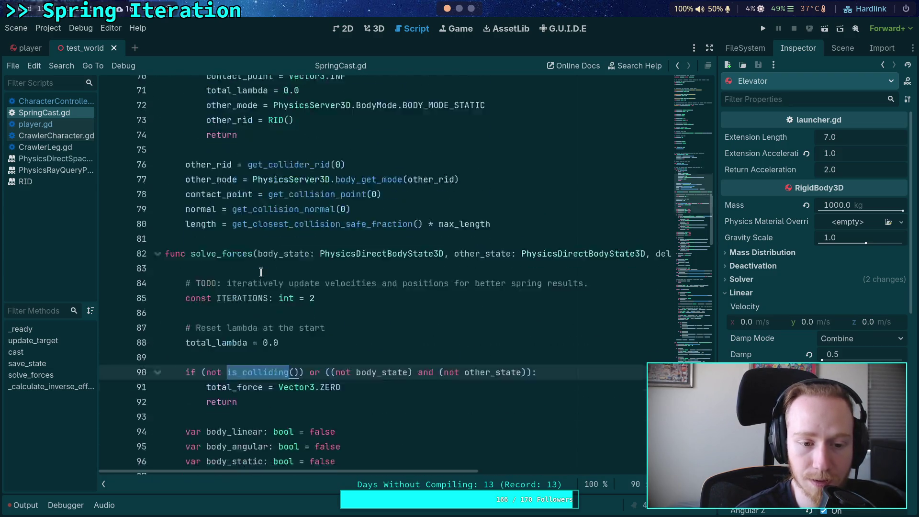
{"action": "scroll", "coordinate": [240, 292], "scroll_direction": "up", "scroll_amount": 4}
{"action": "scroll", "coordinate": [223, 300], "scroll_direction": "down", "scroll_amount": 3}
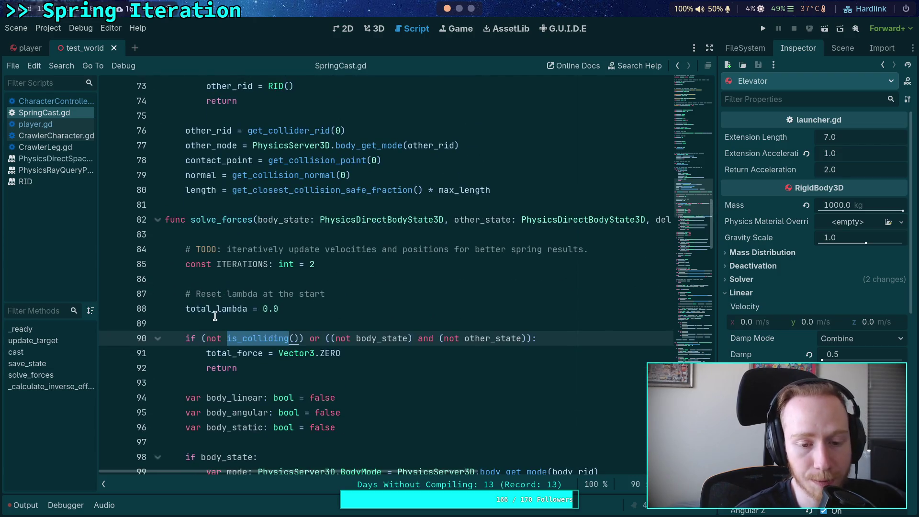
Replace (not is_colliding()) on line 90 with is_inf(length) and save.
{"action": "left_click_drag", "start_coordinate": [202, 338], "coordinate": [307, 338]}
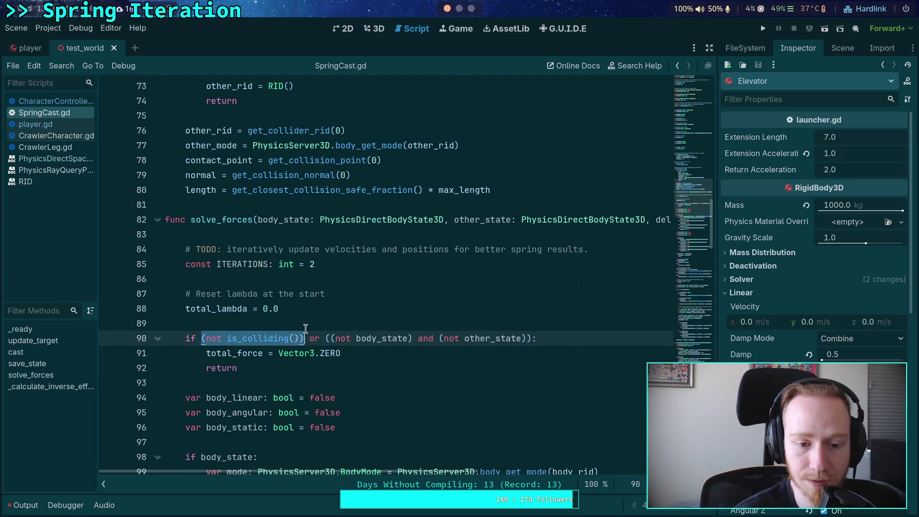
{"action": "scroll", "coordinate": [311, 305], "scroll_direction": "up", "scroll_amount": 5}
{"action": "scroll", "coordinate": [311, 305], "scroll_direction": "down", "scroll_amount": 4}
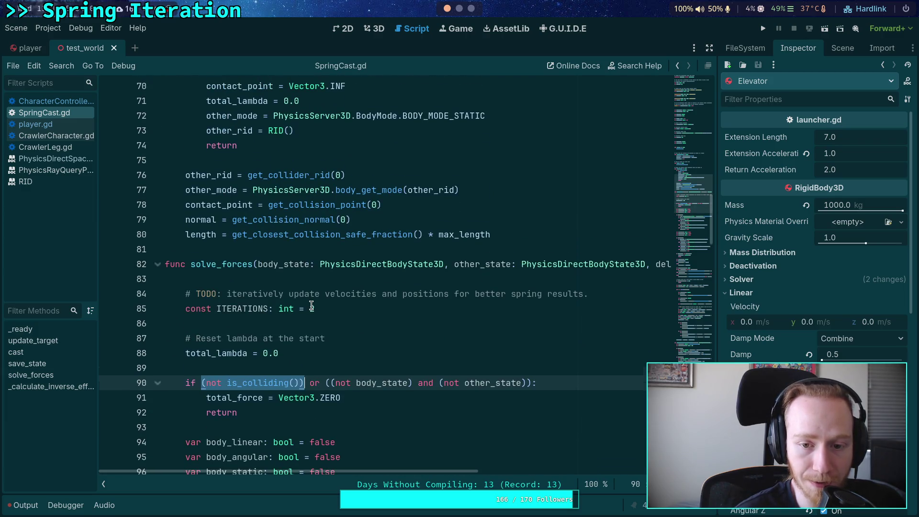
{"action": "scroll", "coordinate": [311, 307], "scroll_direction": "down", "scroll_amount": 1}
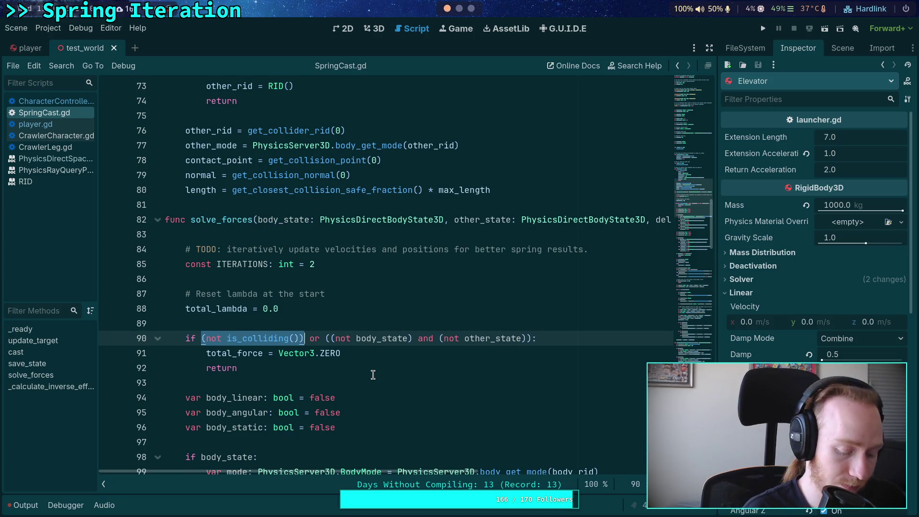
{"action": "type", "text": "is_inf"}
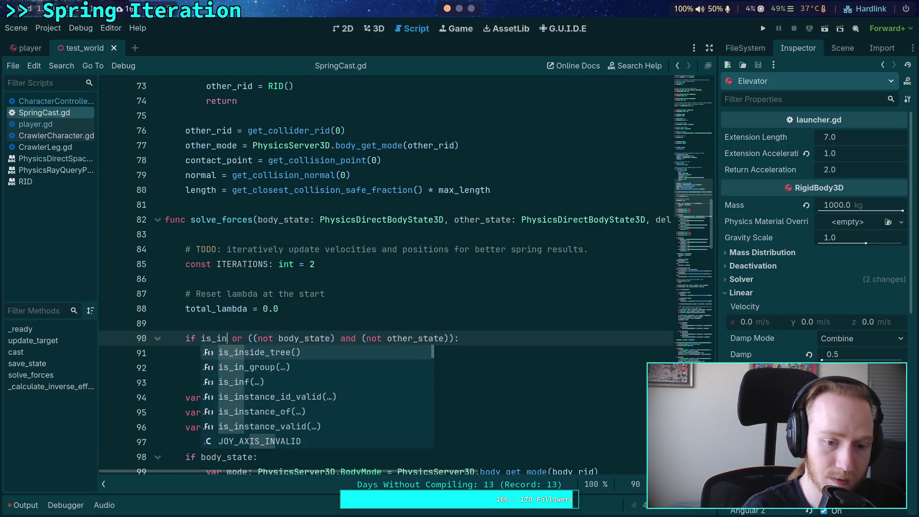
{"action": "key", "text": "Return"}
{"action": "type", "text": "length"}
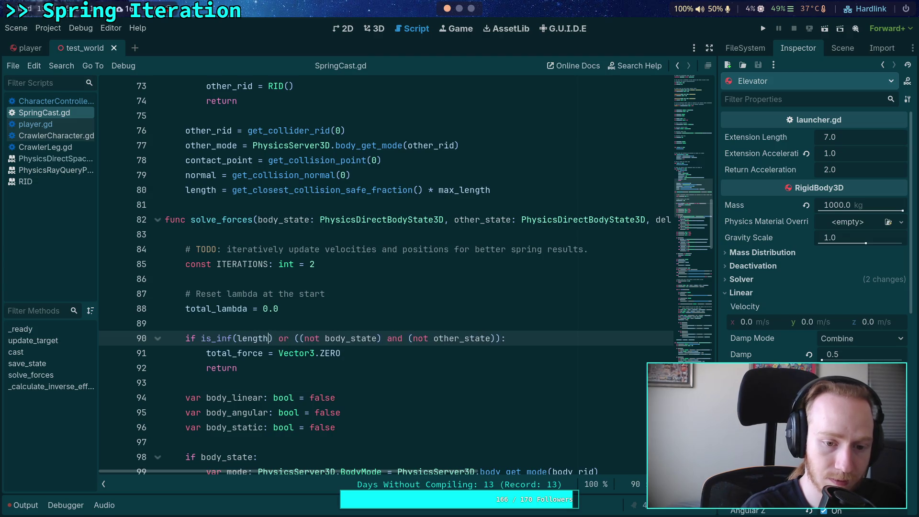
{"action": "key", "text": "ctrl+s"}
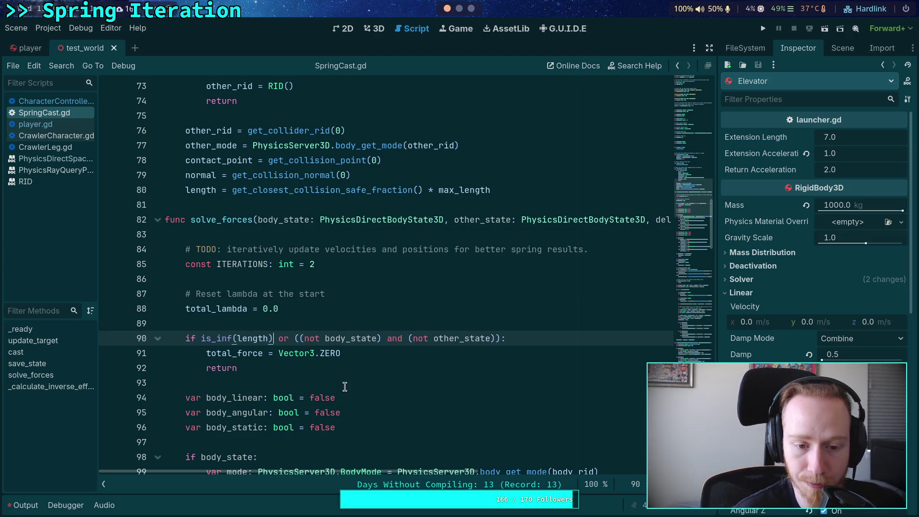
Delete the force_point declaration on line 188 in _calculate_inverse_effective_mass.
{"action": "left_click", "coordinate": [312, 370]}
{"action": "scroll", "coordinate": [313, 369], "scroll_direction": "down", "scroll_amount": 4}
{"action": "scroll", "coordinate": [387, 318], "scroll_direction": "down", "scroll_amount": 11}
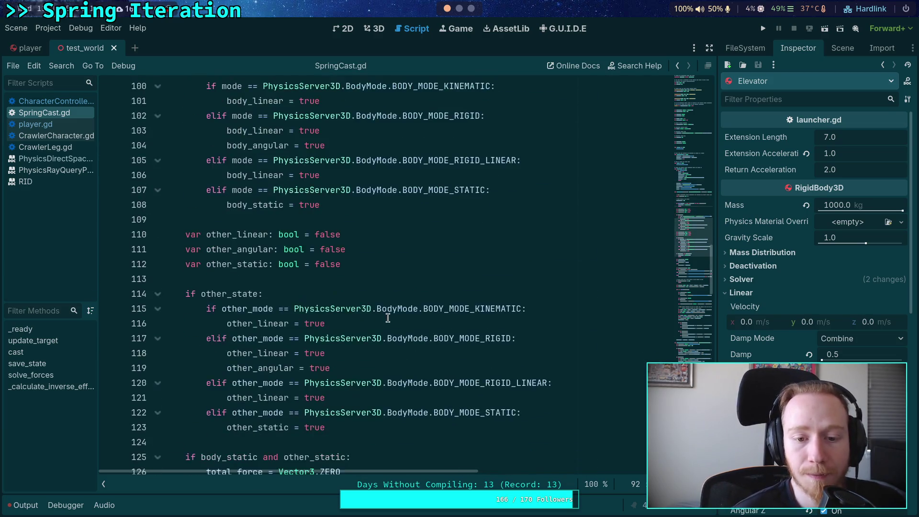
{"action": "scroll", "coordinate": [387, 318], "scroll_direction": "down", "scroll_amount": 13}
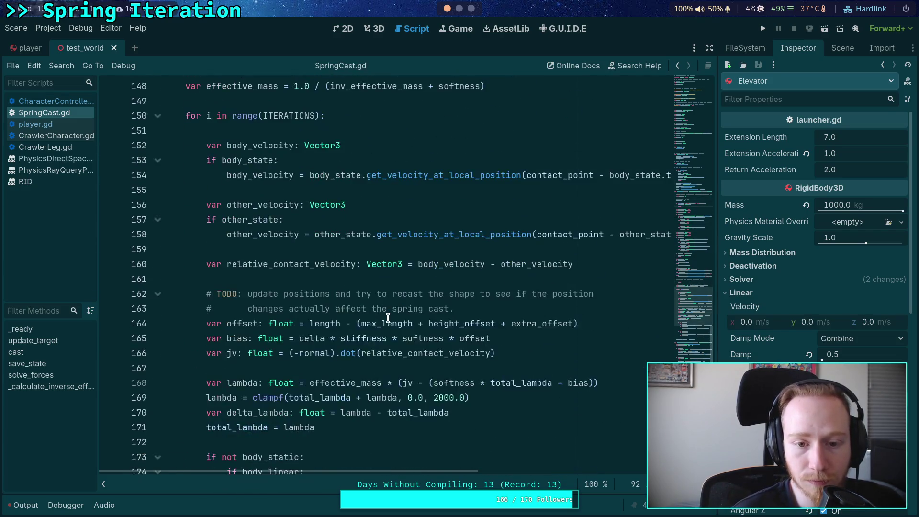
{"action": "scroll", "coordinate": [387, 318], "scroll_direction": "down", "scroll_amount": 7}
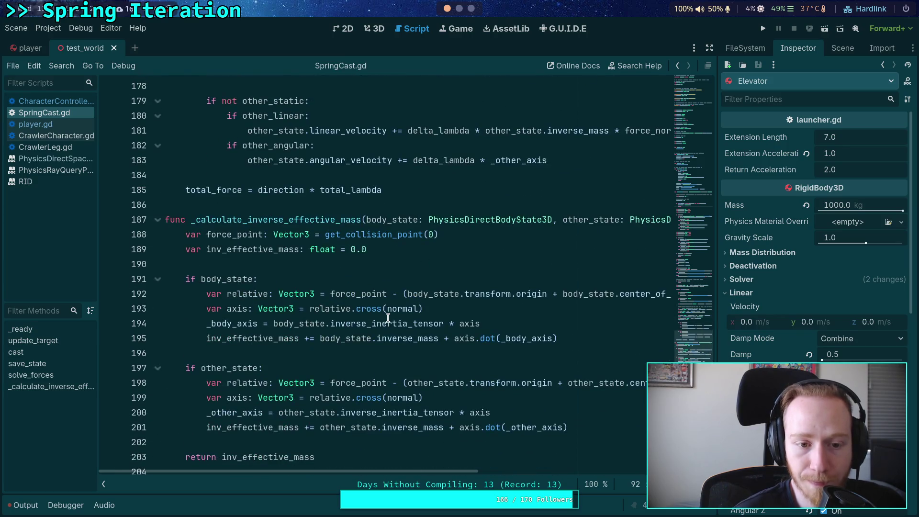
{"action": "double_click", "coordinate": [385, 235]}
{"action": "scroll", "coordinate": [287, 234], "scroll_direction": "down", "scroll_amount": 2}
{"action": "scroll", "coordinate": [269, 241], "scroll_direction": "up", "scroll_amount": 2}
{"action": "left_click", "coordinate": [441, 234]}
{"action": "mouse_move", "coordinate": [470, 234]}
{"action": "left_mouse_down"}
{"action": "mouse_move", "coordinate": [165, 234]}
{"action": "mouse_move", "coordinate": [316, 234]}
{"action": "left_mouse_up"}
{"action": "left_click", "coordinate": [223, 238]}
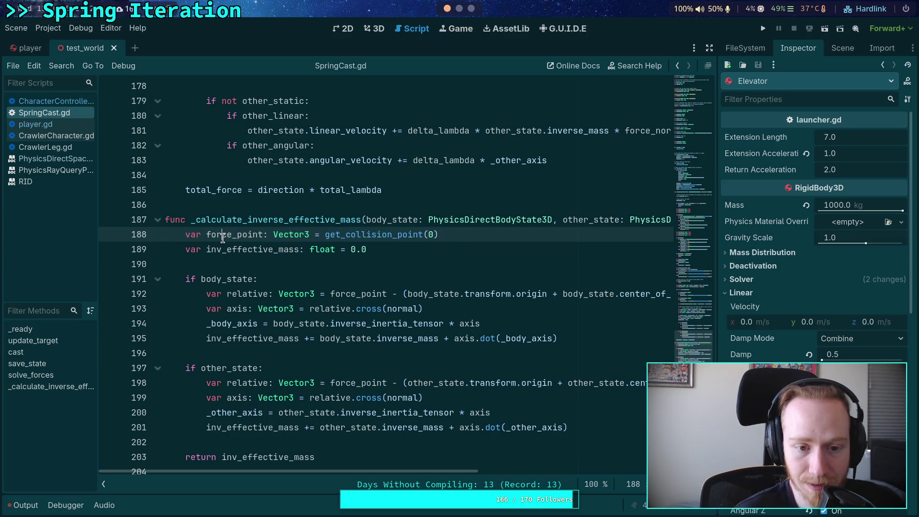
{"action": "double_click", "coordinate": [223, 238]}
{"action": "left_click_drag", "start_coordinate": [483, 234], "coordinate": [148, 232]}
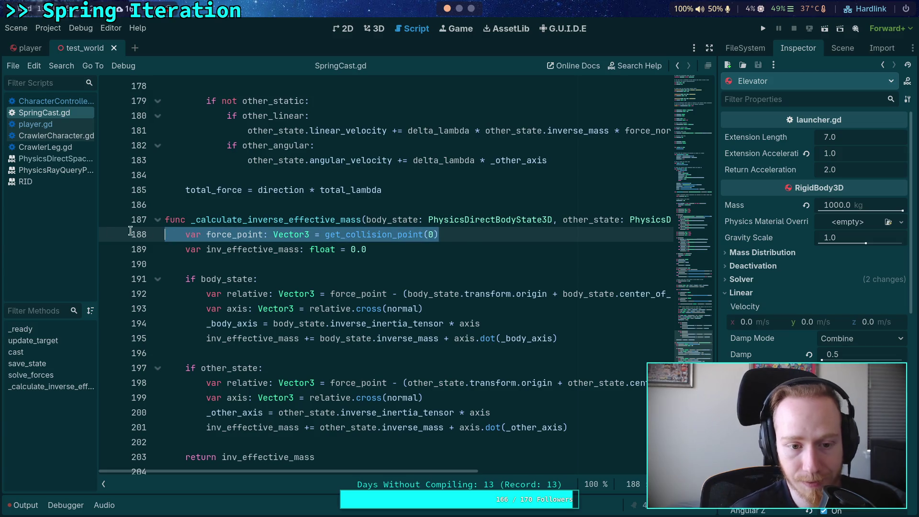
{"action": "key", "text": "Up"}
{"action": "key", "text": "End"}
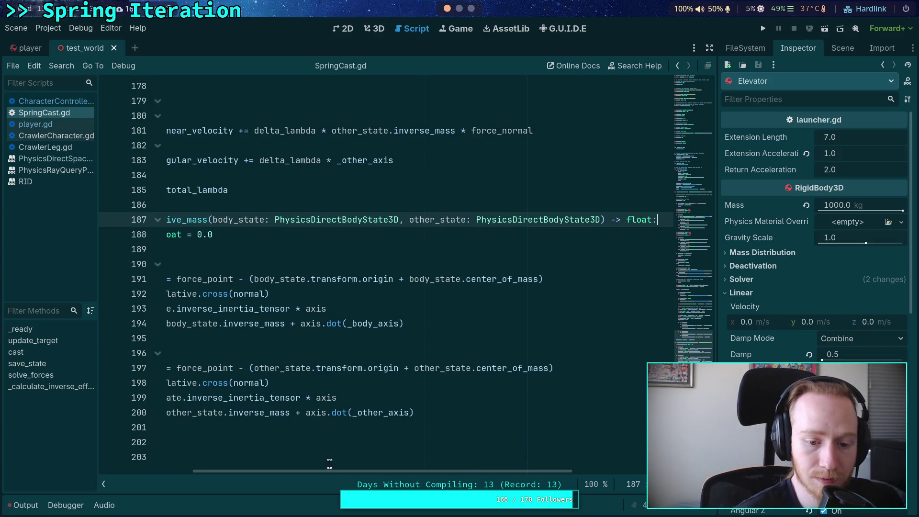
{"action": "scroll", "coordinate": [322, 458], "scroll_direction": "left", "scroll_amount": 5}
Replace force_point with contact_point on lines 191 and 197, then save SpringCast.gd.
{"action": "double_click", "coordinate": [346, 279]}
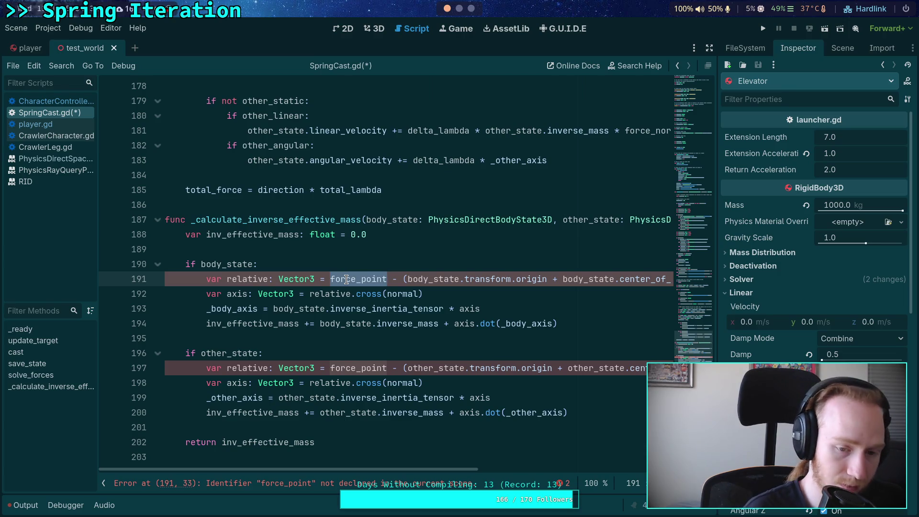
{"action": "type", "text": "cont"}
{"action": "key", "text": "Return"}
{"action": "double_click", "coordinate": [354, 365]}
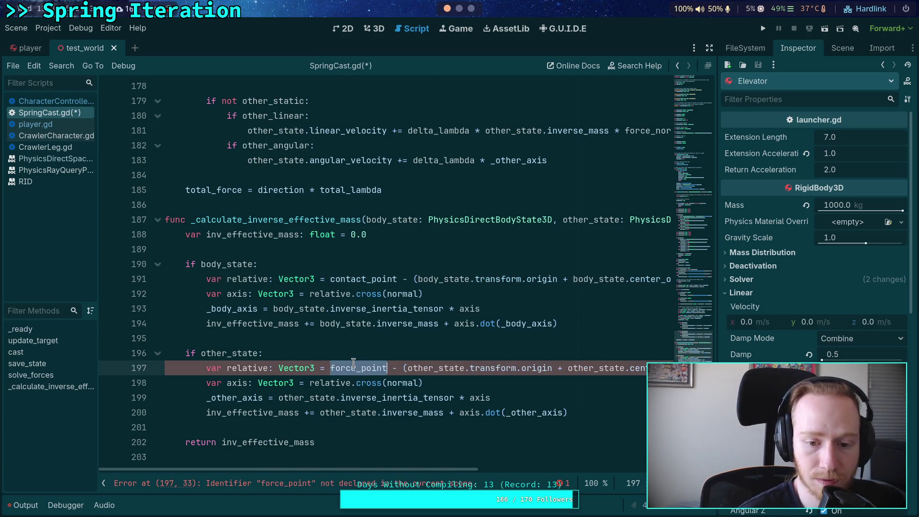
{"action": "type", "text": "cont"}
{"action": "key", "text": "Return"}
{"action": "left_click", "coordinate": [378, 348]}
{"action": "left_click", "coordinate": [365, 337]}
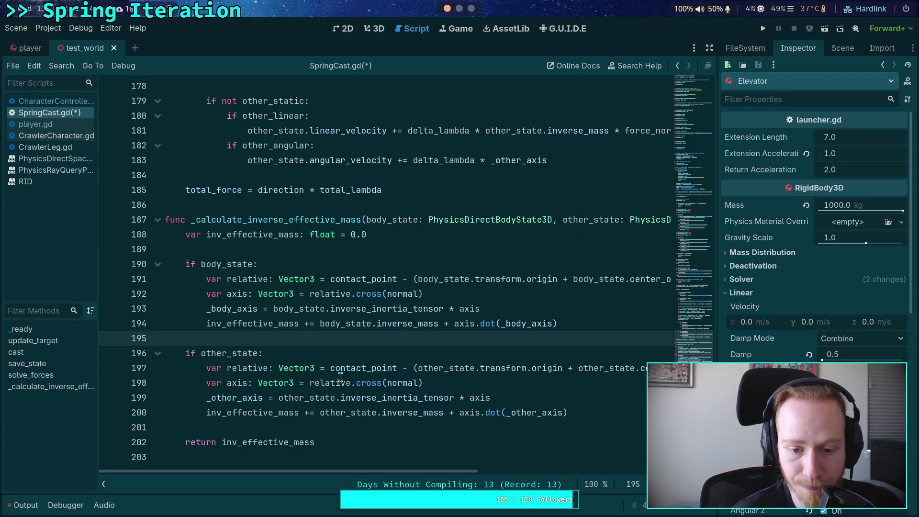
{"action": "mouse_move", "coordinate": [441, 473]}
{"action": "left_mouse_down"}
{"action": "mouse_move", "coordinate": [504, 473]}
{"action": "mouse_move", "coordinate": [440, 473]}
{"action": "left_mouse_up"}
{"action": "scroll", "coordinate": [338, 445], "scroll_direction": "up", "scroll_amount": 15}
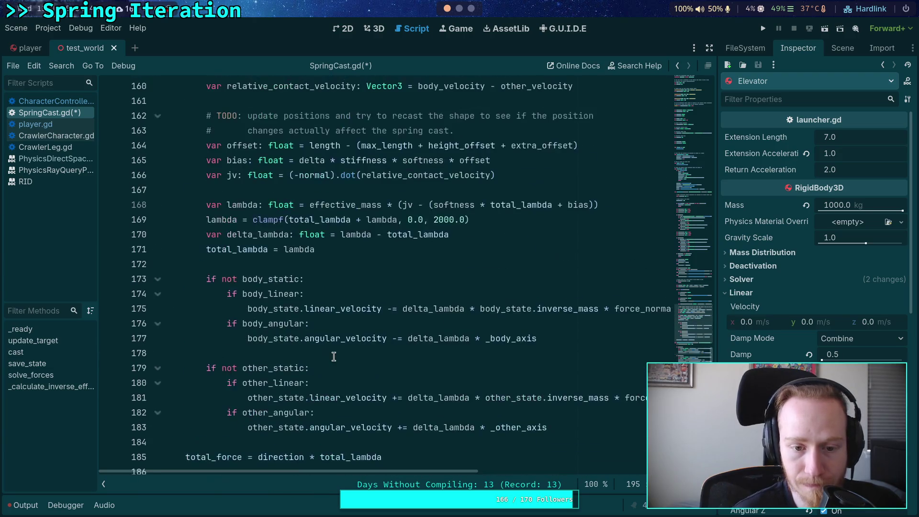
{"action": "scroll", "coordinate": [291, 331], "scroll_direction": "up", "scroll_amount": 12}
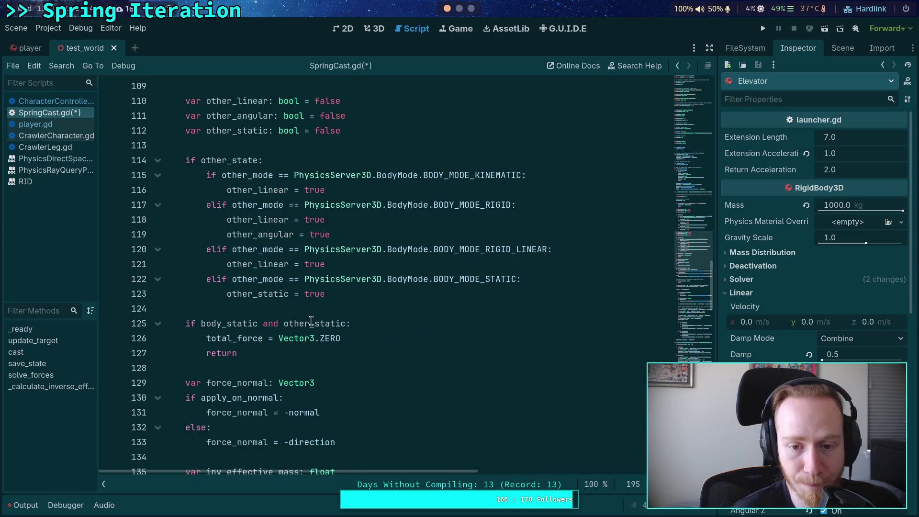
{"action": "key", "text": "ctrl+s"}
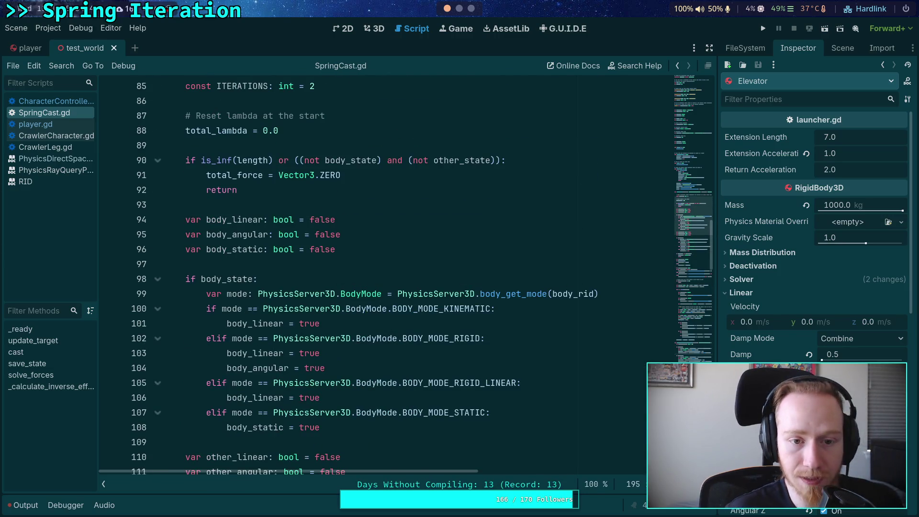
Compare the order of the length, normal, contact_point, other_mode and other_rid assignments in save_state.
{"action": "scroll", "coordinate": [345, 284], "scroll_direction": "up", "scroll_amount": 7}
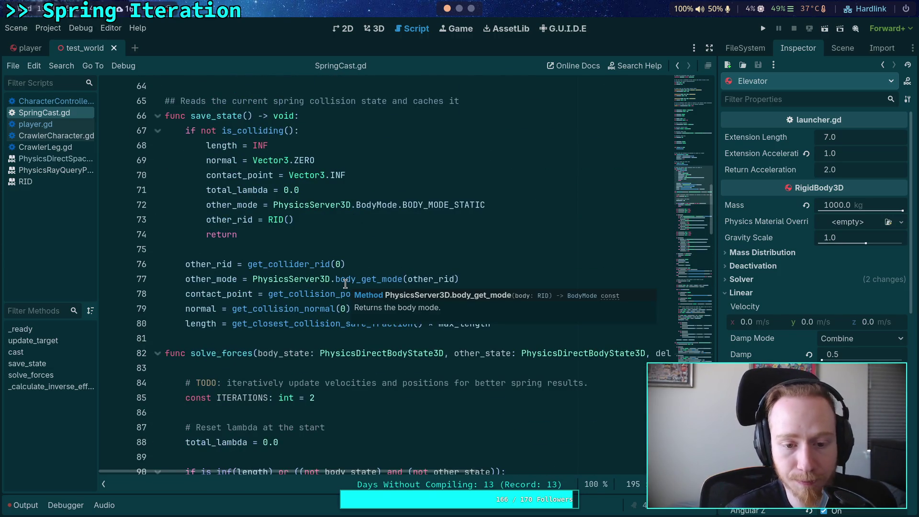
{"action": "left_click", "coordinate": [296, 250]}
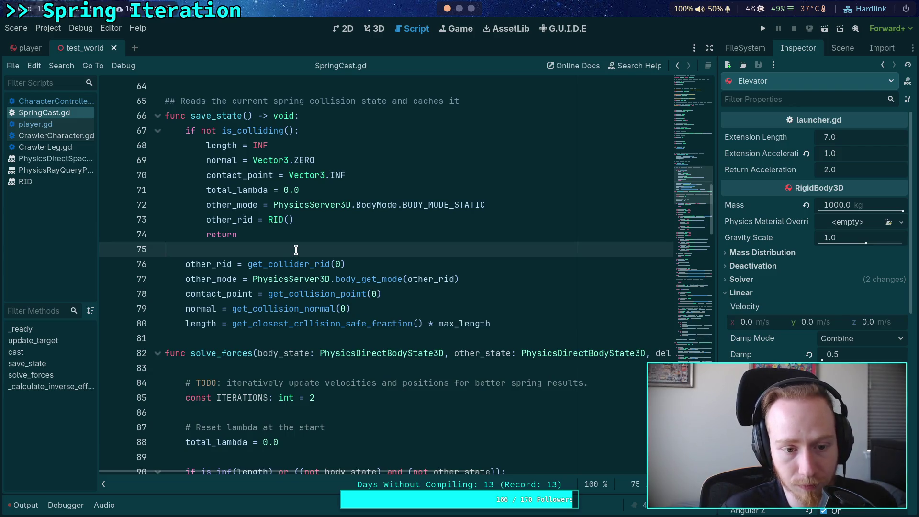
{"action": "scroll", "coordinate": [296, 249], "scroll_direction": "up", "scroll_amount": 2}
{"action": "left_click", "coordinate": [225, 235]}
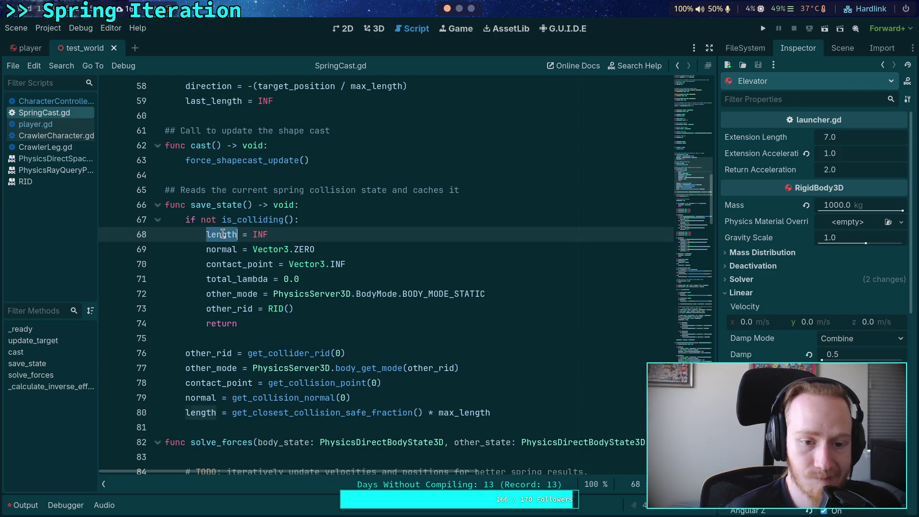
{"action": "left_click", "coordinate": [227, 247]}
{"action": "double_click", "coordinate": [227, 248]}
{"action": "double_click", "coordinate": [221, 263]}
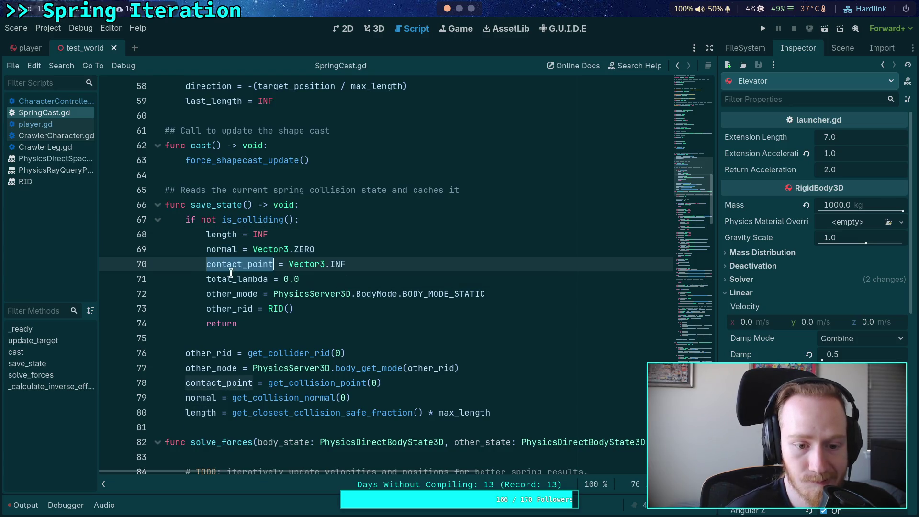
{"action": "double_click", "coordinate": [234, 279]}
{"action": "double_click", "coordinate": [227, 294]}
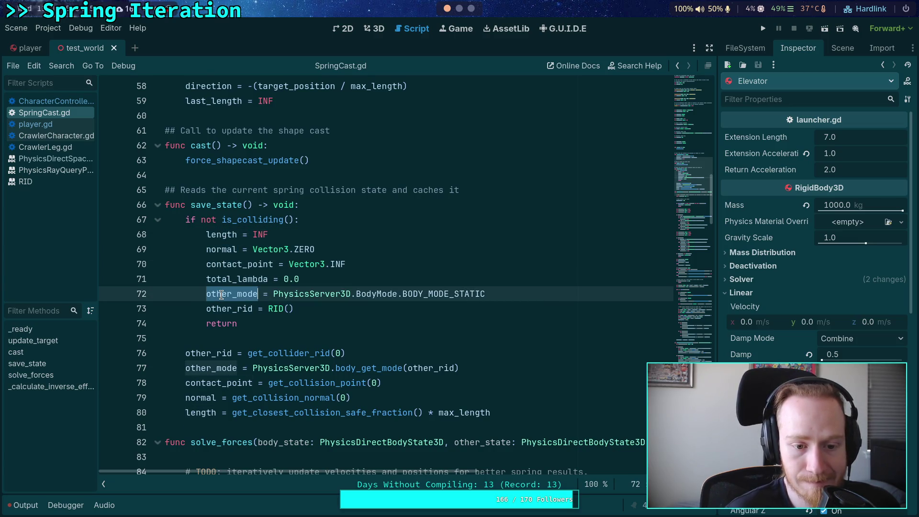
{"action": "double_click", "coordinate": [236, 308]}
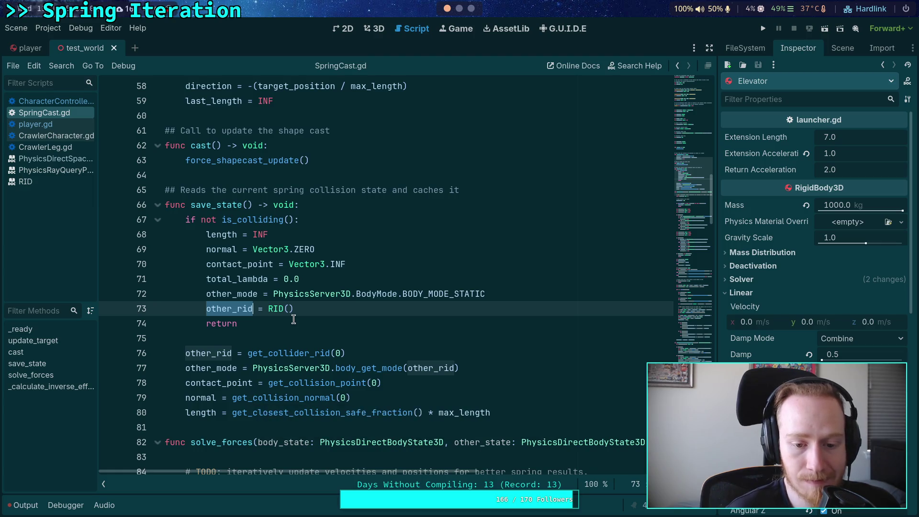
Move the length, normal, contact_point and other_mode assignment lines up into the new order.
{"action": "left_click", "coordinate": [315, 413]}
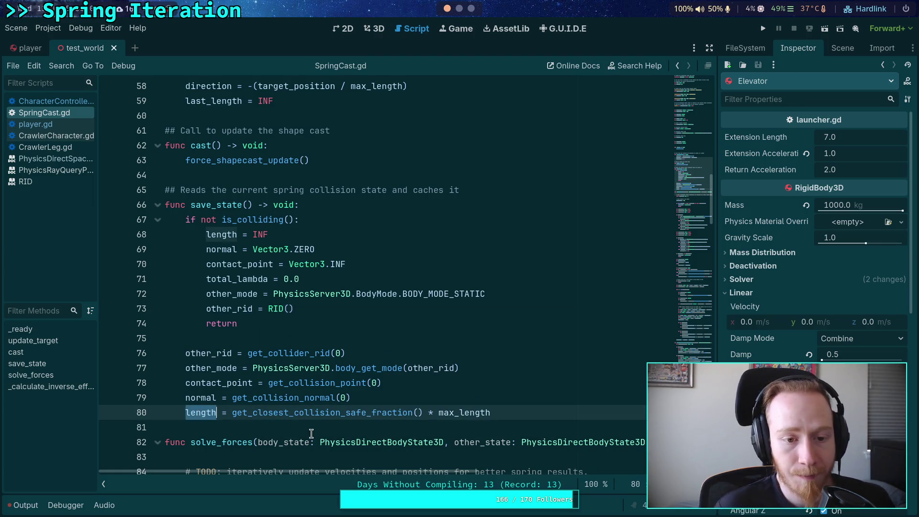
{"action": "key", "text": "alt+Up"}
{"action": "key", "text": "alt+Up"}
{"action": "key", "text": "alt+Up"}
{"action": "key", "text": "Down"}
{"action": "key", "text": "Down"}
{"action": "key", "text": "Down"}
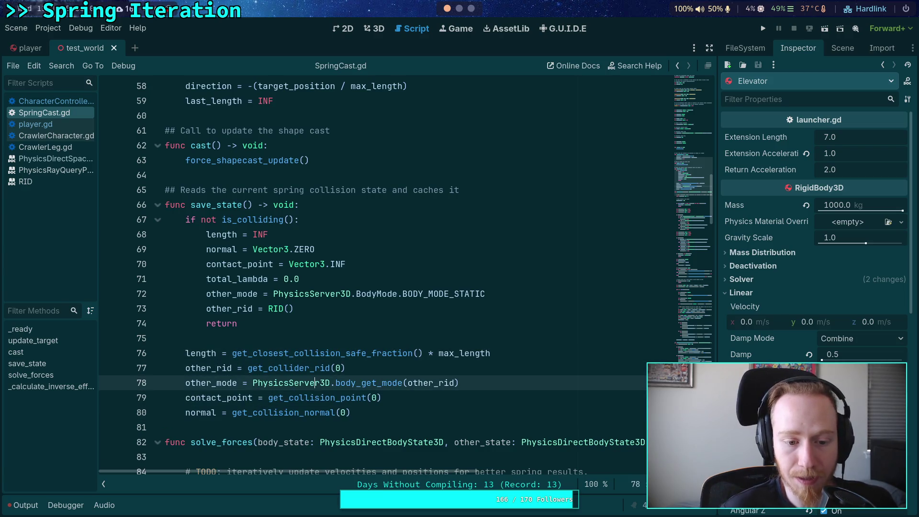
{"action": "key", "text": "alt+Up"}
{"action": "key", "text": "alt+Up"}
{"action": "key", "text": "alt+Up"}
{"action": "key", "text": "Down"}
{"action": "key", "text": "Down"}
{"action": "key", "text": "Down"}
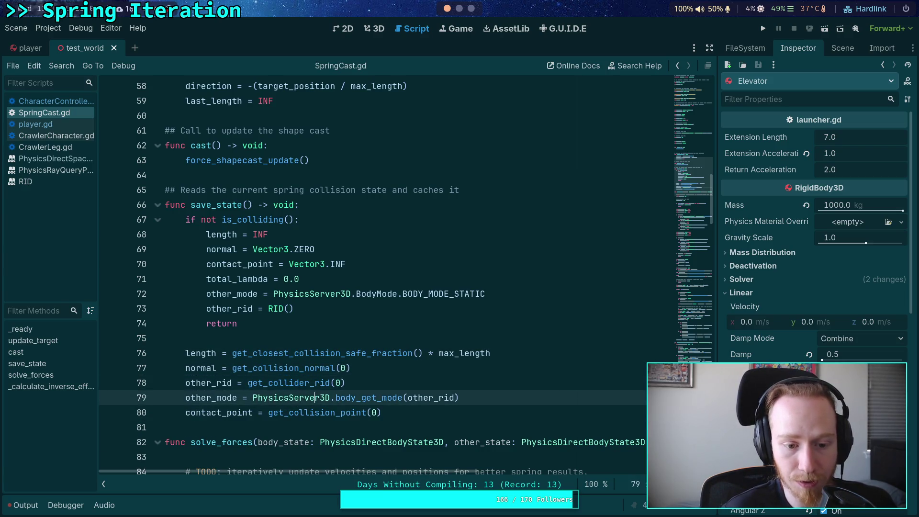
{"action": "key", "text": "alt+Up"}
{"action": "key", "text": "alt+Up"}
{"action": "key", "text": "Down"}
{"action": "key", "text": "Down"}
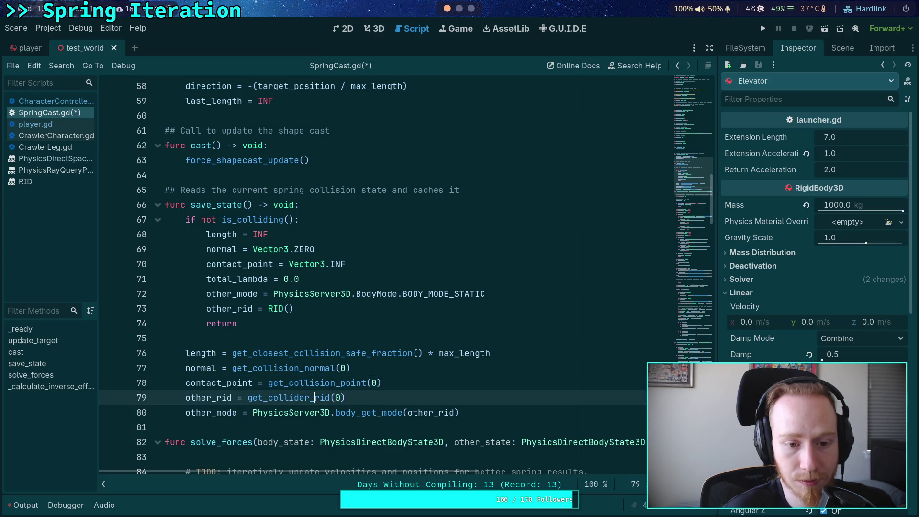
{"action": "key", "text": "alt+Up"}
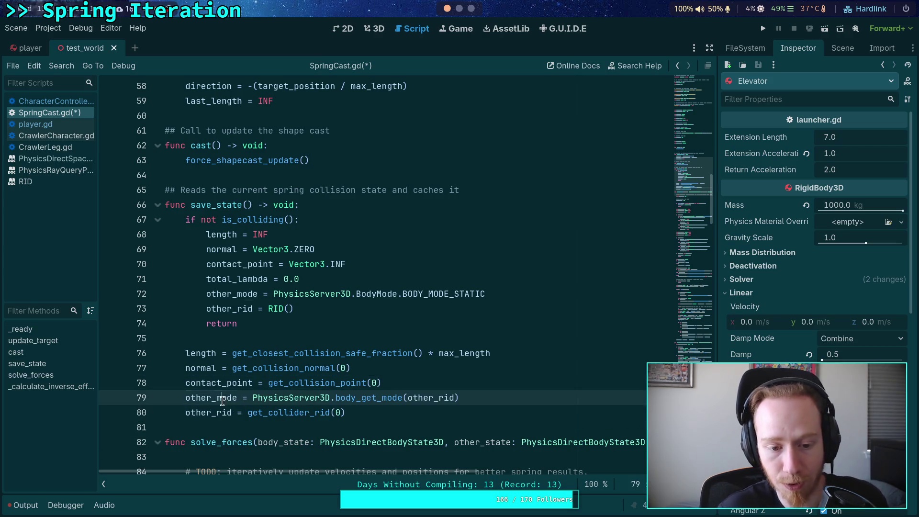
Place other_rid above other_mode in both the reset and assignment blocks, and save.
{"action": "double_click", "coordinate": [219, 412]}
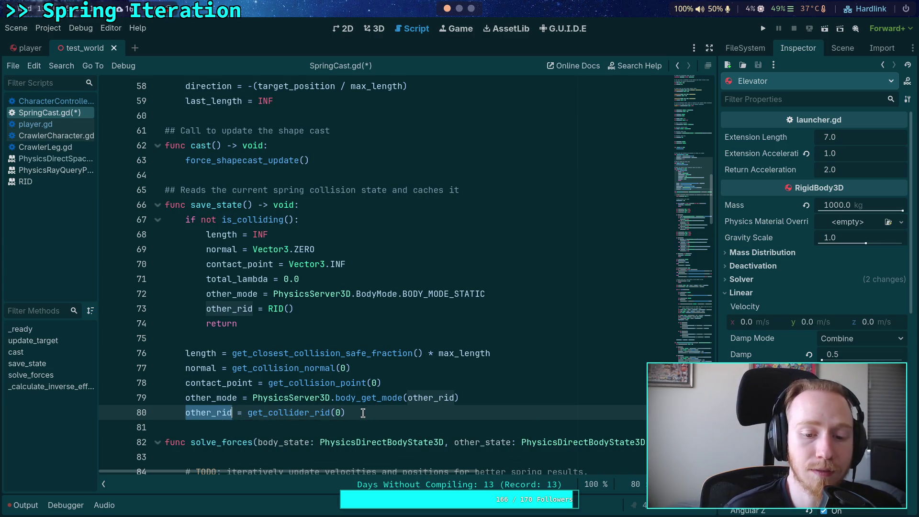
{"action": "double_click", "coordinate": [221, 400]}
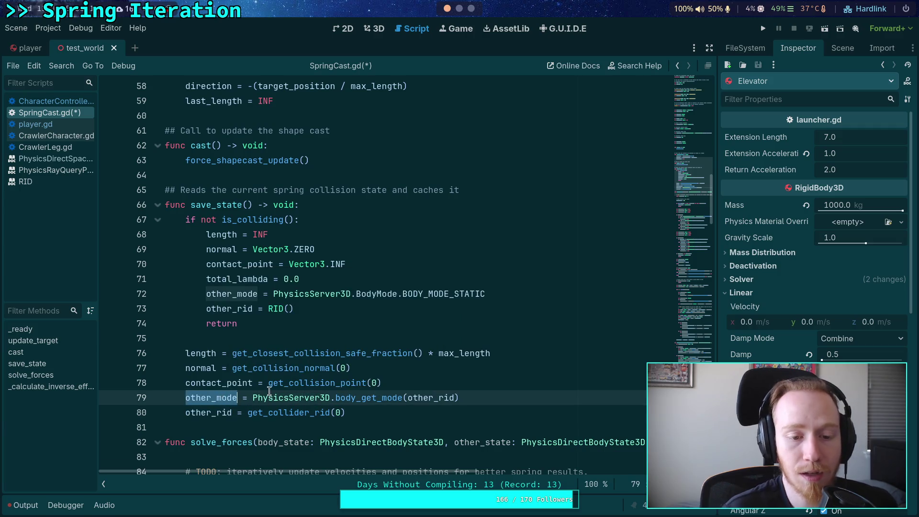
{"action": "left_click", "coordinate": [301, 308]}
{"action": "key", "text": "alt+Up"}
{"action": "left_click", "coordinate": [295, 412]}
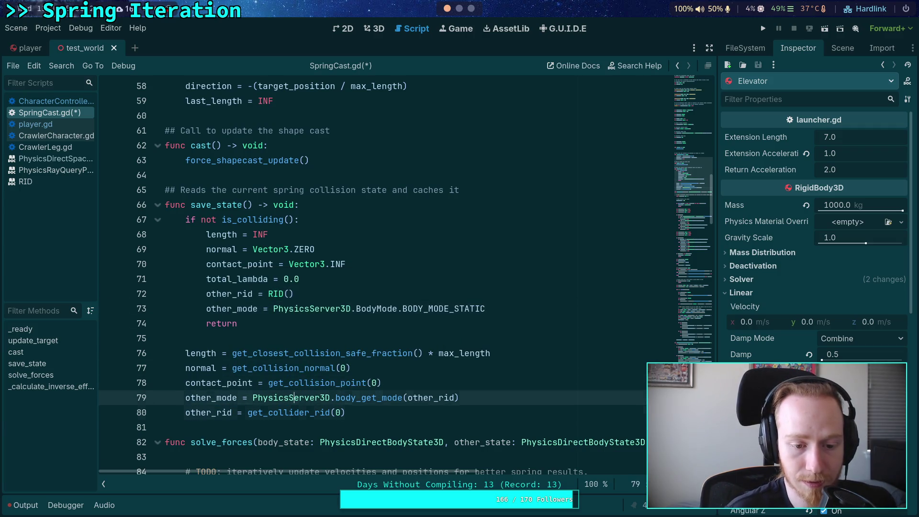
{"action": "key", "text": "alt+Up"}
{"action": "key", "text": "ctrl+s"}
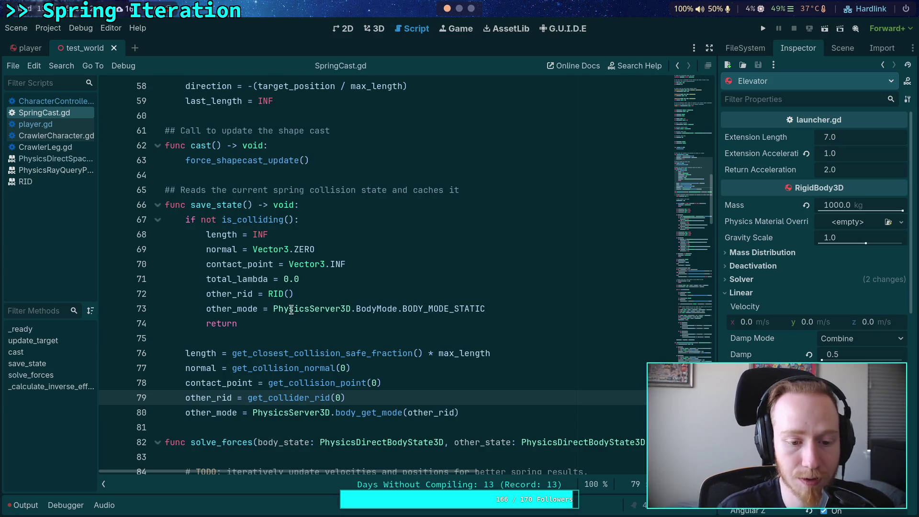
{"action": "double_click", "coordinate": [212, 397]}
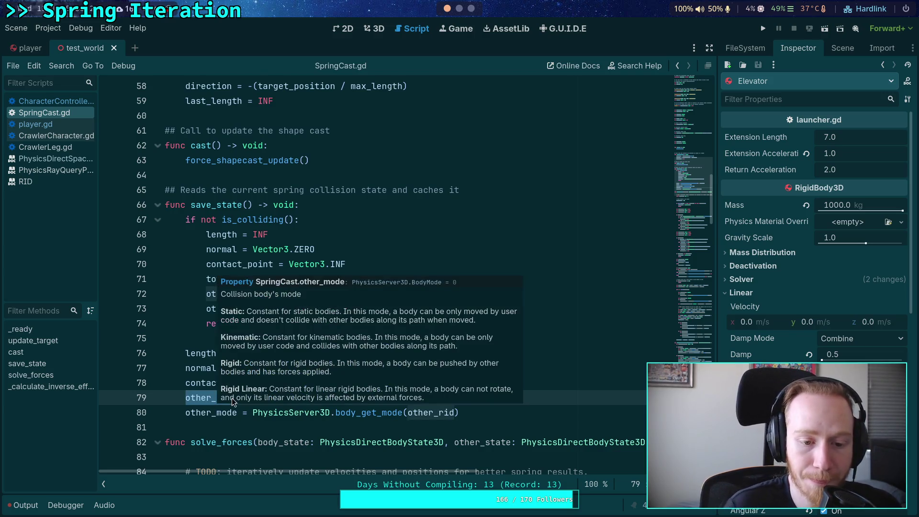
{"action": "left_click", "coordinate": [185, 328]}
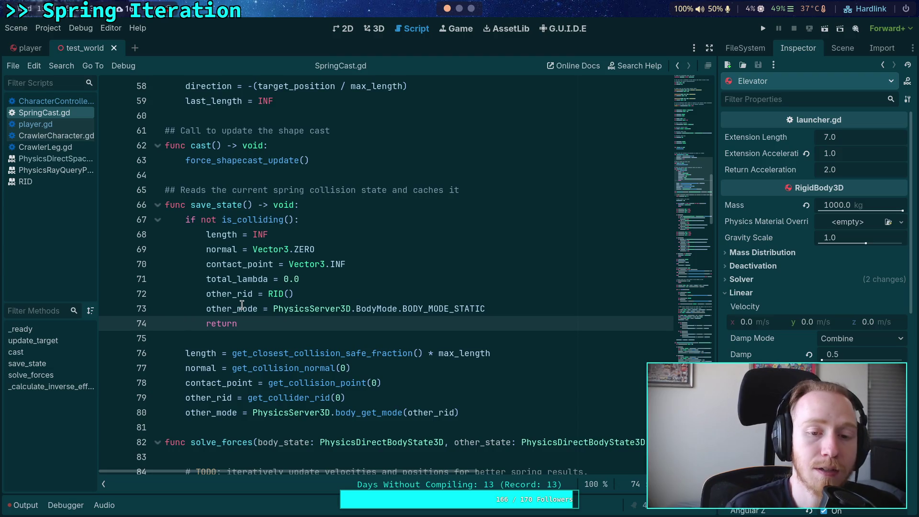
{"action": "left_click", "coordinate": [268, 293]}
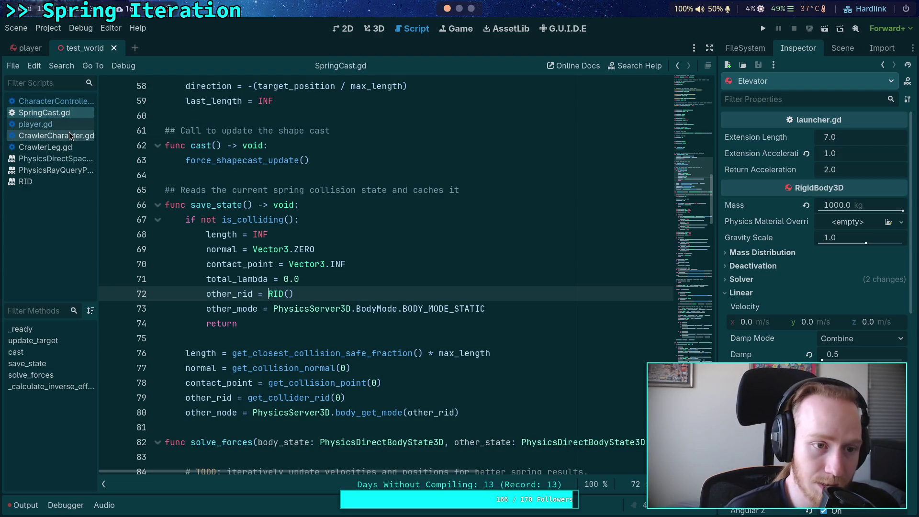
Reopen CharacterController.gd and scroll up to the spring_ignore recast block before spring.cast().
{"action": "left_click", "coordinate": [52, 101]}
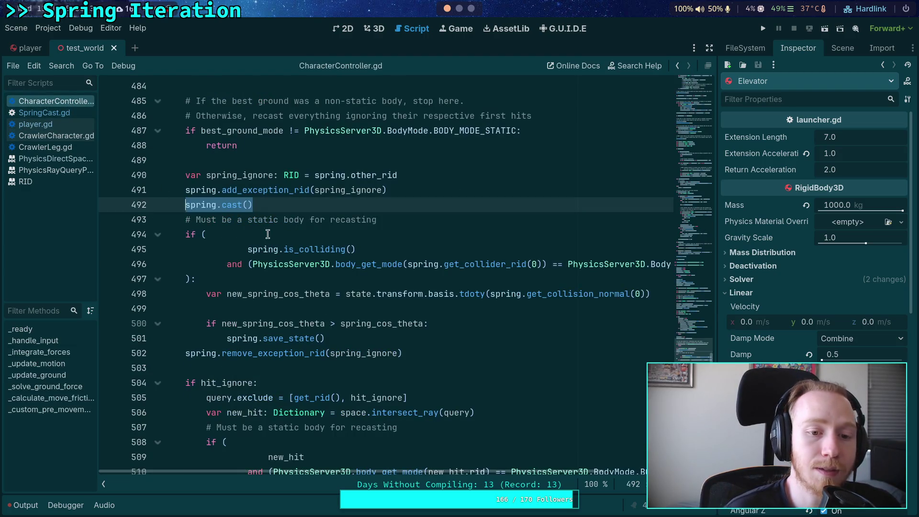
{"action": "left_click", "coordinate": [271, 205]}
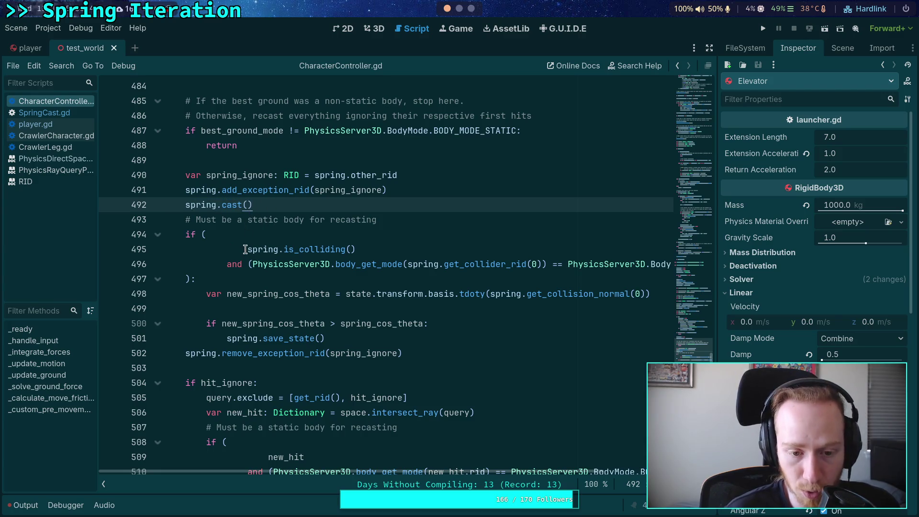
{"action": "scroll", "coordinate": [258, 251], "scroll_direction": "up", "scroll_amount": 2}
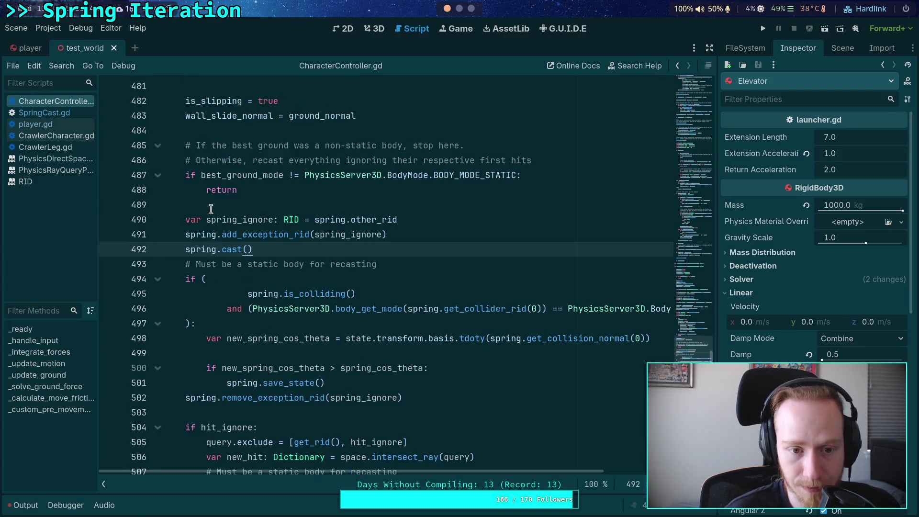
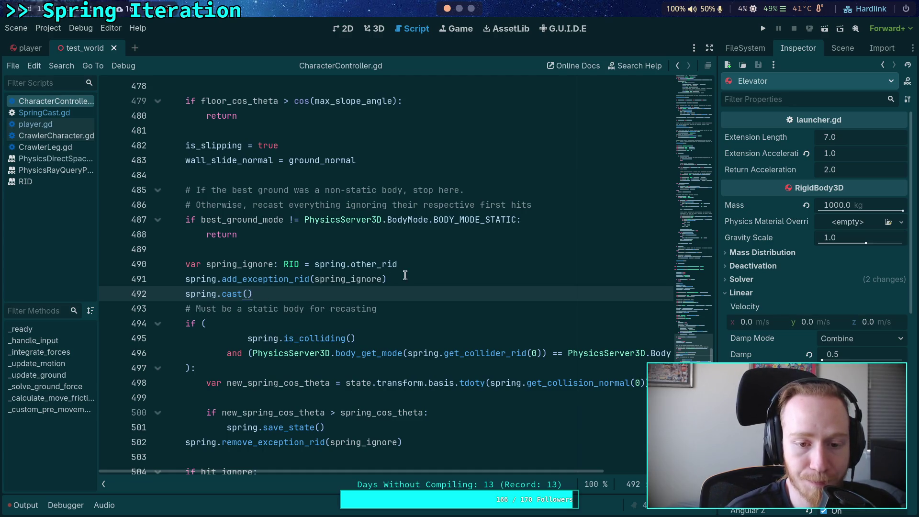
Insert an indented blank line 490 above the spring recast code.
{"action": "left_click", "coordinate": [365, 248]}
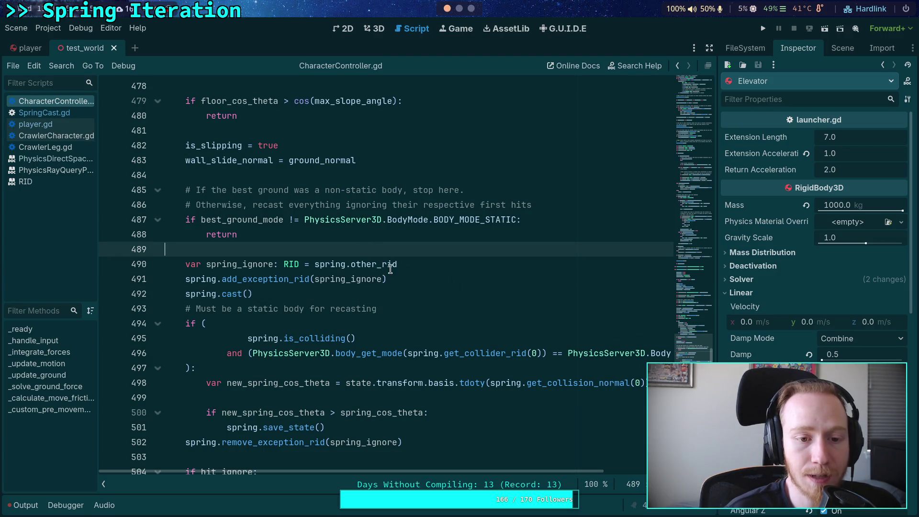
{"action": "mouse_move", "coordinate": [421, 442]}
{"action": "left_mouse_down"}
{"action": "mouse_move", "coordinate": [187, 279]}
{"action": "mouse_move", "coordinate": [186, 264]}
{"action": "left_mouse_up"}
{"action": "left_click", "coordinate": [337, 249]}
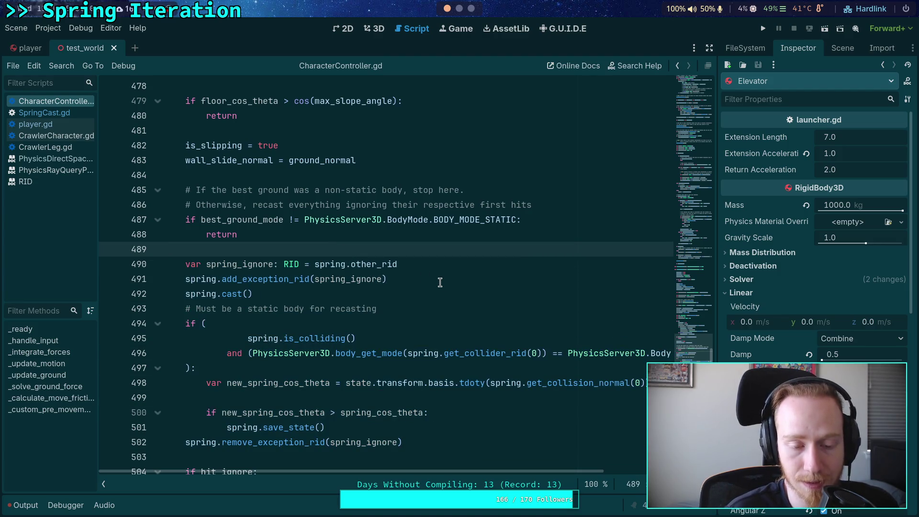
{"action": "key", "text": "Return"}
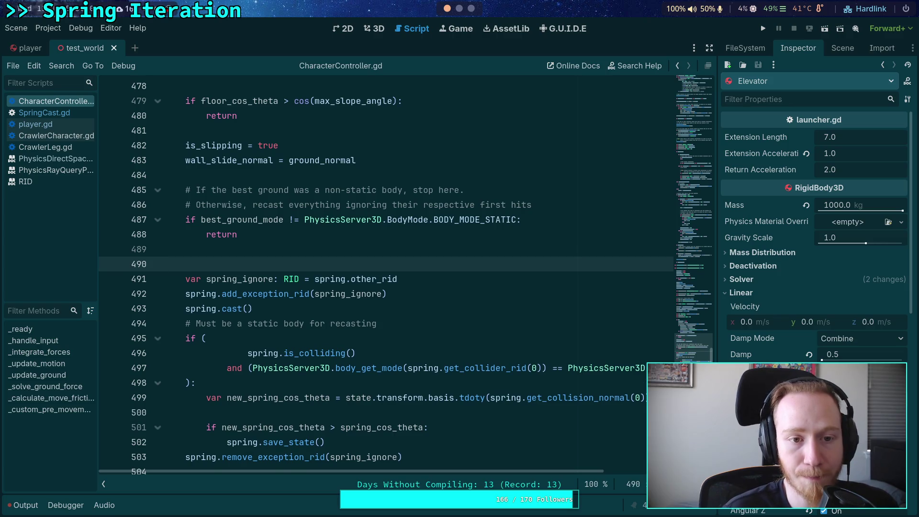
{"action": "scroll", "coordinate": [446, 283], "scroll_direction": "up", "scroll_amount": 10}
{"action": "scroll", "coordinate": [436, 283], "scroll_direction": "down", "scroll_amount": 12}
{"action": "key", "text": "Tab"}
Write 'if spring.other_mode == PhysicsServer3D.BodyMode.BODY_MODE_STATIC:' and indent the spring recast lines beneath it.
{"action": "type", "text": "if "}
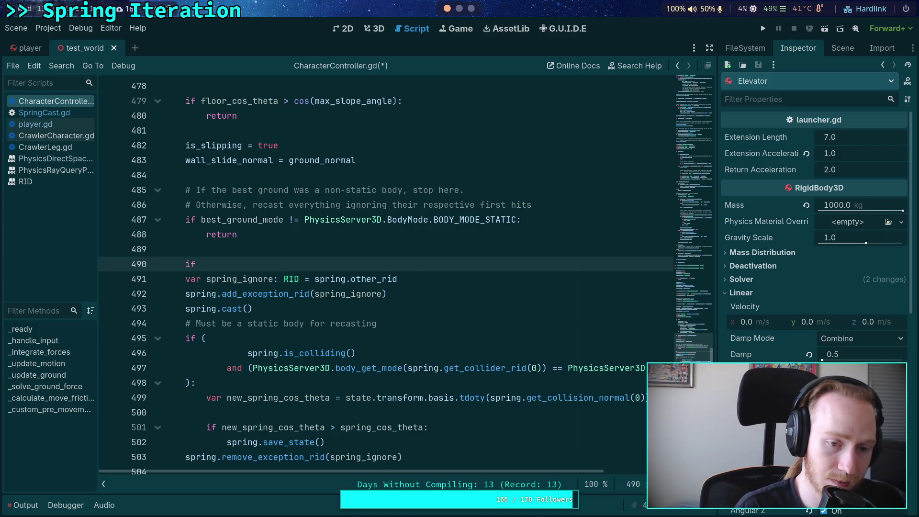
{"action": "type", "text": "spr"}
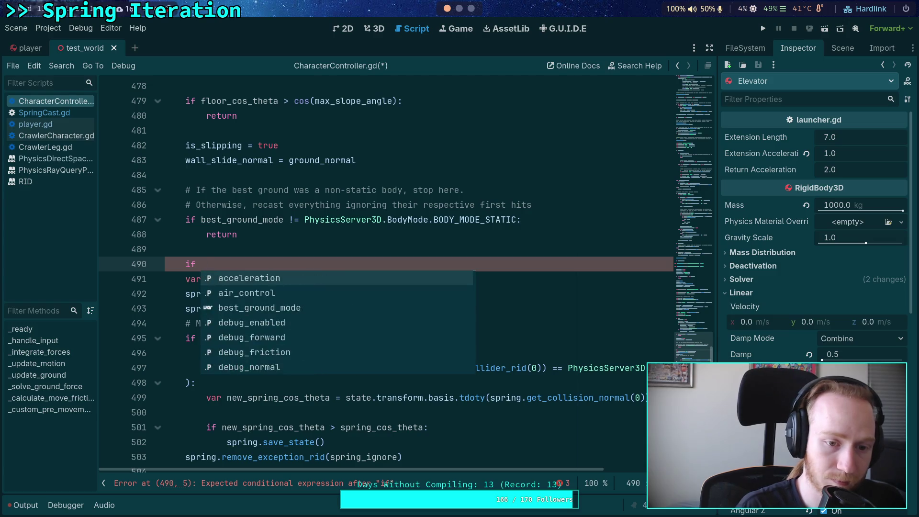
{"action": "type", "text": "ing.ground"}
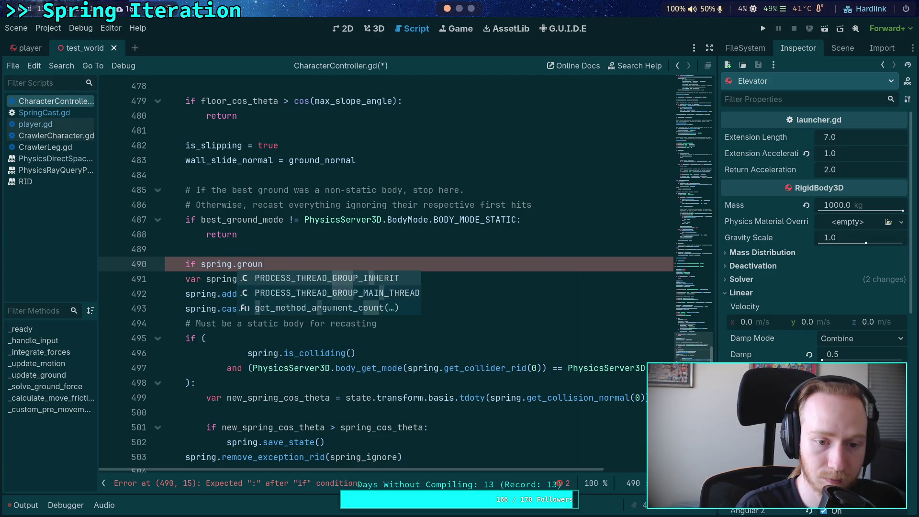
{"action": "key", "text": "BackSpace"}
{"action": "key", "text": "BackSpace"}
{"action": "key", "text": "BackSpace"}
{"action": "type", "text": "othe"}
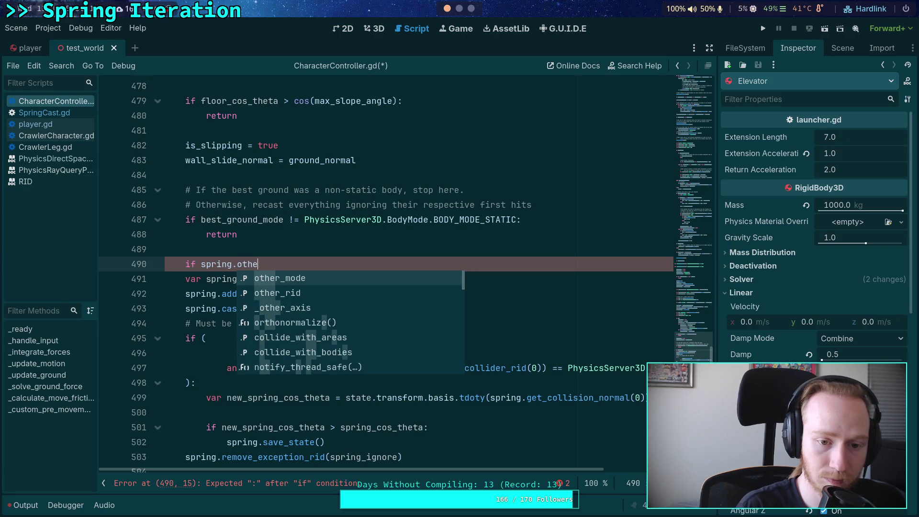
{"action": "type", "text": "r_mode == Phys"}
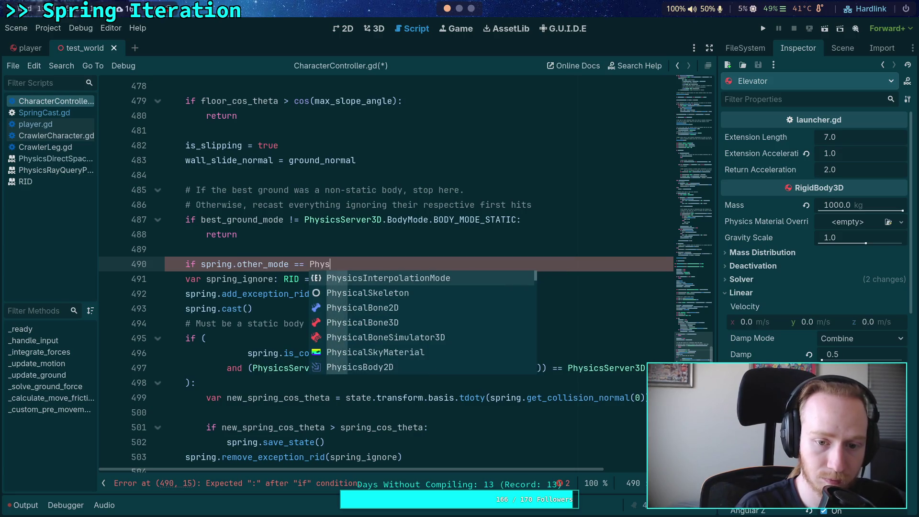
{"action": "type", "text": "icsServer"}
{"action": "type", "text": "3"}
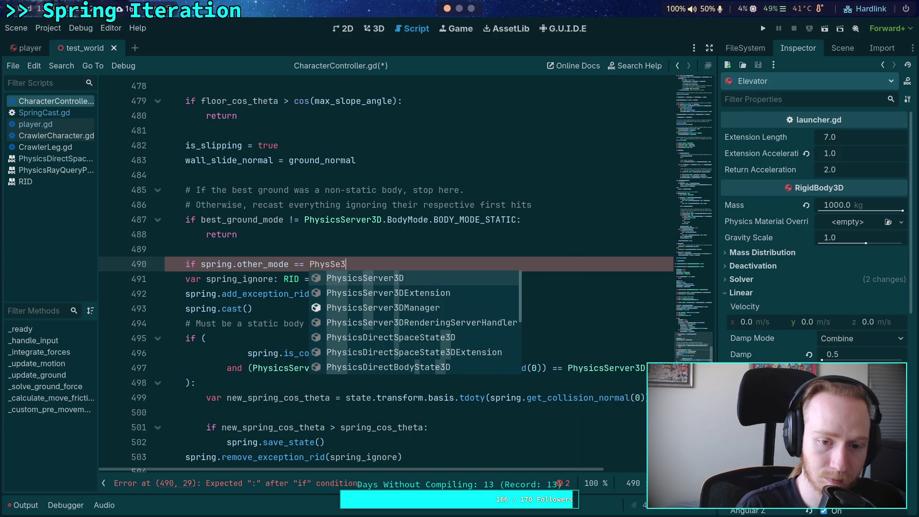
{"action": "key", "text": "Return"}
{"action": "type", "text": ".BM"}
{"action": "key", "text": "Return"}
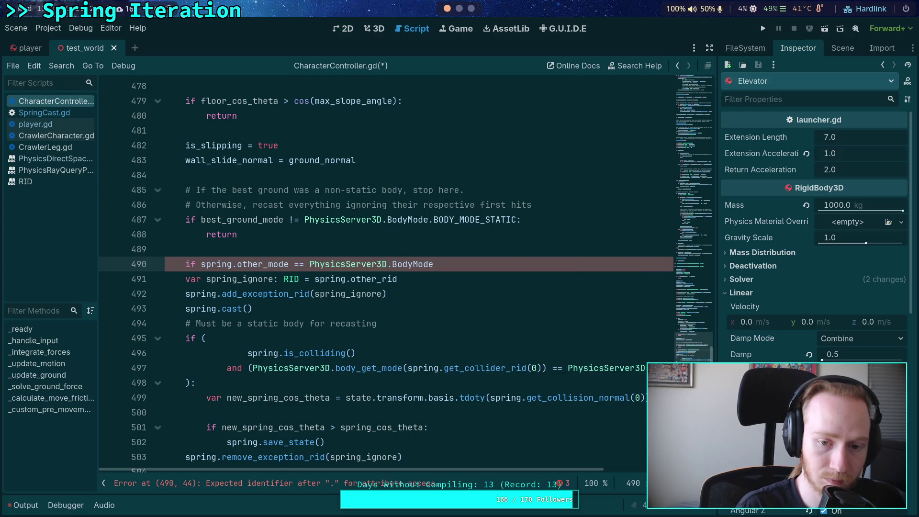
{"action": "type", "text": "BS"}
{"action": "key", "text": "Return"}
{"action": "type", "text": ":"}
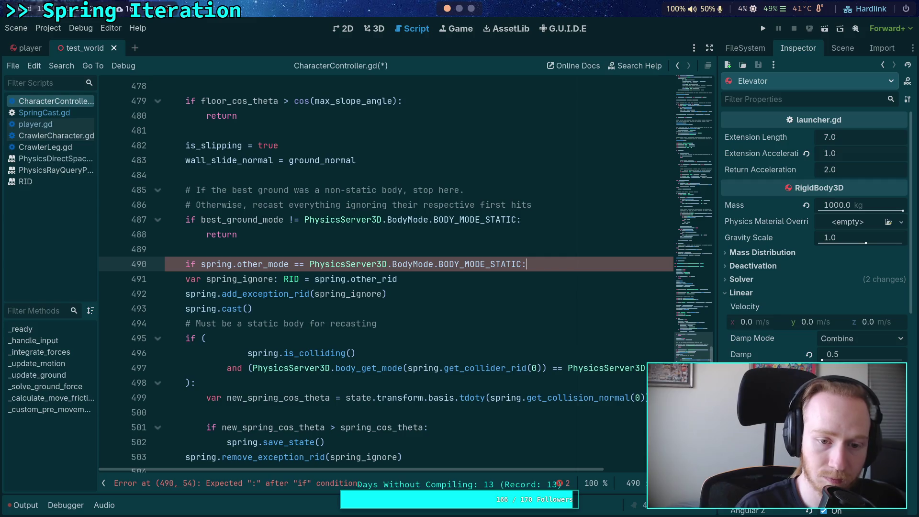
{"action": "mouse_move", "coordinate": [263, 279]}
{"action": "left_mouse_down"}
{"action": "mouse_move", "coordinate": [316, 354]}
{"action": "mouse_move", "coordinate": [290, 368]}
{"action": "left_mouse_up"}
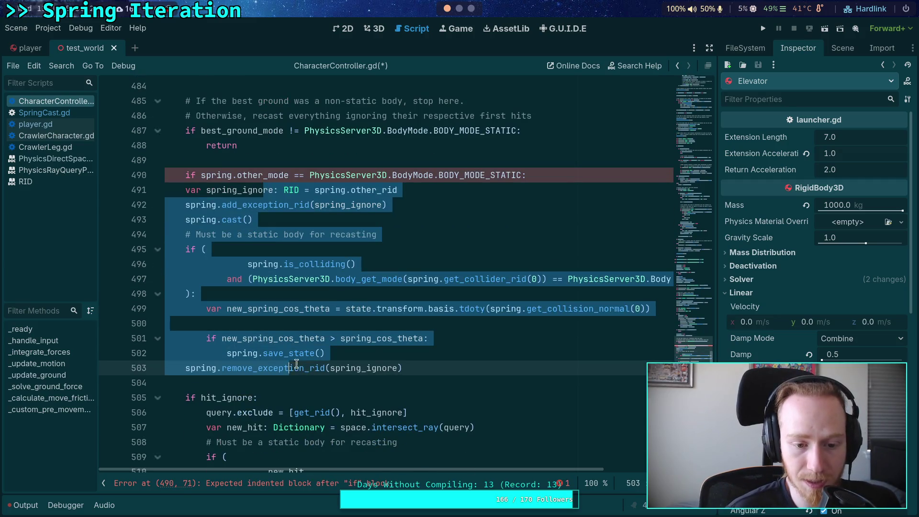
{"action": "key", "text": "Tab"}
Add a comment above the if: do not change the spring interaction unless the other is static.
{"action": "left_click", "coordinate": [383, 338]}
{"action": "scroll", "coordinate": [335, 287], "scroll_direction": "up", "scroll_amount": 2}
{"action": "left_click", "coordinate": [319, 249]}
{"action": "key", "text": "Return"}
{"action": "type", "text": "#Do not chanc"}
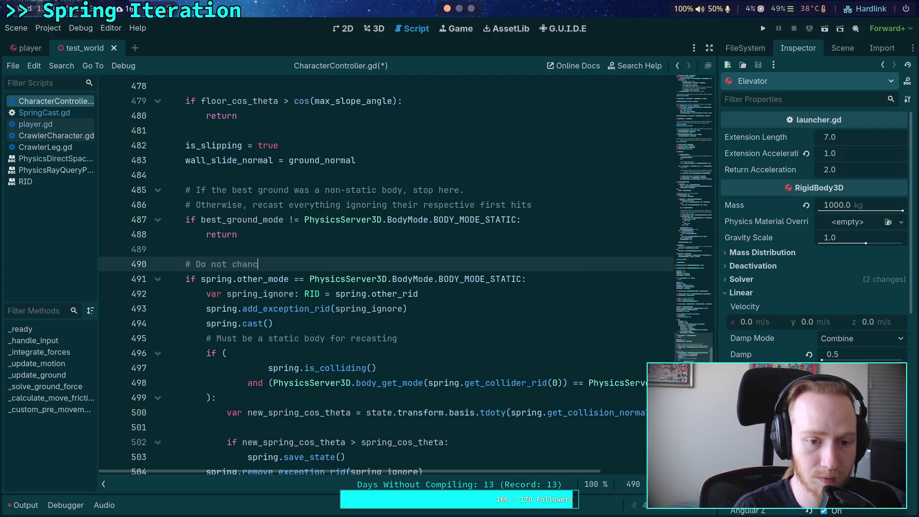
{"action": "key", "text": "BackSpace"}
{"action": "type", "text": "ge the spring"}
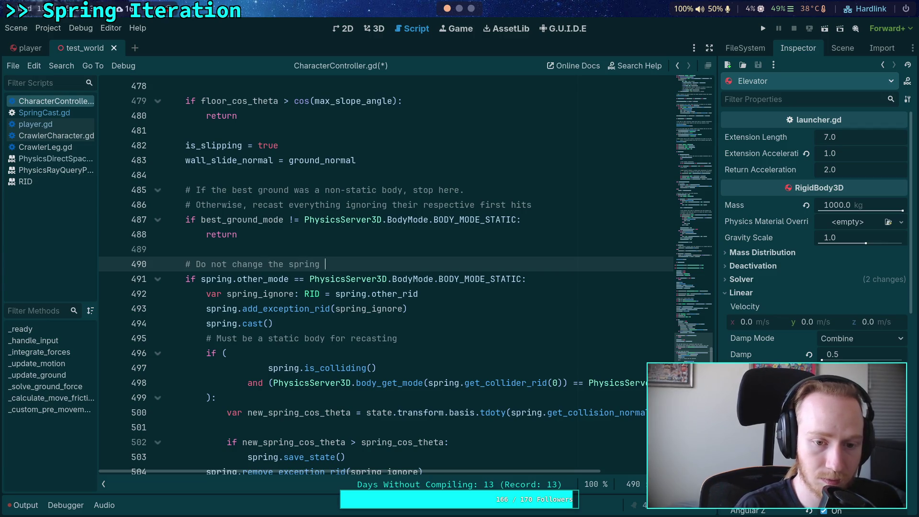
{"action": "type", "text": "interaction"}
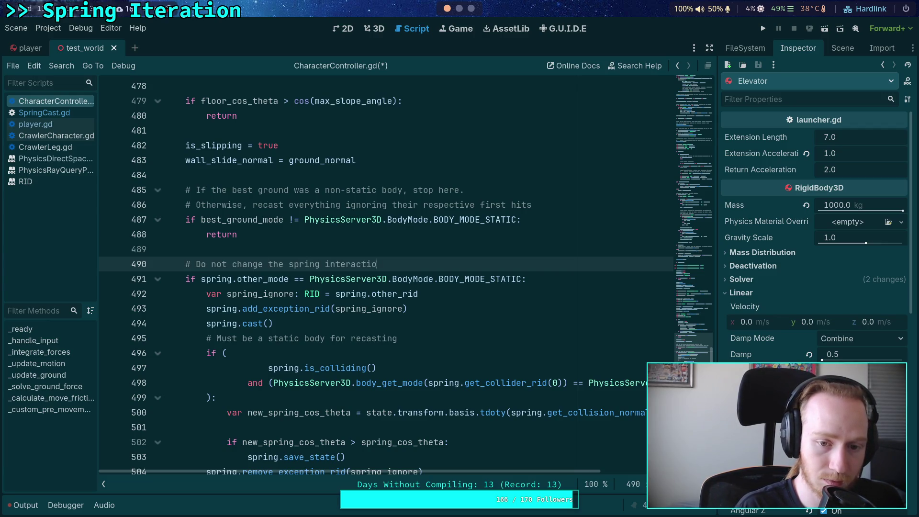
{"action": "key", "text": "BackSpace"}
{"action": "key", "text": "BackSpace"}
{"action": "type", "text": "unless the other is static"}
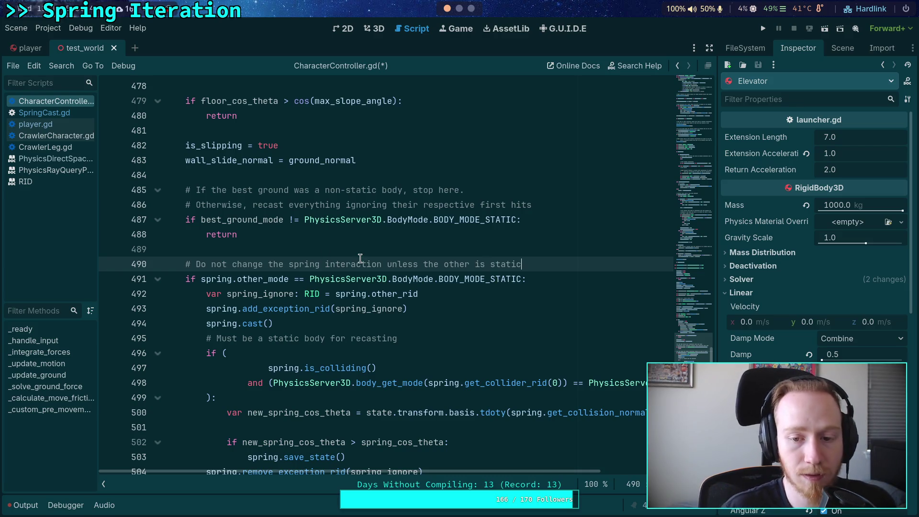
Draft a second comment line: 'This ensures it will apply forces to the first thing it hits'.
{"action": "key", "text": "Return"}
{"action": "type", "text": "# Thi"}
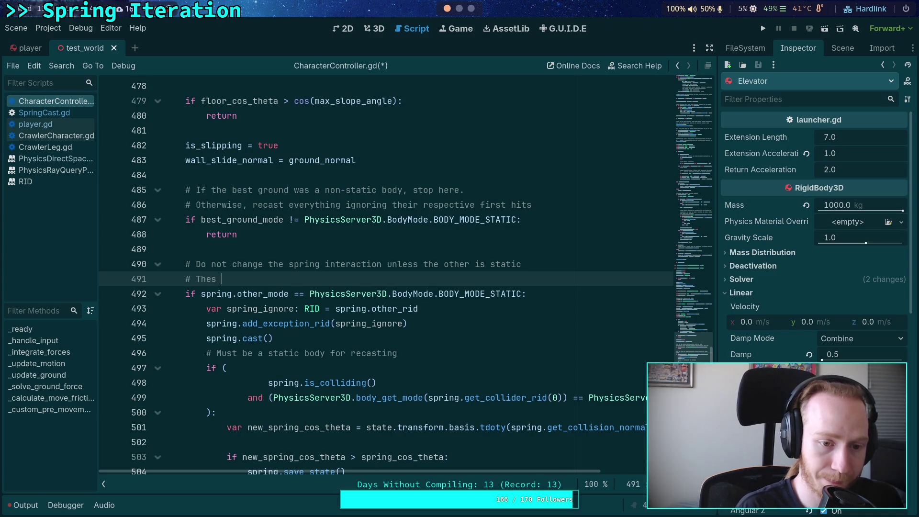
{"action": "type", "text": "s esnu"}
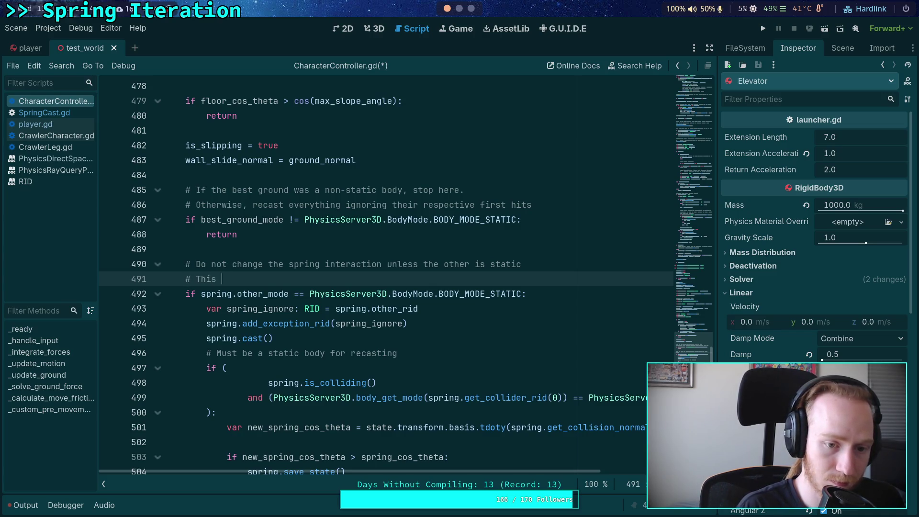
{"action": "key", "text": "BackSpace"}
{"action": "key", "text": "BackSpace"}
{"action": "key", "text": "BackSpace"}
{"action": "type", "text": "nsu"}
{"action": "key", "text": "BackSpace"}
{"action": "key", "text": "BackSpace"}
{"action": "type", "text": "sures it "}
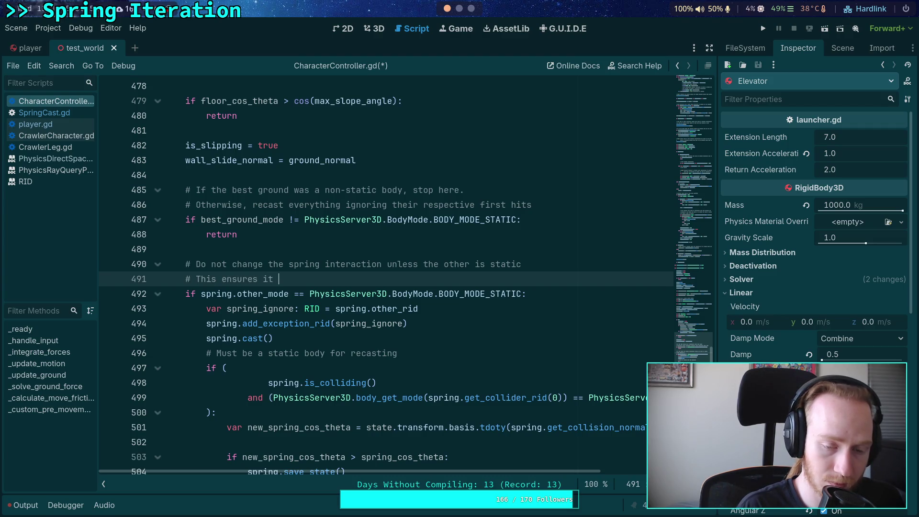
{"action": "type", "text": "will continuo"}
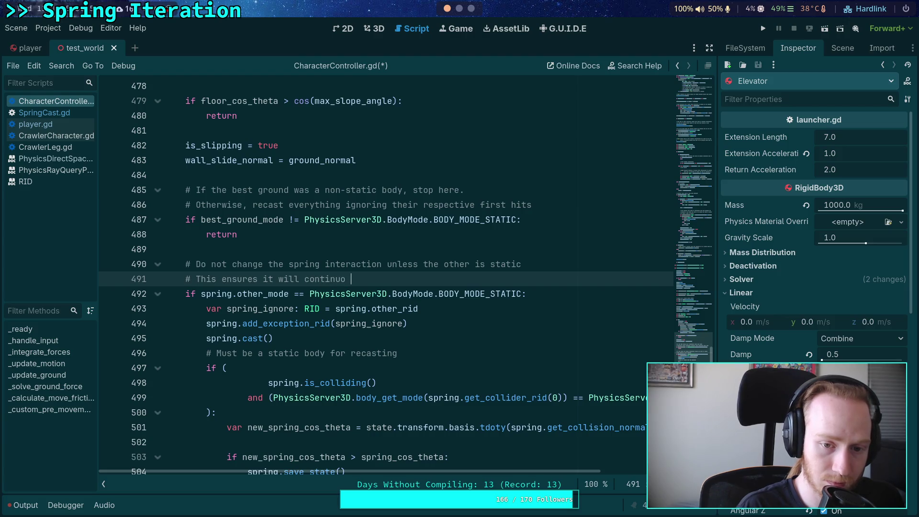
{"action": "key", "text": "BackSpace"}
{"action": "type", "text": "e to a"}
{"action": "type", "text": "pply for"}
{"action": "key", "text": "BackSpace"}
{"action": "key", "text": "BackSpace"}
{"action": "key", "text": "BackSpace"}
{"action": "type", "text": "the reg"}
{"action": "key", "text": "BackSpace"}
{"action": "key", "text": "BackSpace"}
{"action": "type", "text": "i"}
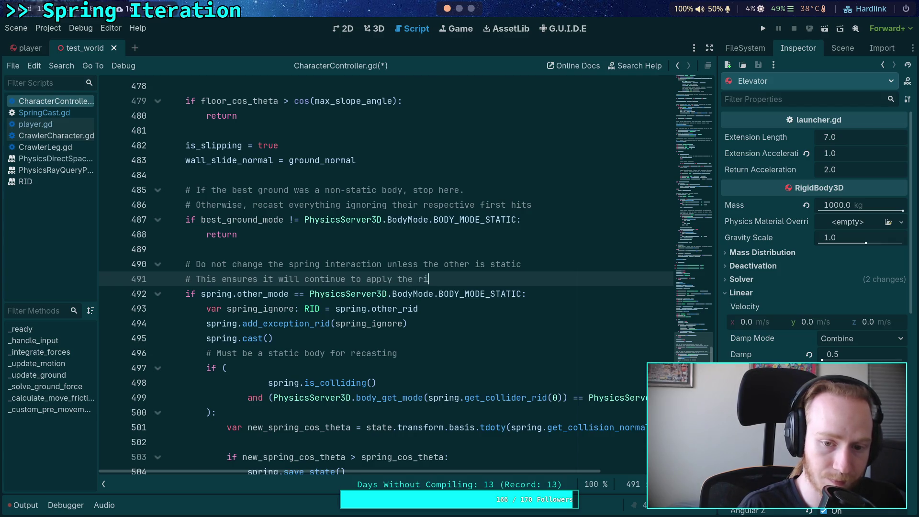
{"action": "type", "text": "ght forces"}
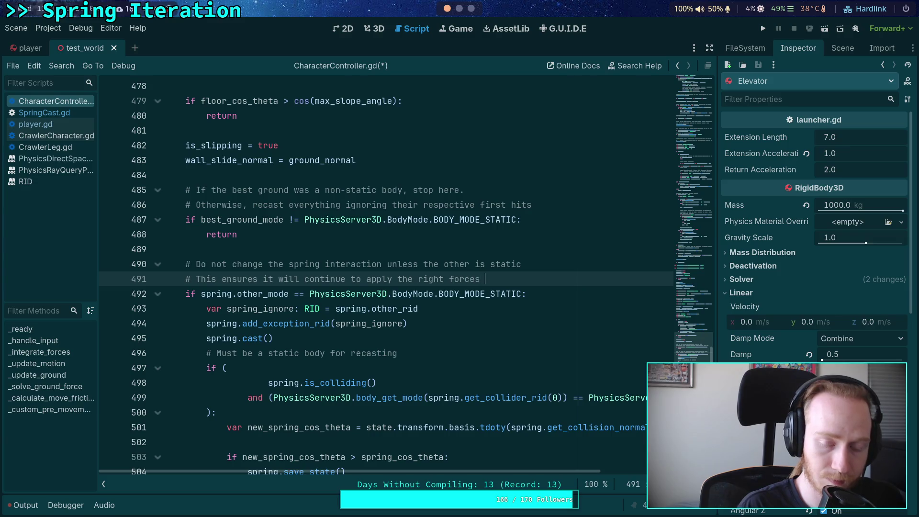
{"action": "key", "text": "BackSpace"}
{"action": "key", "text": "BackSpace"}
{"action": "key", "text": "BackSpace"}
{"action": "key", "text": "BackSpace"}
{"action": "type", "text": "forces to the first thing it"}
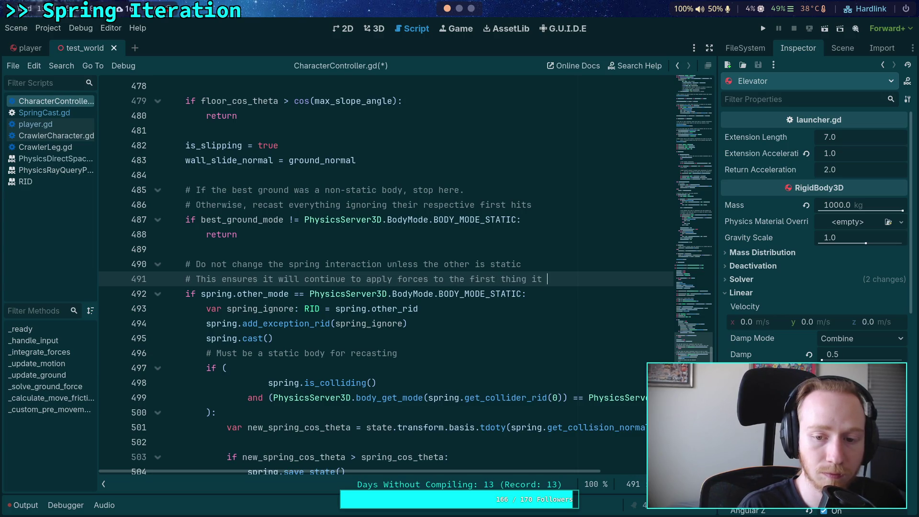
{"action": "type", "text": " hits"}
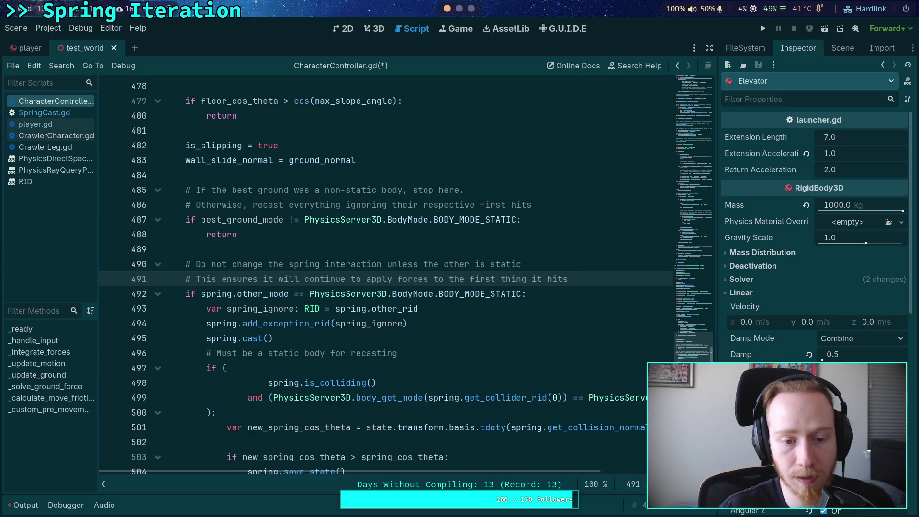
Reword it to 'This ensures it will apply forces to dynamic bodies on the ground' and save.
{"action": "scroll", "coordinate": [420, 265], "scroll_direction": "down", "scroll_amount": 2}
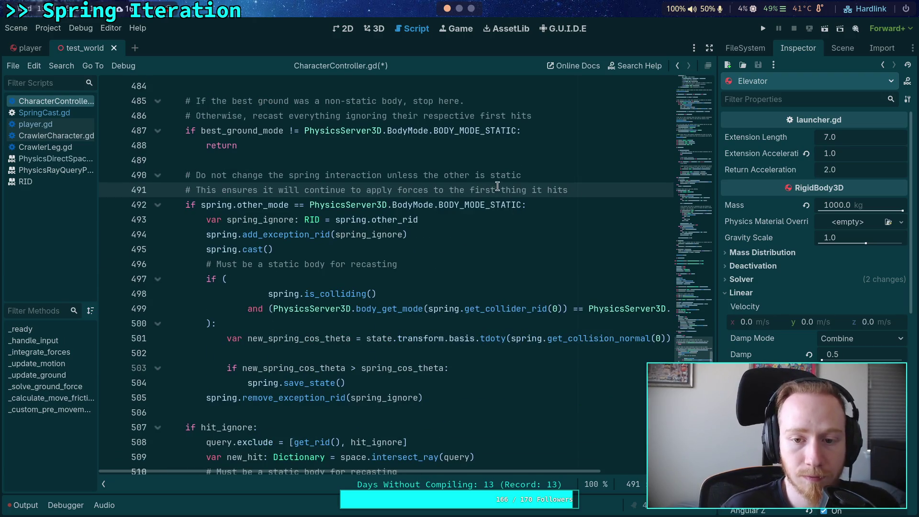
{"action": "key", "text": "ctrl+Left"}
{"action": "key", "text": "ctrl+Left"}
{"action": "key", "text": "ctrl+Left"}
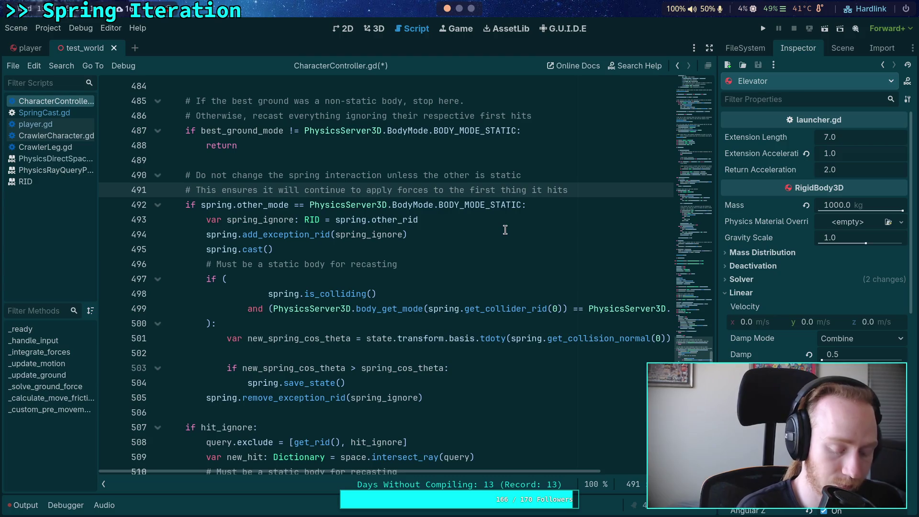
{"action": "key", "text": "ctrl+Delete"}
{"action": "type", "text": "body"}
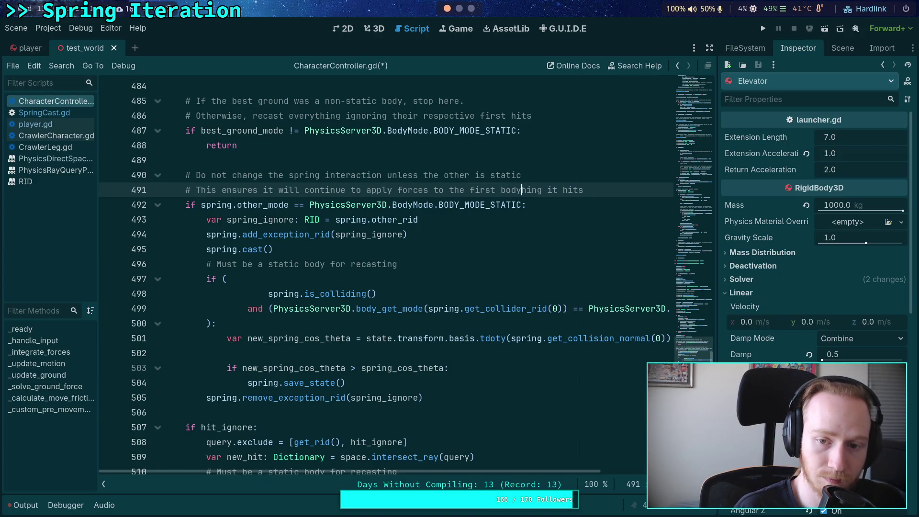
{"action": "type", "text": "dynamic"}
{"action": "key", "text": "ctrl+BackSpace"}
{"action": "key", "text": "ctrl+BackSpace"}
{"action": "key", "text": "ctrl+BackSpace"}
{"action": "key", "text": "Delete"}
{"action": "key", "text": "Delete"}
{"action": "key", "text": "Delete"}
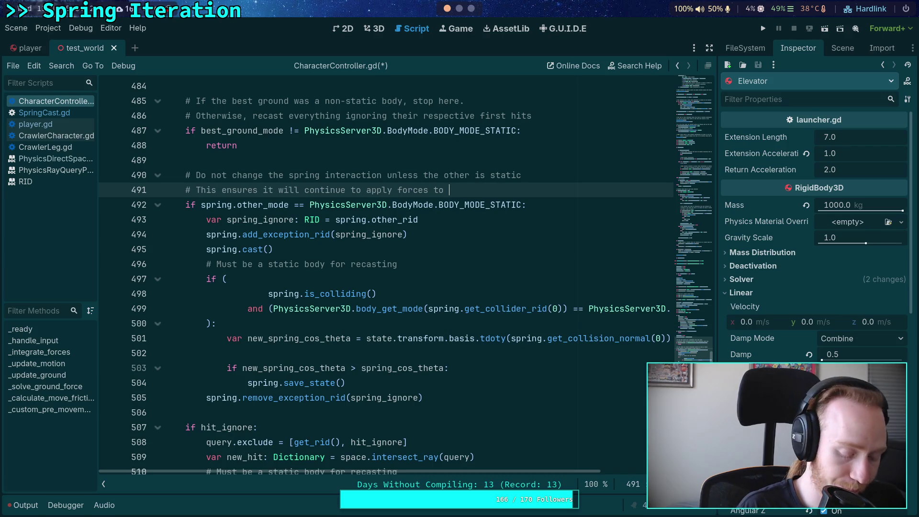
{"action": "key", "text": "BackSpace"}
{"action": "key", "text": "BackSpace"}
{"action": "key", "text": "BackSpace"}
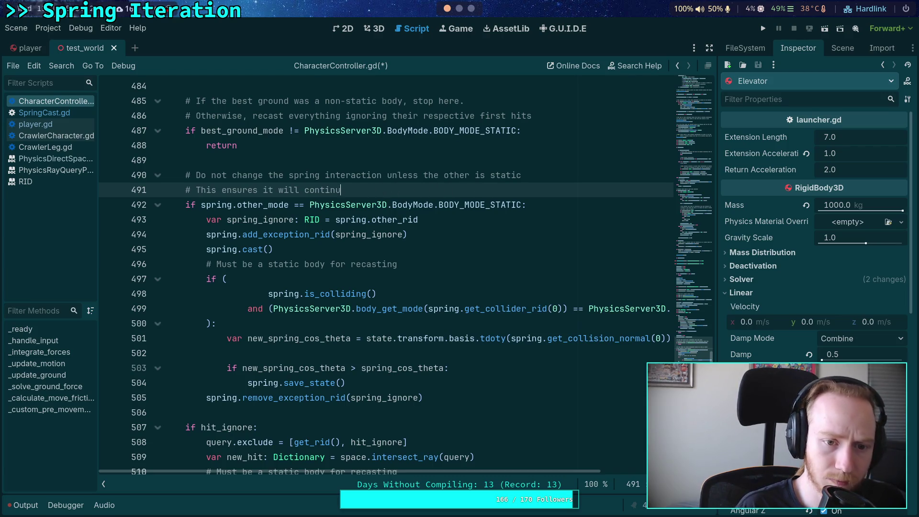
{"action": "key", "text": "BackSpace"}
{"action": "key", "text": "BackSpace"}
{"action": "key", "text": "BackSpace"}
{"action": "type", "text": "a"}
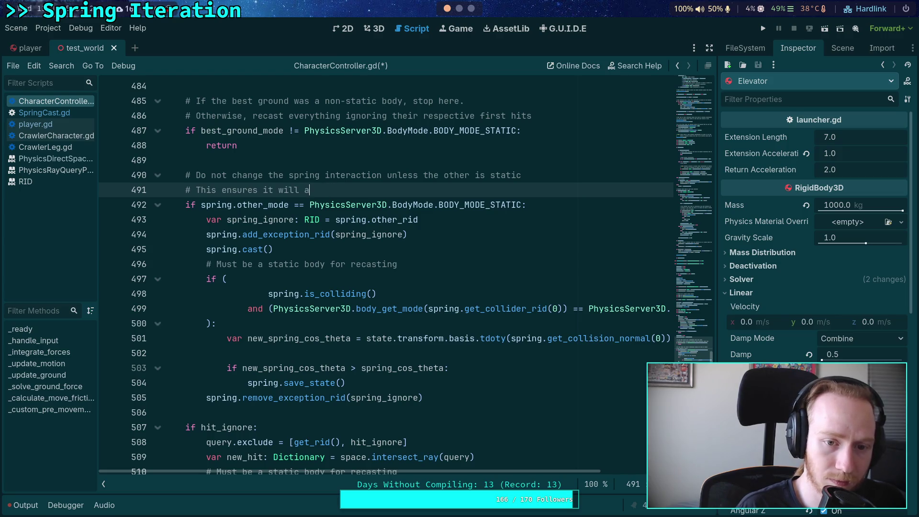
{"action": "type", "text": "pply forces to "}
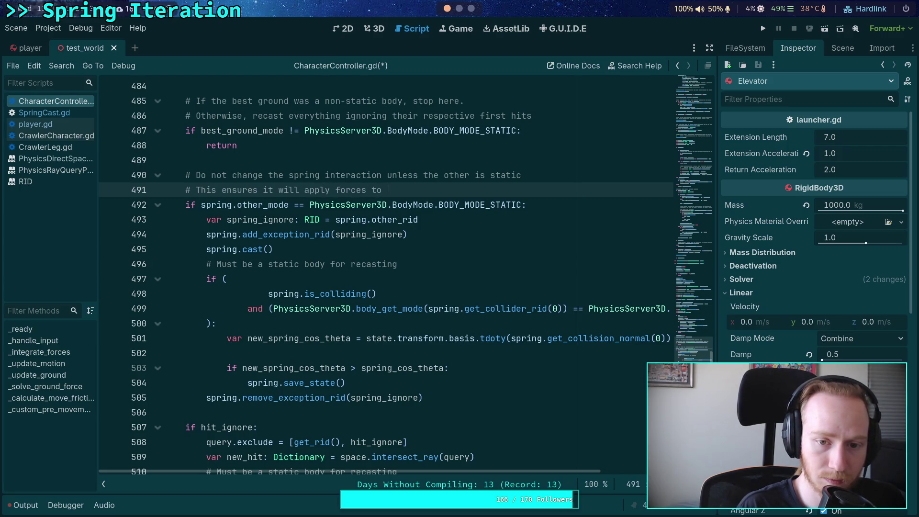
{"action": "type", "text": "dynamic b"}
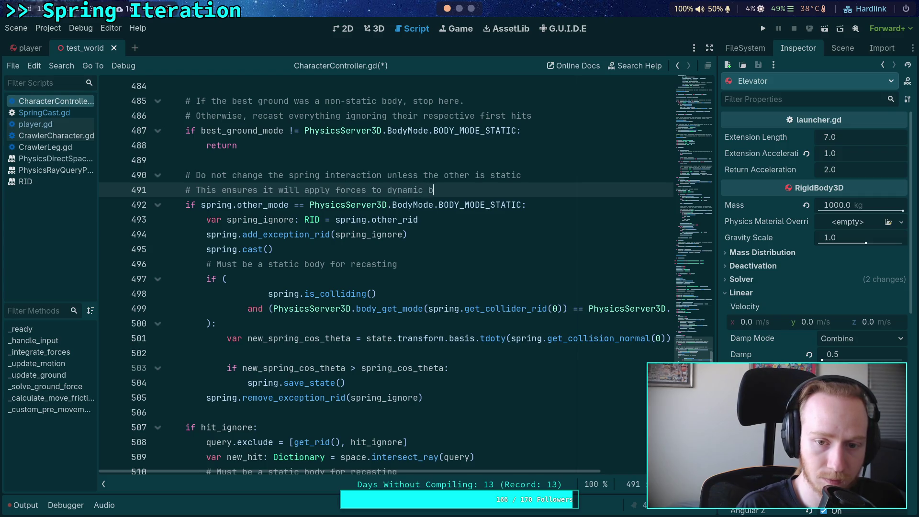
{"action": "type", "text": "odies "}
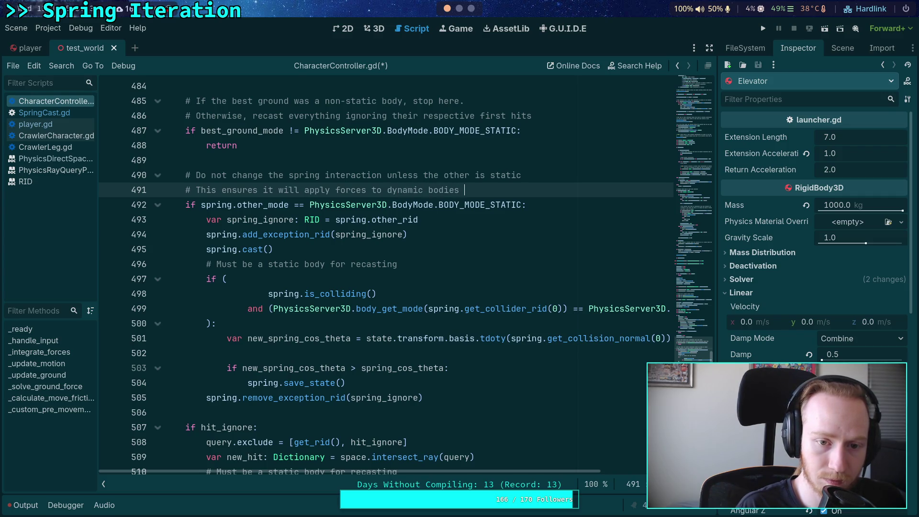
{"action": "type", "text": "near the ground"}
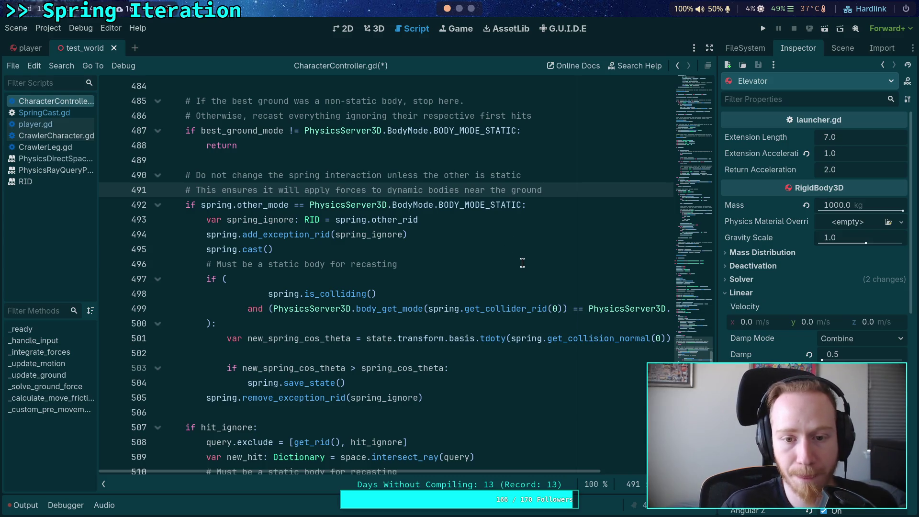
{"action": "double_click", "coordinate": [468, 190]}
{"action": "type", "text": "on"}
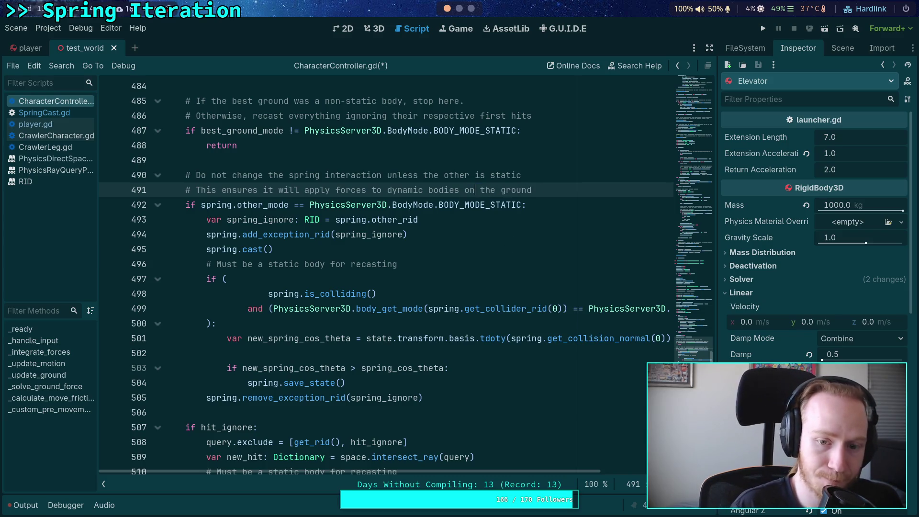
{"action": "key", "text": "ctrl+s"}
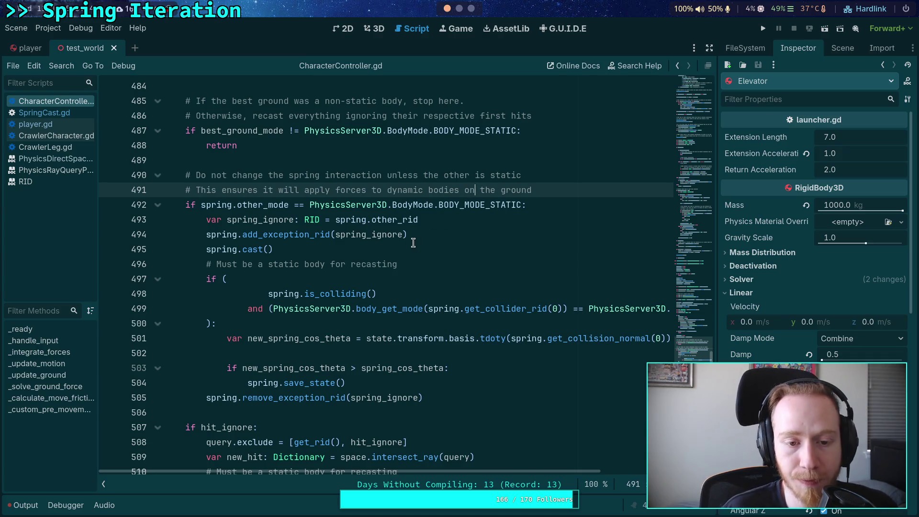
Review the recast code, highlighting the other_mode condition, spring_cos_theta and spring usages.
{"action": "left_click", "coordinate": [429, 254]}
{"action": "left_click", "coordinate": [409, 274]}
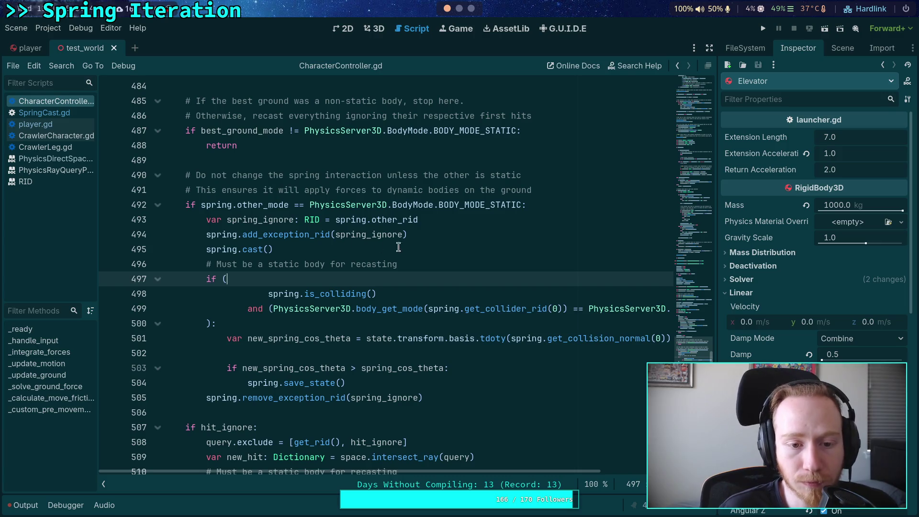
{"action": "left_click_drag", "start_coordinate": [198, 205], "coordinate": [408, 206]}
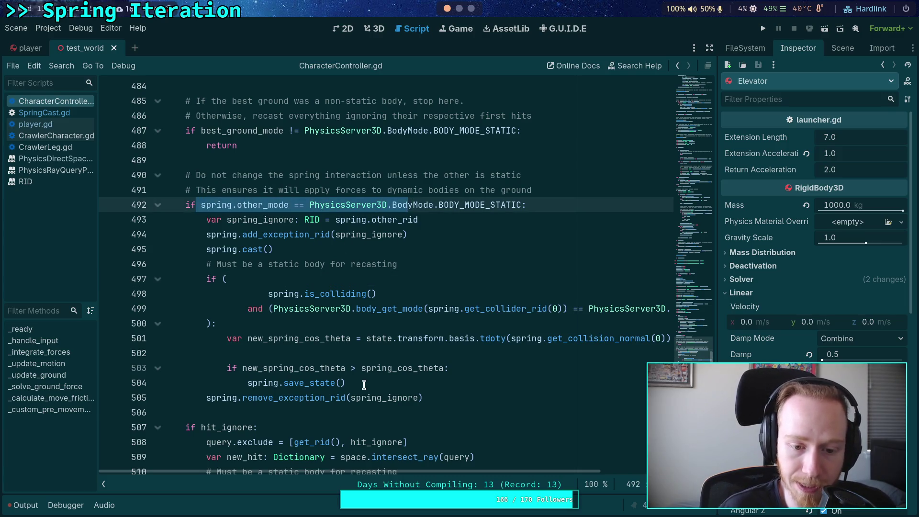
{"action": "double_click", "coordinate": [309, 369]}
{"action": "double_click", "coordinate": [394, 369]}
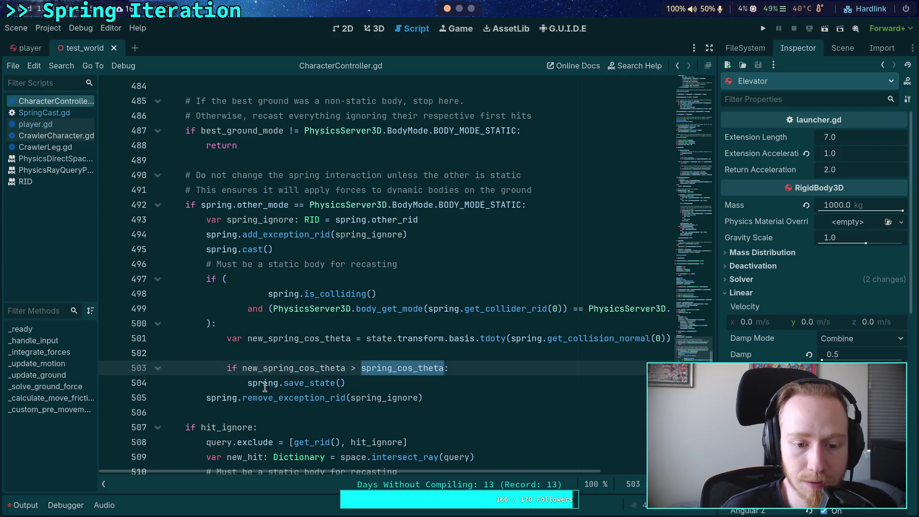
{"action": "left_click", "coordinate": [247, 383]}
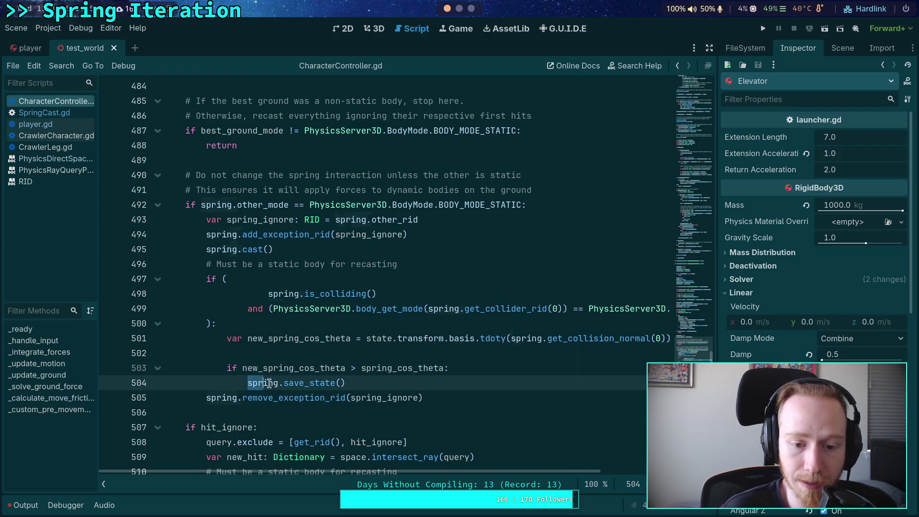
{"action": "left_click_drag", "start_coordinate": [248, 383], "coordinate": [303, 384]}
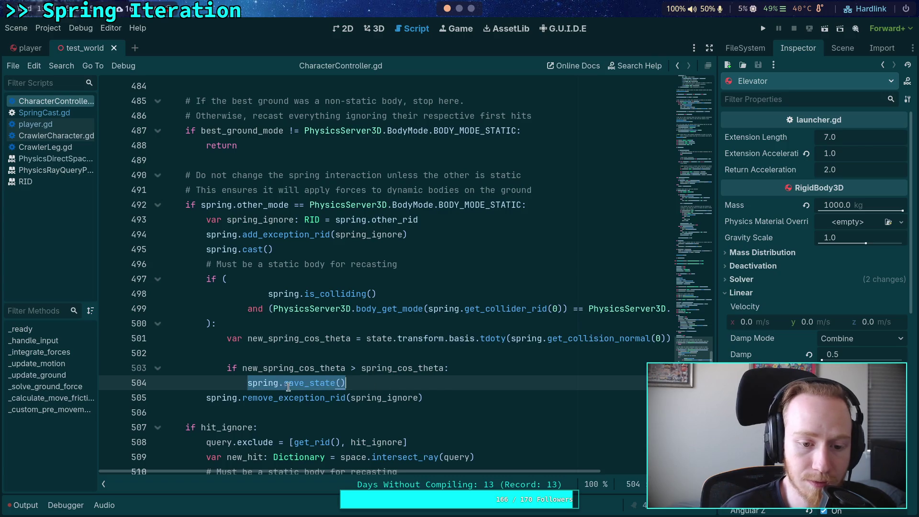
{"action": "triple_click", "coordinate": [261, 383]}
{"action": "double_click", "coordinate": [261, 383]}
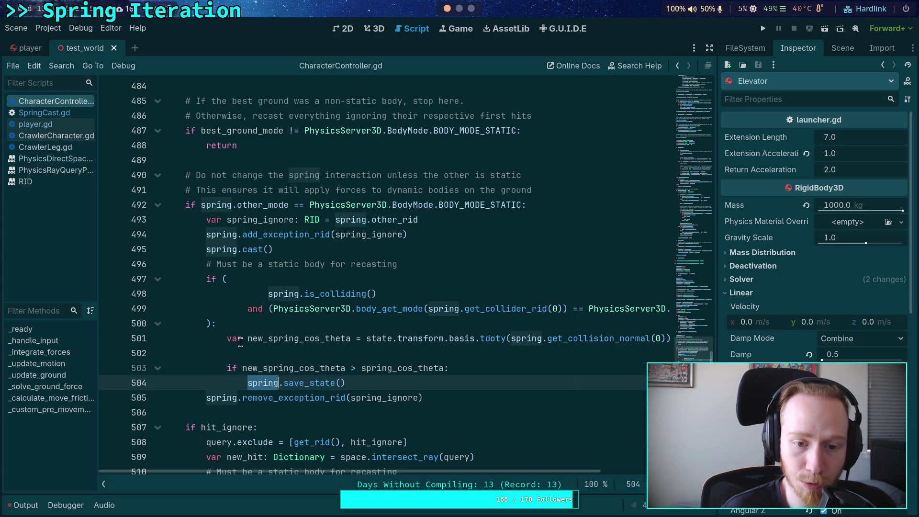
{"action": "scroll", "coordinate": [235, 301], "scroll_direction": "down", "scroll_amount": 1}
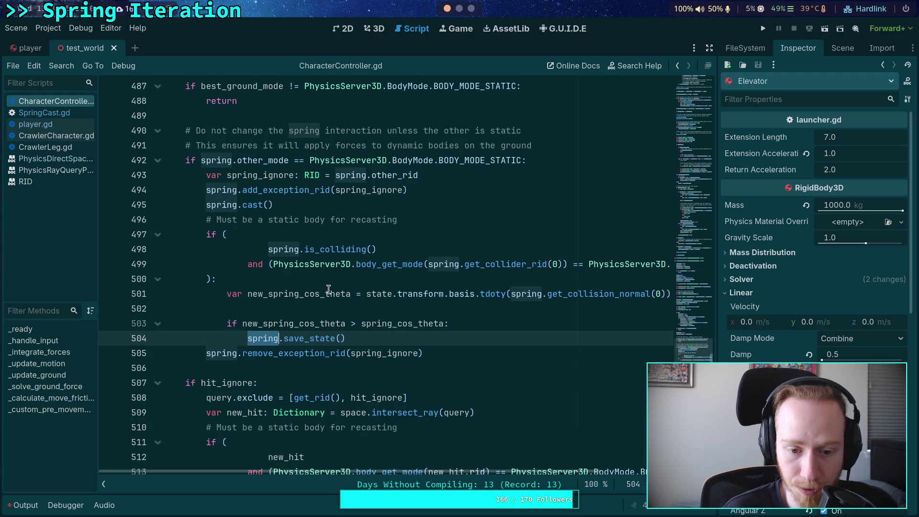
Append the comment '# Apply forces from this body' after spring.save_state() on line 504.
{"action": "left_click", "coordinate": [476, 336]}
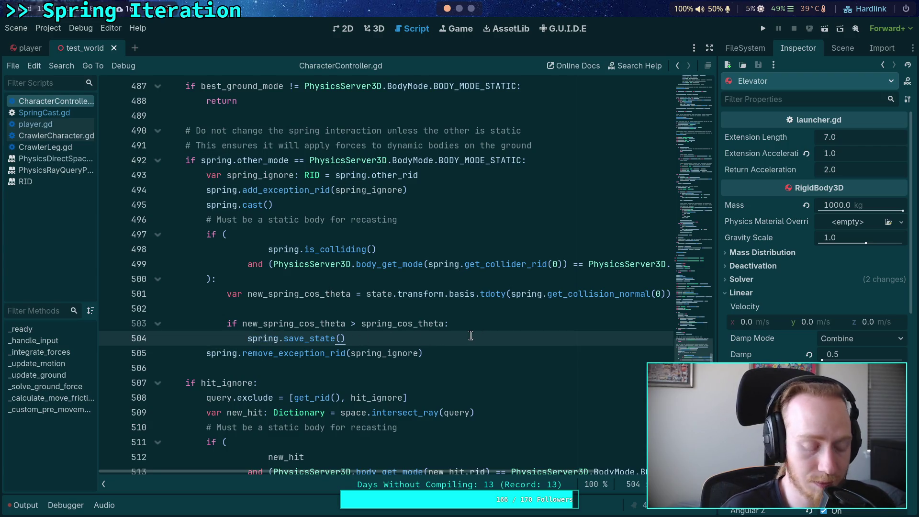
{"action": "type", "text": " # "}
{"action": "type", "text": "Ayy"}
{"action": "key", "text": "BackSpace"}
{"action": "key", "text": "BackSpace"}
{"action": "type", "text": "pply "}
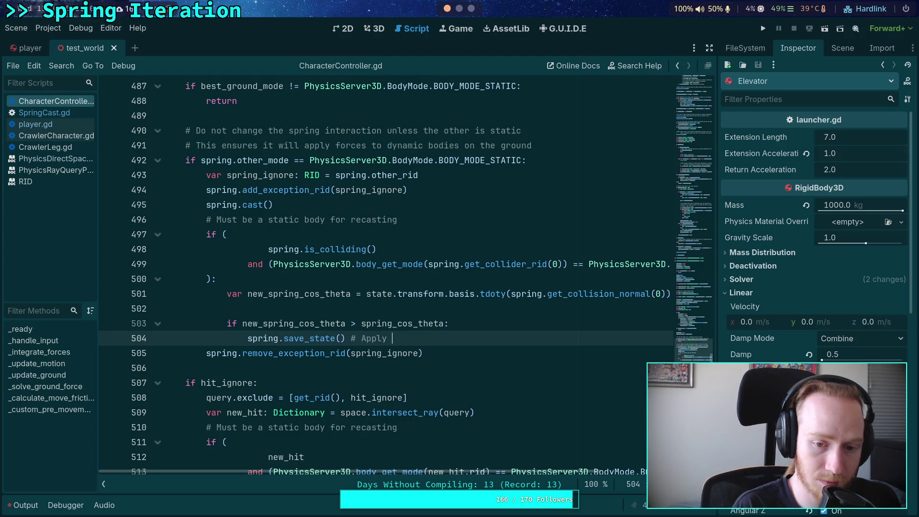
{"action": "type", "text": "forces froh"}
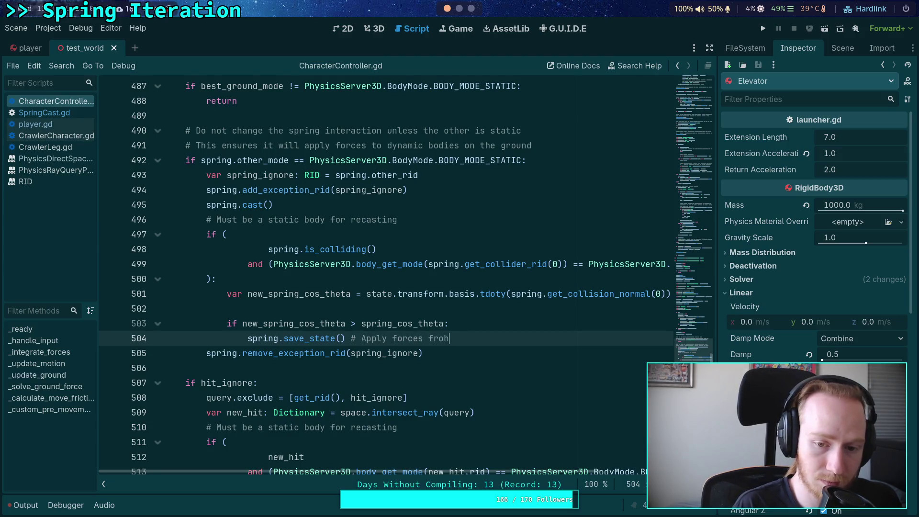
{"action": "key", "text": "BackSpace"}
{"action": "type", "text": "m this body"}
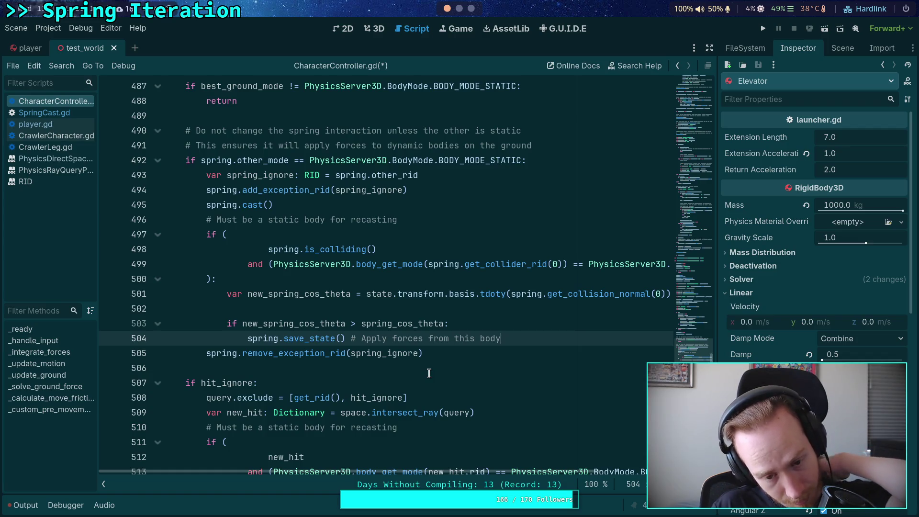
{"action": "left_click", "coordinate": [299, 380]}
{"action": "left_click", "coordinate": [306, 369]}
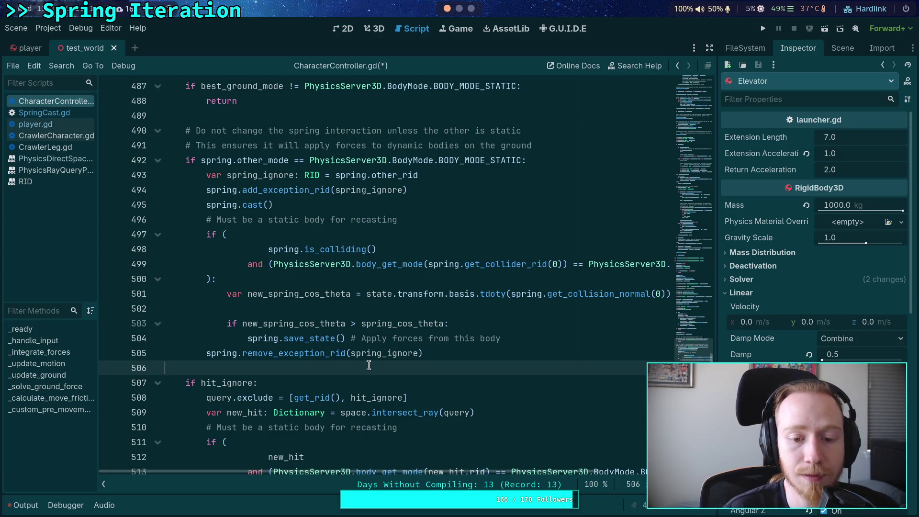
Declare a test_new_floors bool variable set to false below the line 491 comment.
{"action": "scroll", "coordinate": [366, 366], "scroll_direction": "down", "scroll_amount": 3}
{"action": "left_click", "coordinate": [263, 413]}
{"action": "left_click", "coordinate": [263, 425]}
{"action": "left_click", "coordinate": [277, 412]}
{"action": "scroll", "coordinate": [306, 383], "scroll_direction": "up", "scroll_amount": 2}
{"action": "scroll", "coordinate": [319, 375], "scroll_direction": "up", "scroll_amount": 2}
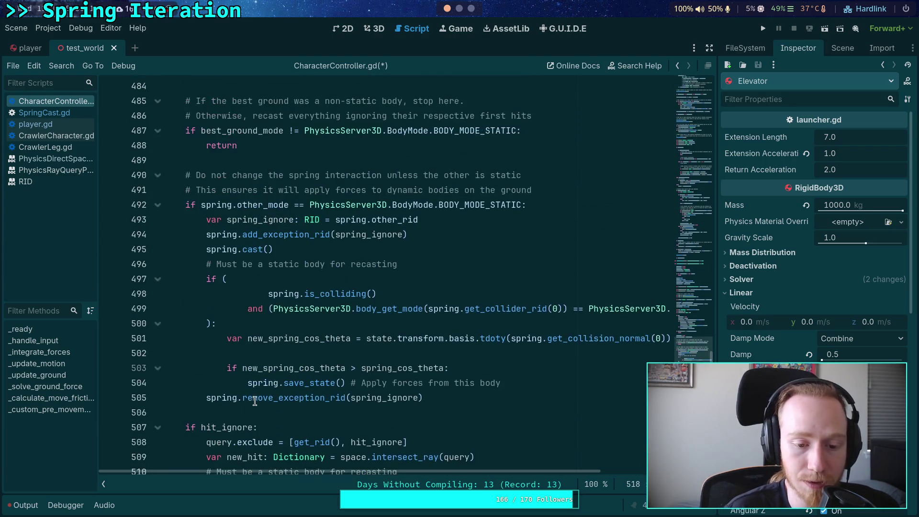
{"action": "left_click", "coordinate": [254, 412]}
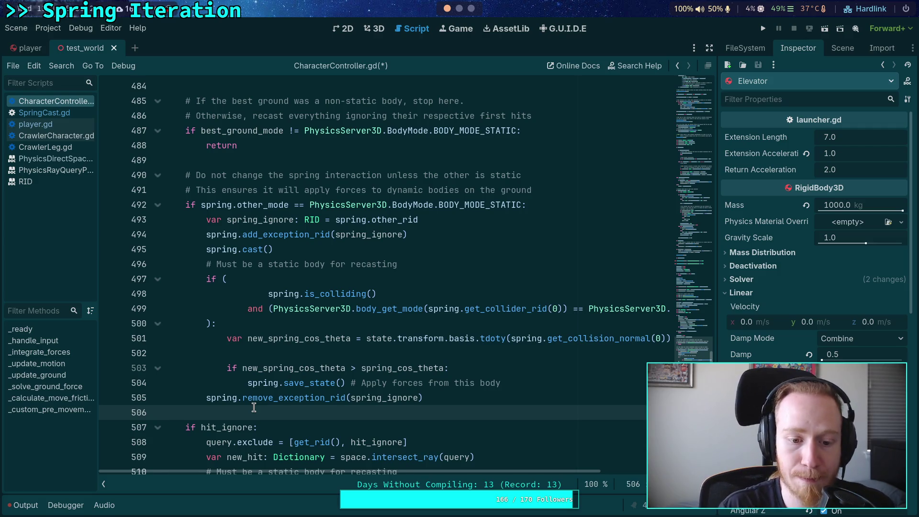
{"action": "scroll", "coordinate": [254, 407], "scroll_direction": "down", "scroll_amount": 4}
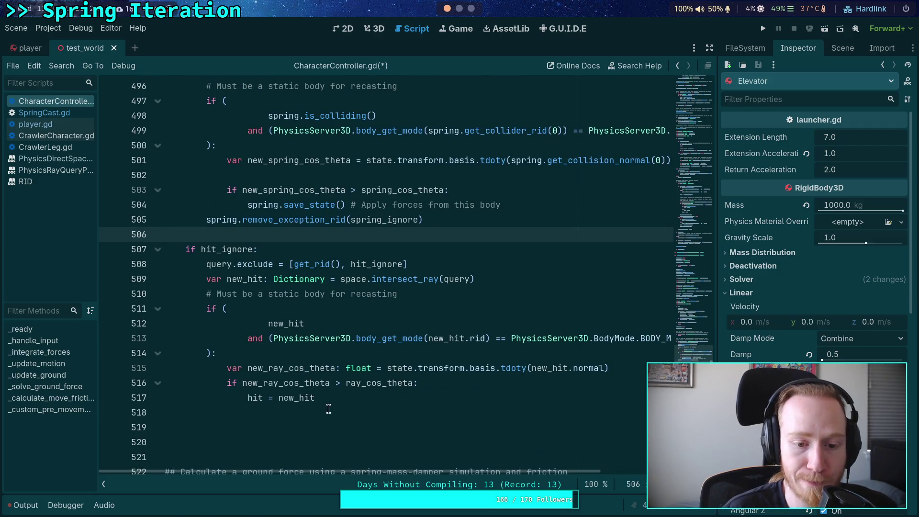
{"action": "left_click", "coordinate": [326, 427]}
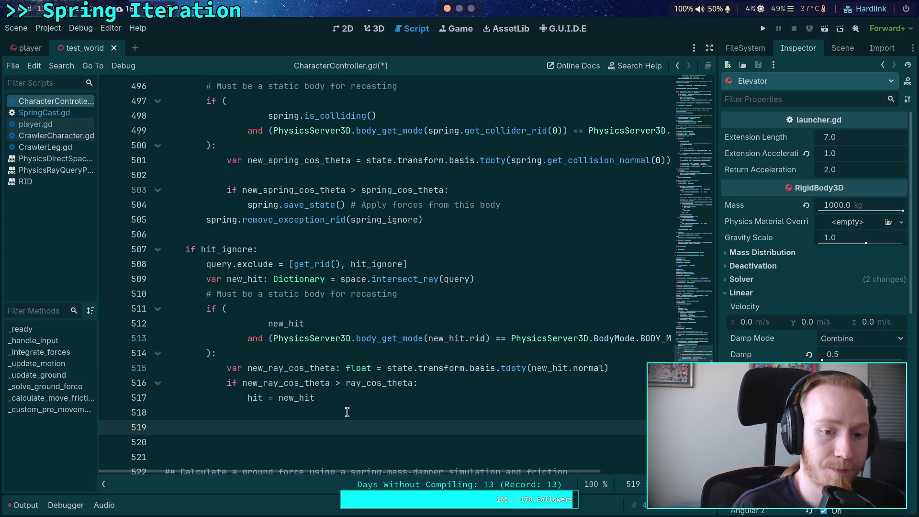
{"action": "scroll", "coordinate": [288, 335], "scroll_direction": "up", "scroll_amount": 3}
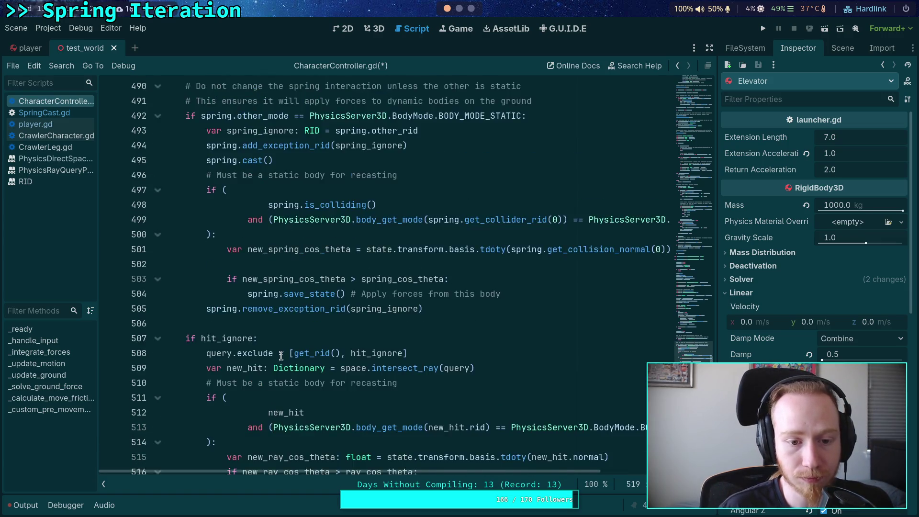
{"action": "scroll", "coordinate": [282, 369], "scroll_direction": "down", "scroll_amount": 2}
{"action": "scroll", "coordinate": [287, 287], "scroll_direction": "up", "scroll_amount": 3}
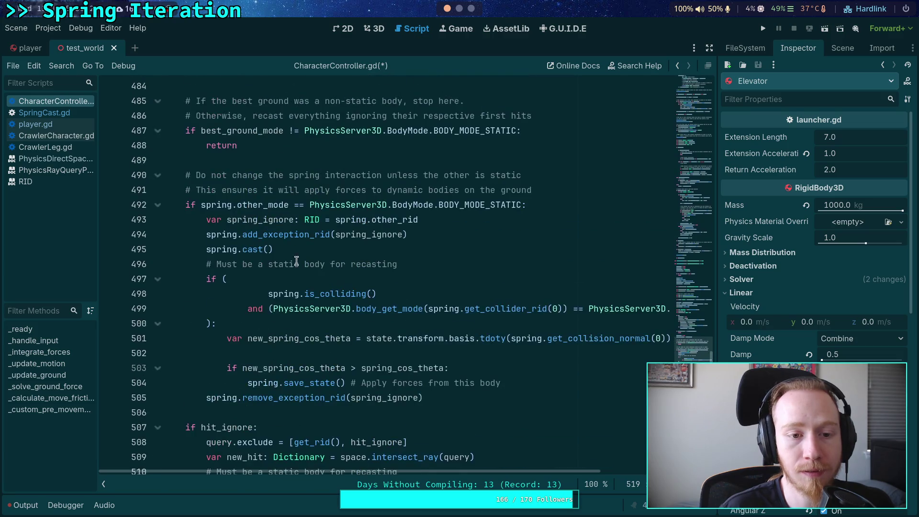
{"action": "left_click", "coordinate": [553, 192]}
{"action": "key", "text": "Return"}
{"action": "type", "text": "var"}
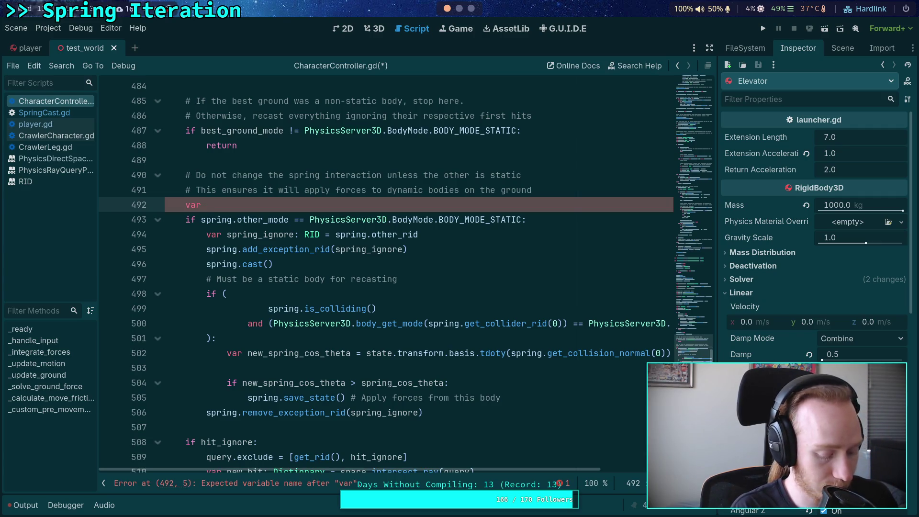
{"action": "type", "text": " test"}
{"action": "type", "text": "_new_"}
{"action": "type", "text": "ts"}
{"action": "type", "text": "floors"}
{"action": "type", "text": "ool = false"}
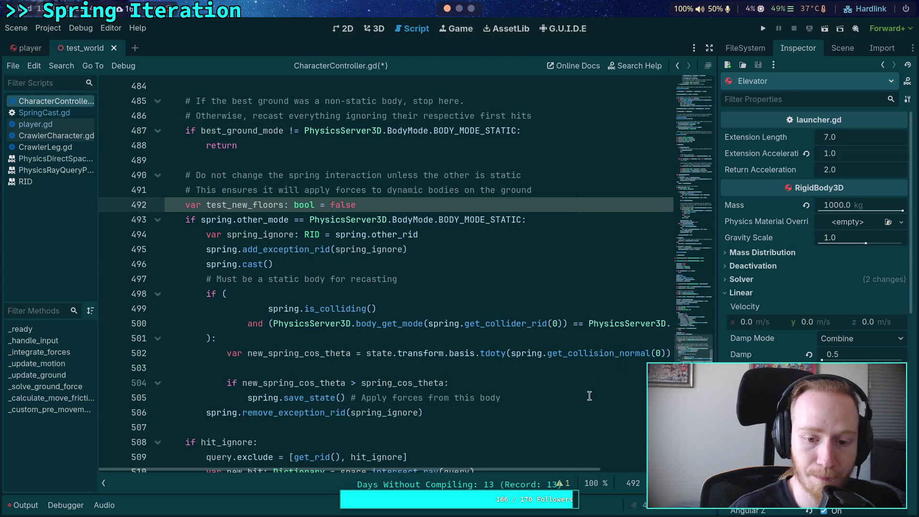
Set test_new_floors = true in both the spring and ray better-floor blocks, after save_state.
{"action": "left_click", "coordinate": [573, 381]}
{"action": "key", "text": "Return"}
{"action": "type", "text": "test_n"}
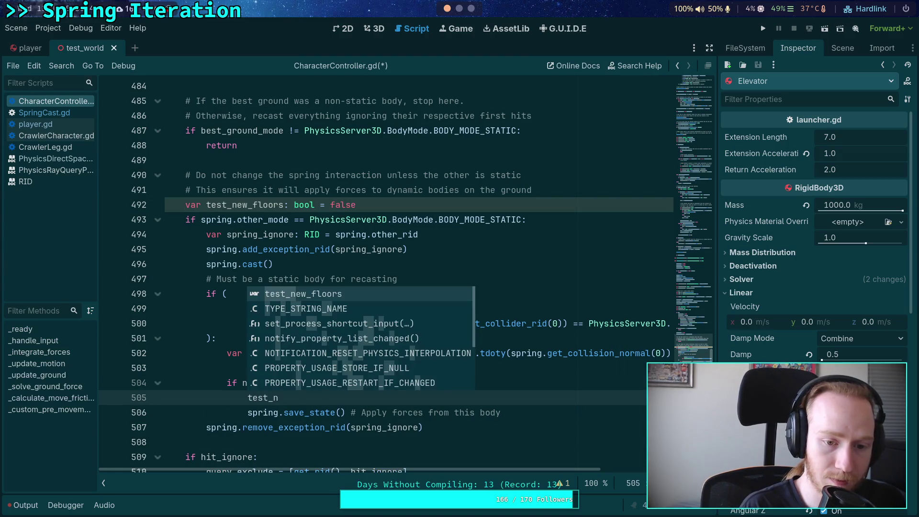
{"action": "key", "text": "Return"}
{"action": "type", "text": "= true"}
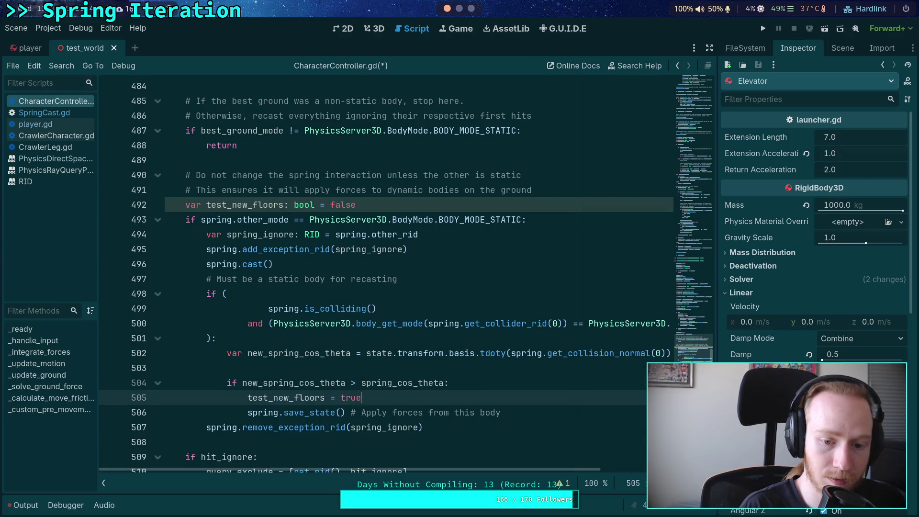
{"action": "scroll", "coordinate": [315, 275], "scroll_direction": "down", "scroll_amount": 5}
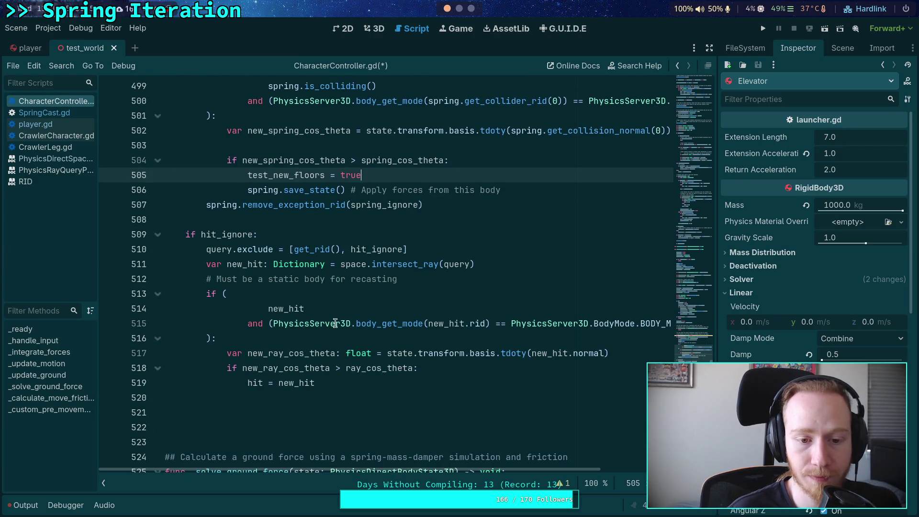
{"action": "left_click", "coordinate": [419, 373]}
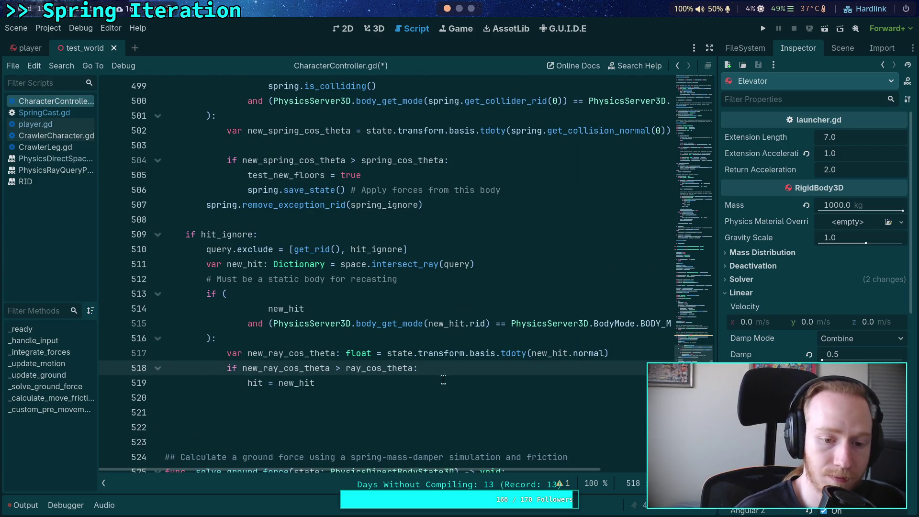
{"action": "left_click", "coordinate": [411, 393]}
{"action": "type", "text": "est_new_"}
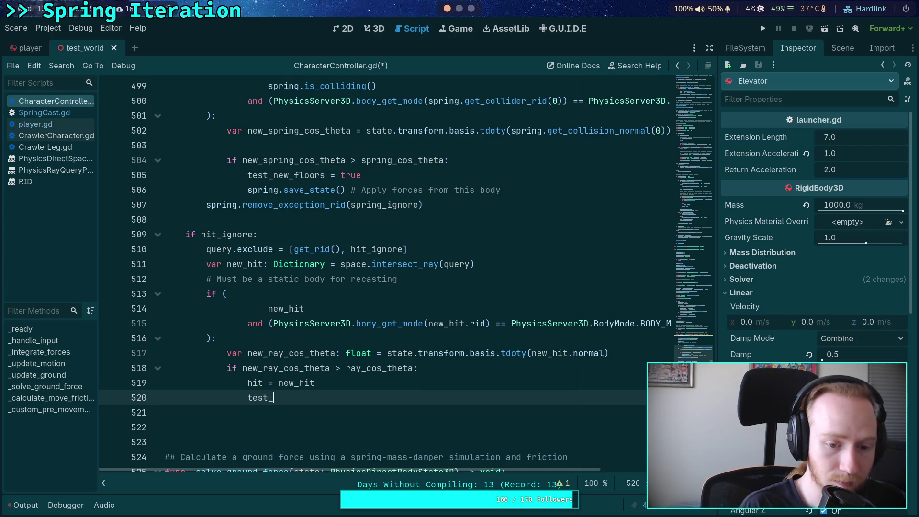
{"action": "key", "text": "Return"}
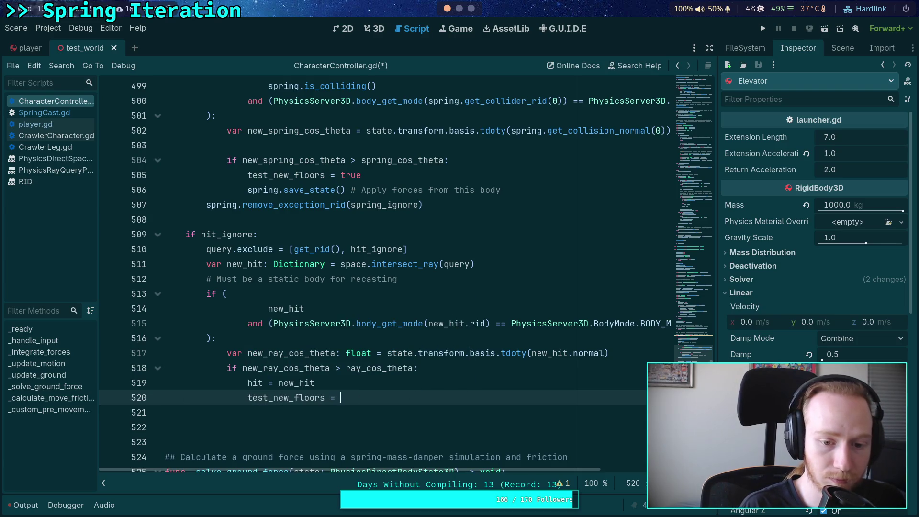
{"action": "type", "text": "true"}
{"action": "scroll", "coordinate": [381, 328], "scroll_direction": "up", "scroll_amount": 3}
{"action": "left_click", "coordinate": [330, 308]}
{"action": "key", "text": "alt+Down"}
Add 'if not test_new_floors: return' after the ray block and save the script.
{"action": "scroll", "coordinate": [414, 365], "scroll_direction": "down", "scroll_amount": 4}
{"action": "left_click", "coordinate": [414, 365]}
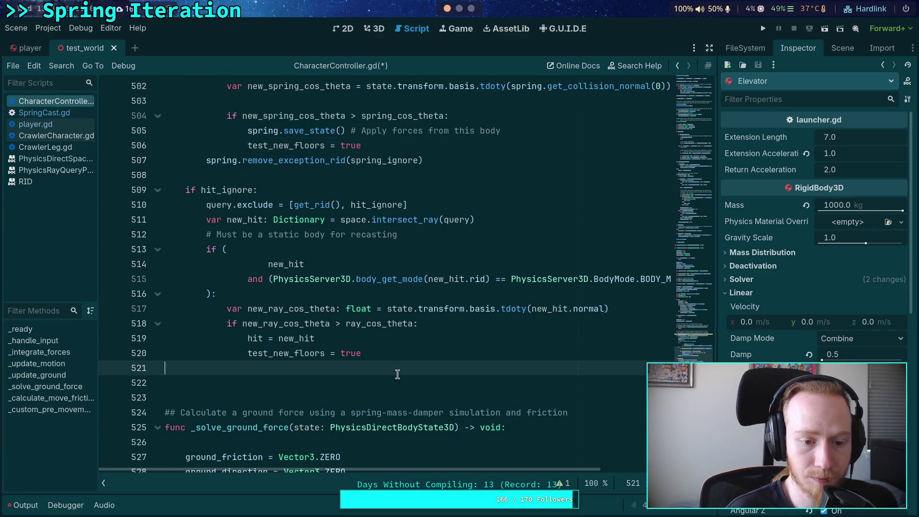
{"action": "key", "text": "Return"}
{"action": "type", "text": "ifg"}
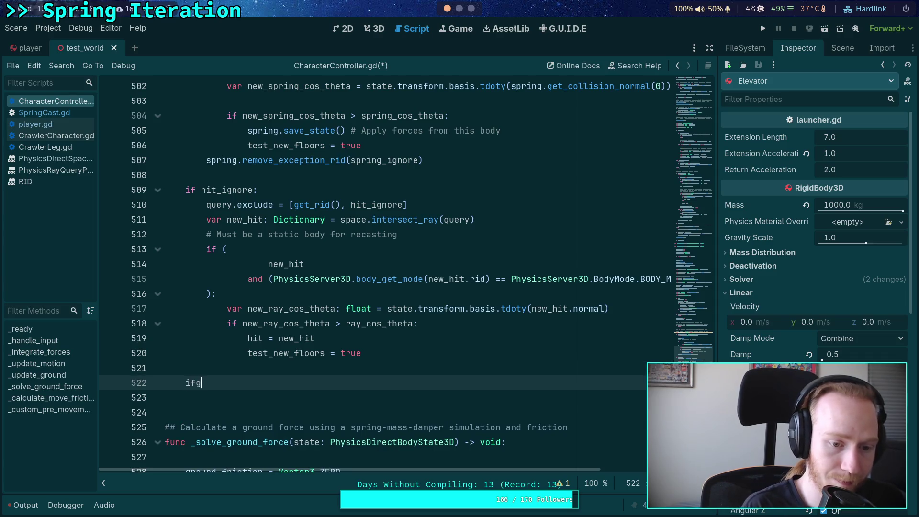
{"action": "key", "text": "BackSpace"}
{"action": "type", "text": "not test_"}
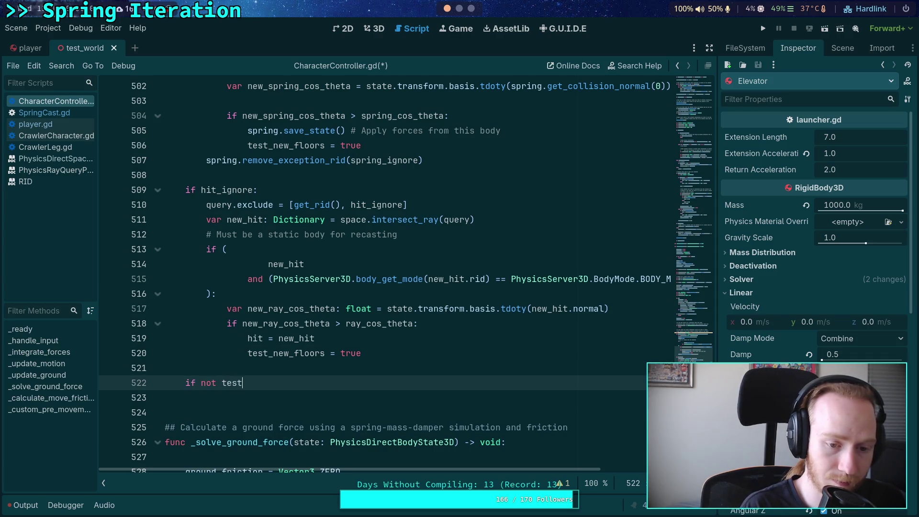
{"action": "key", "text": "Return"}
{"action": "type", "text": ":"}
{"action": "key", "text": "Return"}
{"action": "type", "text": "return"}
{"action": "key", "text": "ctrl+s"}
{"action": "scroll", "coordinate": [397, 374], "scroll_direction": "up", "scroll_amount": 8}
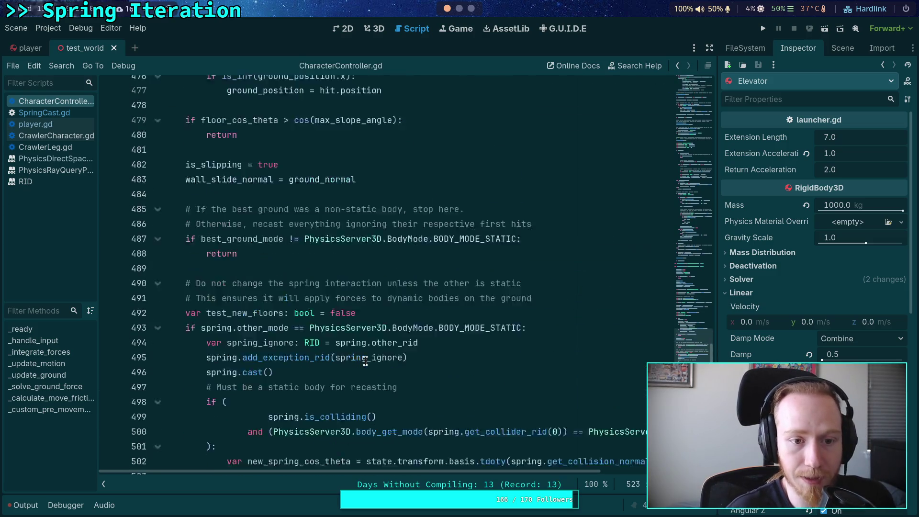
Add blank lines after the early return statement.
{"action": "scroll", "coordinate": [300, 306], "scroll_direction": "down", "scroll_amount": 7}
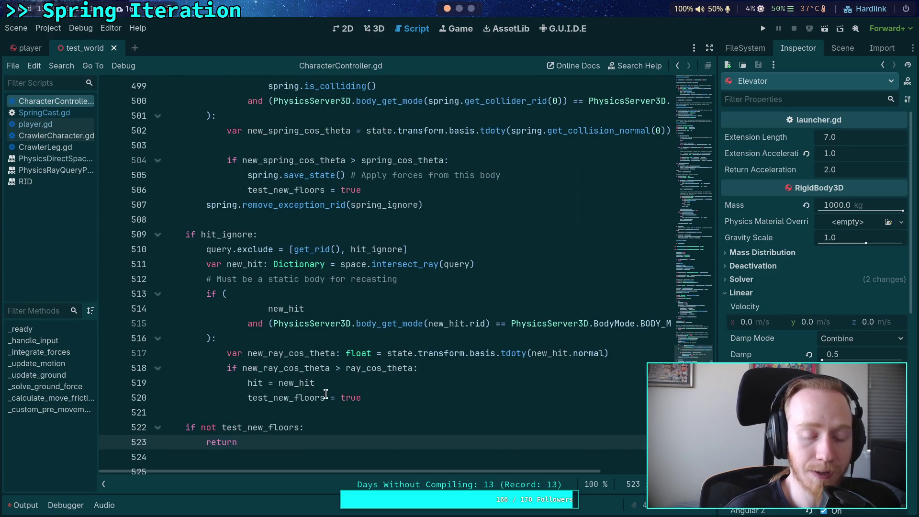
{"action": "key", "text": "Return"}
{"action": "key", "text": "Return"}
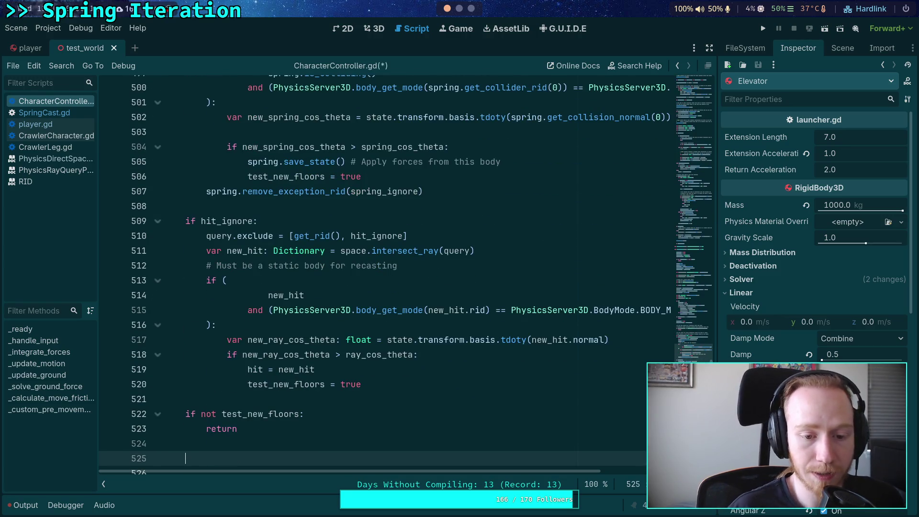
{"action": "scroll", "coordinate": [299, 355], "scroll_direction": "up", "scroll_amount": 9}
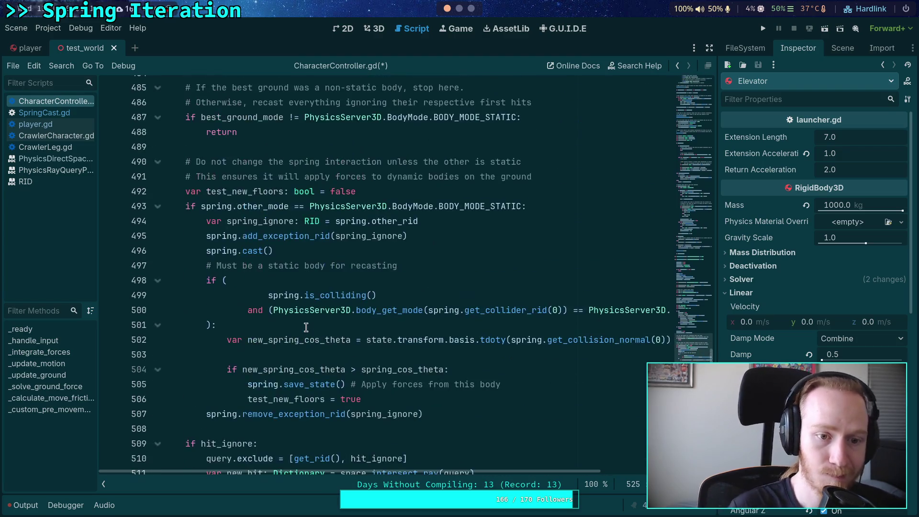
{"action": "scroll", "coordinate": [261, 328], "scroll_direction": "down", "scroll_amount": 4}
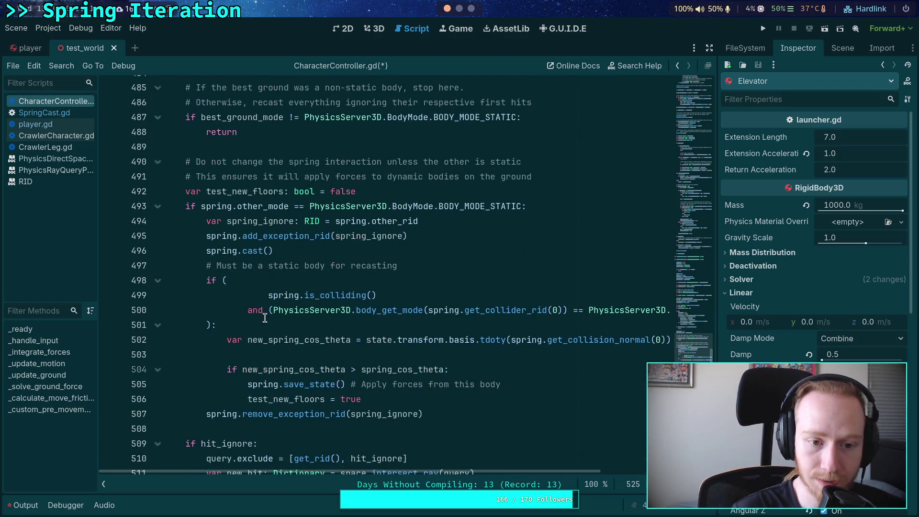
{"action": "scroll", "coordinate": [261, 316], "scroll_direction": "down", "scroll_amount": 1}
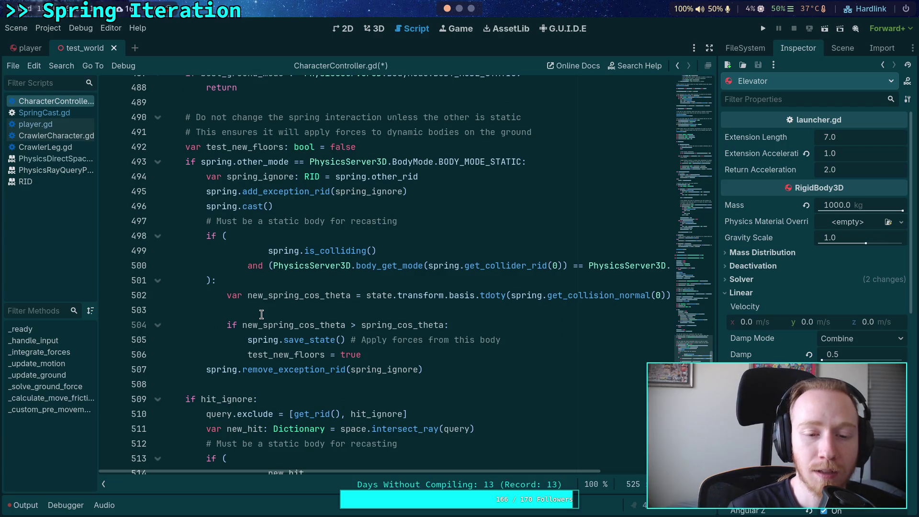
{"action": "scroll", "coordinate": [262, 314], "scroll_direction": "up", "scroll_amount": 16}
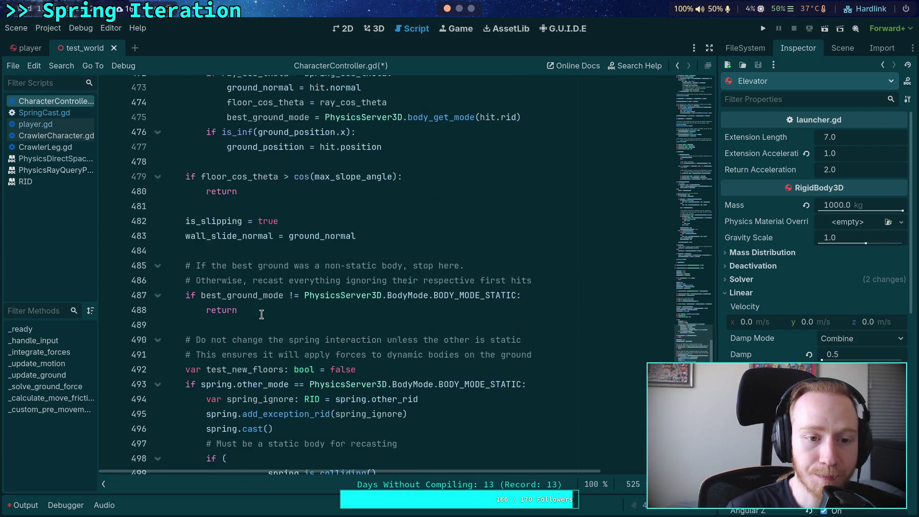
{"action": "scroll", "coordinate": [262, 306], "scroll_direction": "up", "scroll_amount": 3}
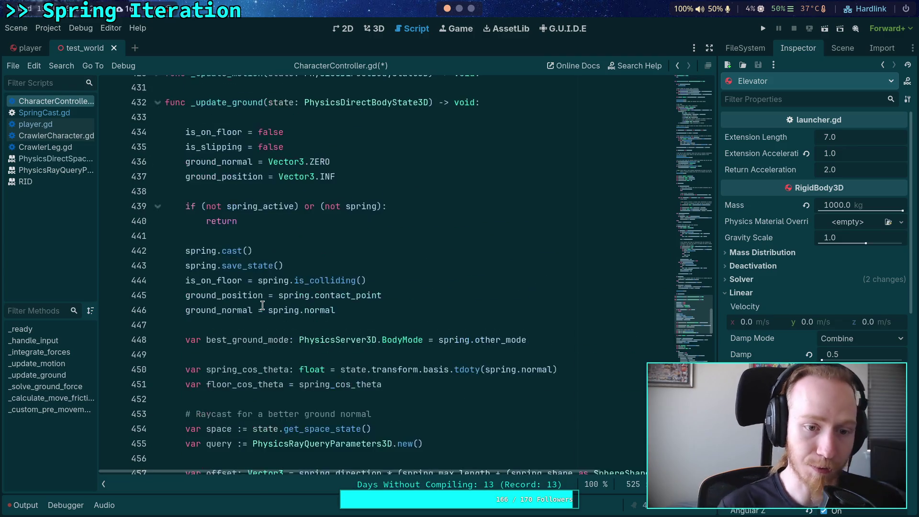
Copy the 'ground_normal = spring.normal' line from the spring ground assignments near line 444.
{"action": "left_click", "coordinate": [184, 281]}
{"action": "mouse_move", "coordinate": [183, 280]}
{"action": "left_mouse_down"}
{"action": "mouse_move", "coordinate": [191, 295]}
{"action": "mouse_move", "coordinate": [358, 309]}
{"action": "left_mouse_up"}
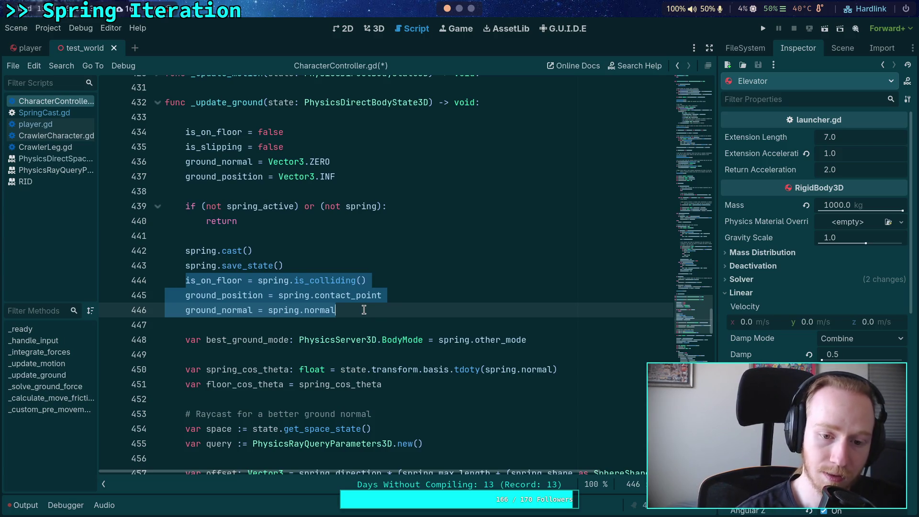
{"action": "left_click", "coordinate": [365, 309]}
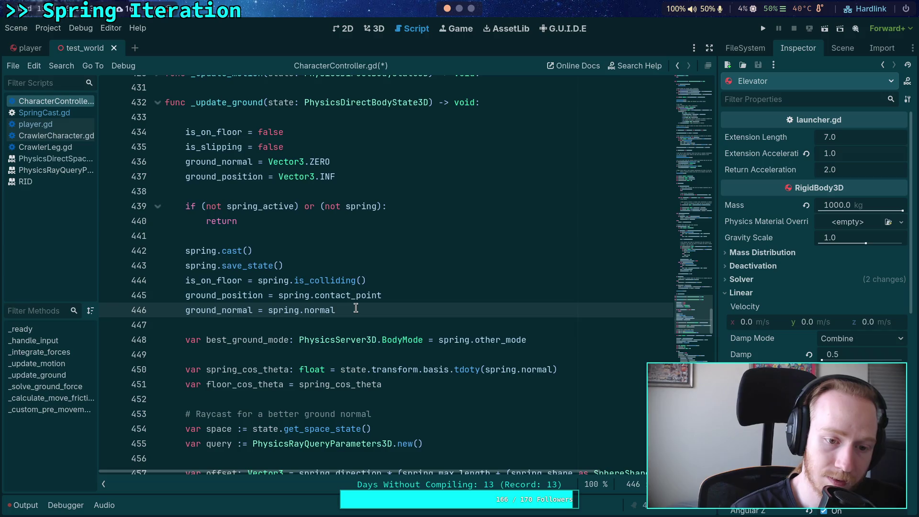
{"action": "key", "text": "Up"}
{"action": "key", "text": "ctrl+d"}
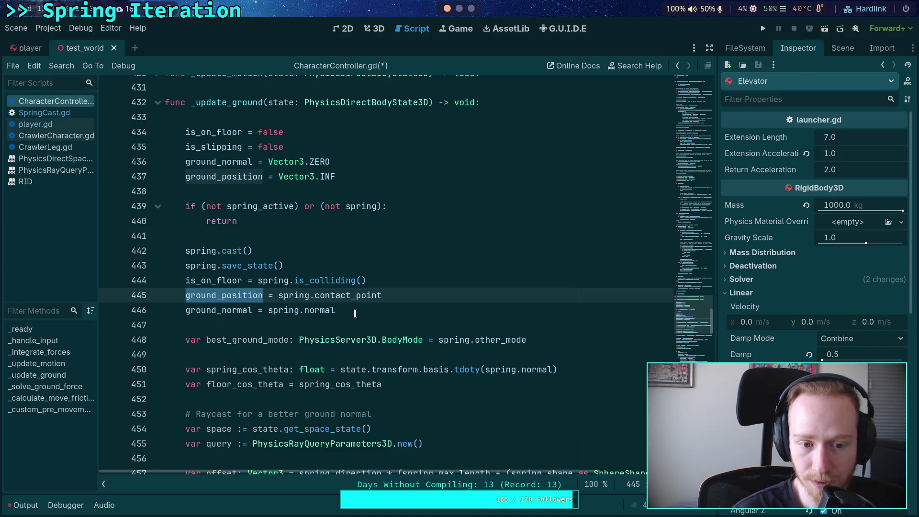
{"action": "left_click_drag", "start_coordinate": [352, 309], "coordinate": [189, 307]}
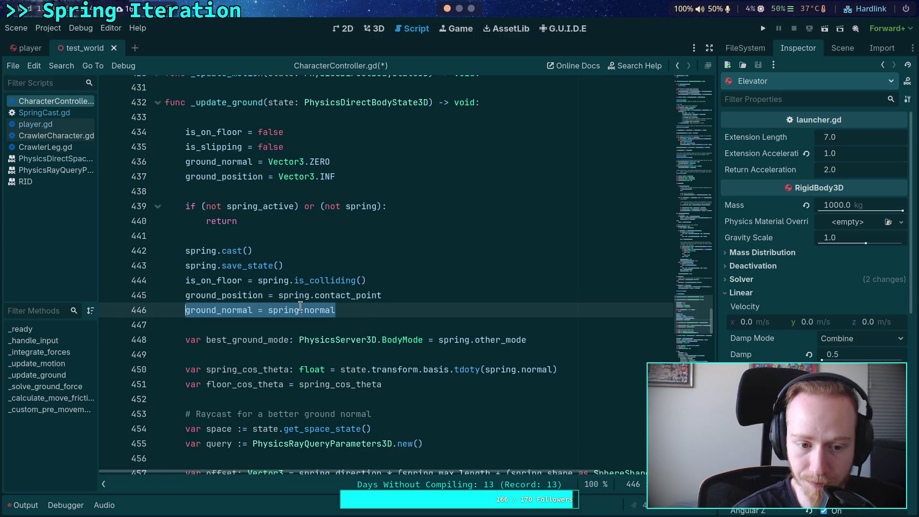
{"action": "scroll", "coordinate": [300, 307], "scroll_direction": "down", "scroll_amount": 4}
{"action": "right_click", "coordinate": [236, 130]}
{"action": "left_click", "coordinate": [259, 187]}
Place the cursor on empty line 525 below the early return.
{"action": "scroll", "coordinate": [332, 268], "scroll_direction": "down", "scroll_amount": 17}
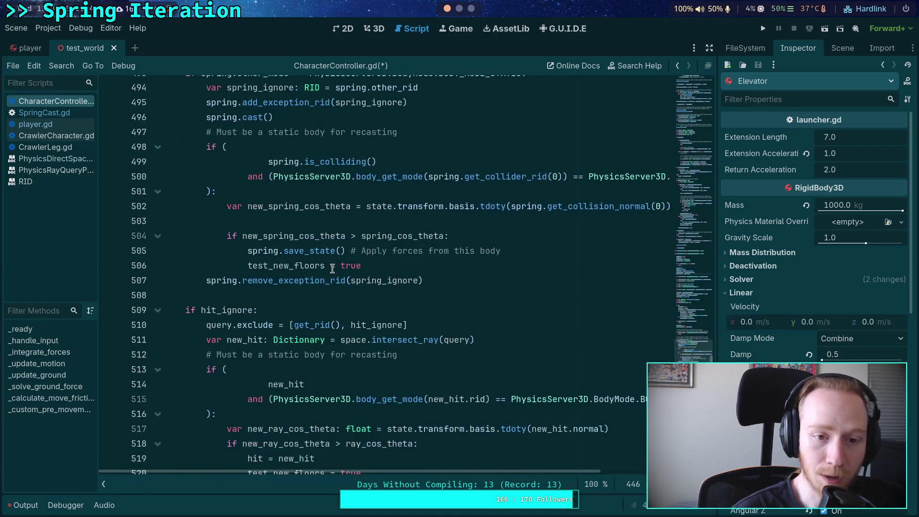
{"action": "double_click", "coordinate": [307, 236]}
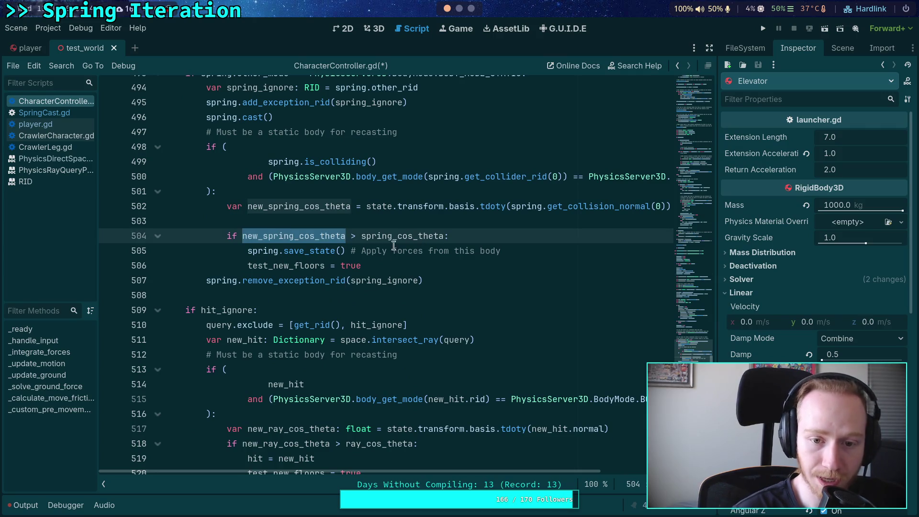
{"action": "scroll", "coordinate": [297, 264], "scroll_direction": "down", "scroll_amount": 3}
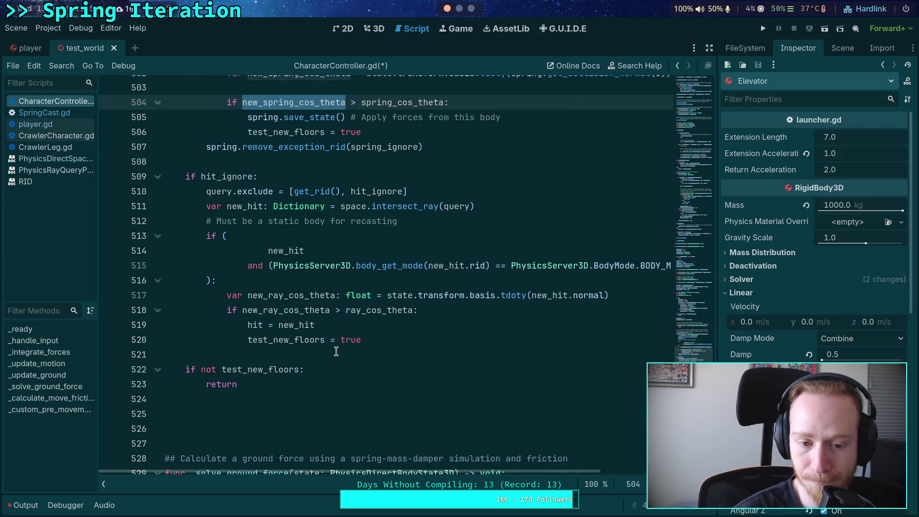
{"action": "left_click", "coordinate": [293, 402]}
{"action": "left_click", "coordinate": [284, 416]}
Start a new line below the ground_normal = spring.normal assignment with spring_cos_theta.
{"action": "type", "text": "ground_normal = spring.normal"}
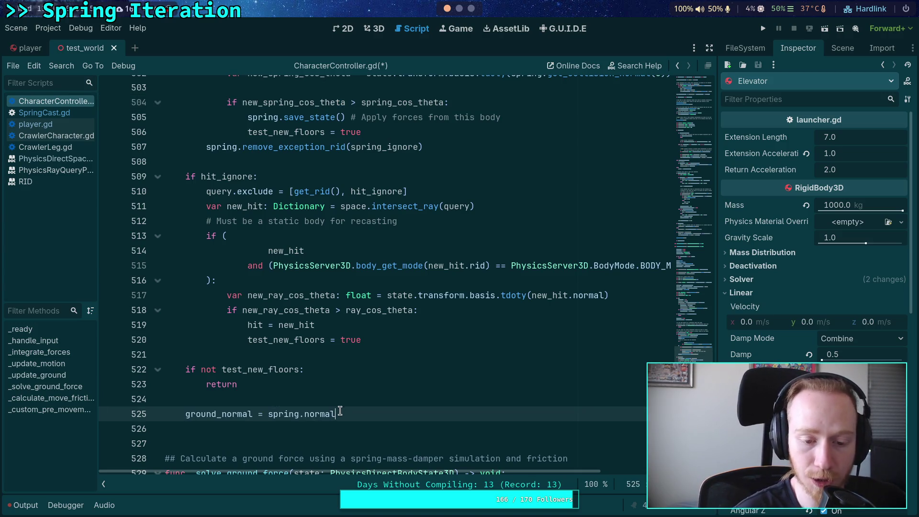
{"action": "scroll", "coordinate": [385, 425], "scroll_direction": "up", "scroll_amount": 13}
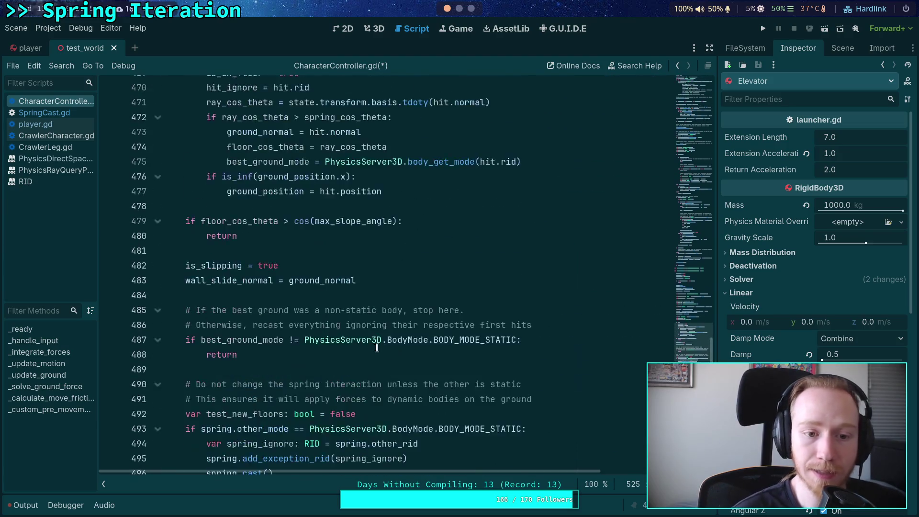
{"action": "scroll", "coordinate": [292, 326], "scroll_direction": "down", "scroll_amount": 15}
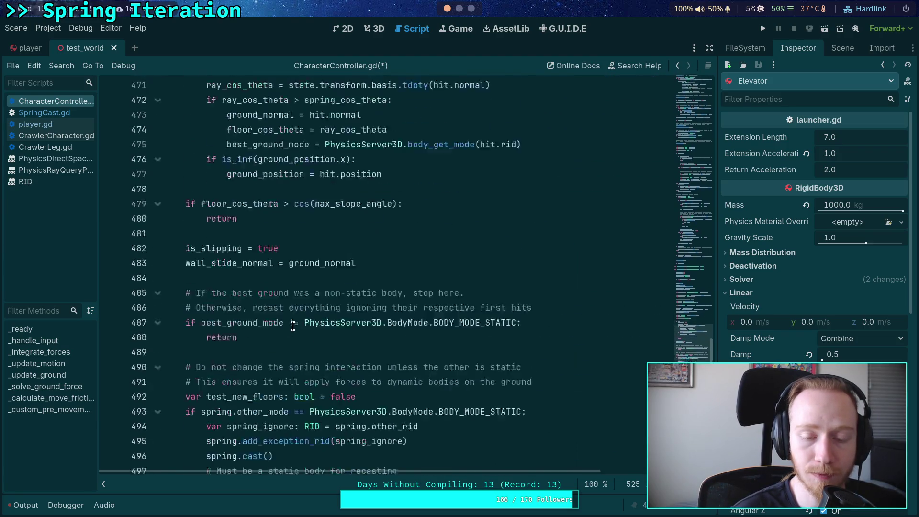
{"action": "key", "text": "Return"}
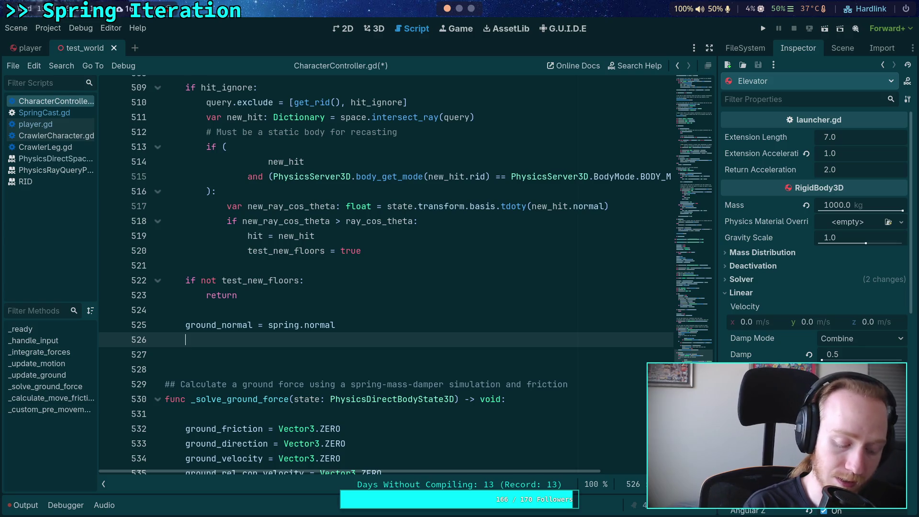
{"action": "type", "text": "spring_"}
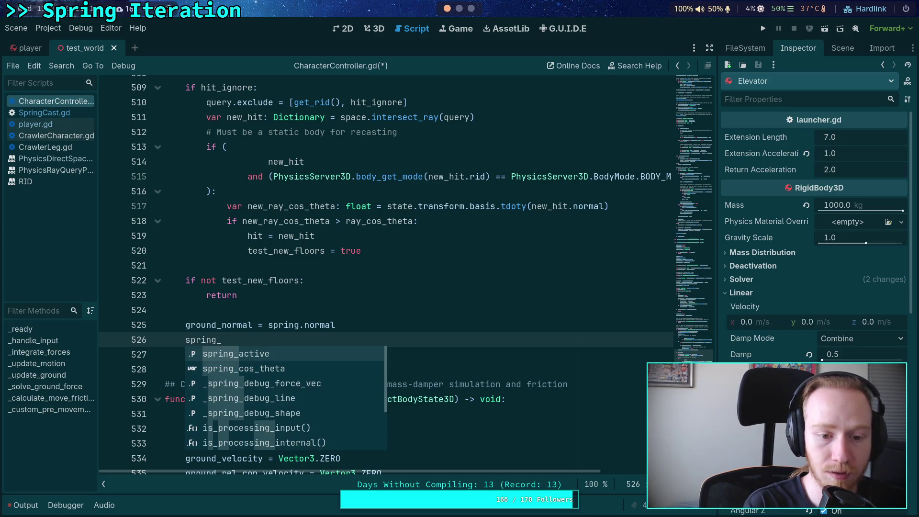
{"action": "key", "text": "Down"}
{"action": "key", "text": "Return"}
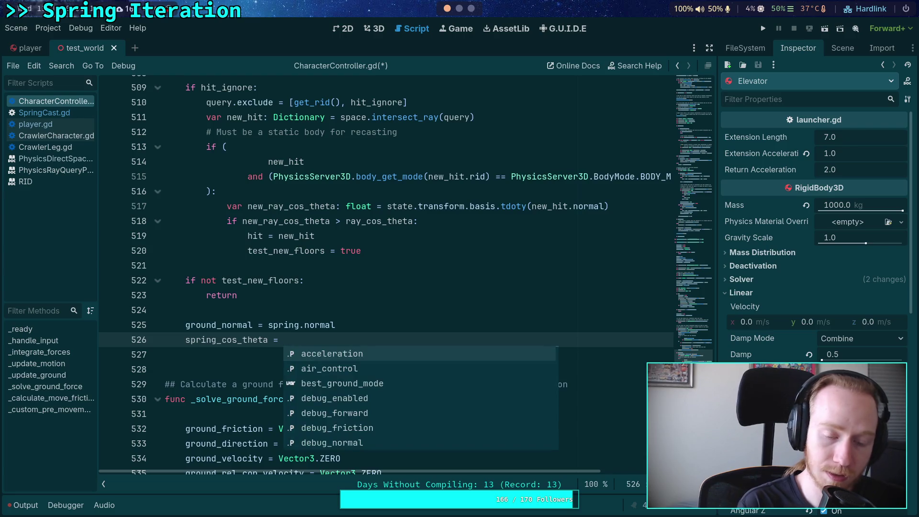
Remove the leftover ground_normal = spring.normal line and continue with spring_cos_theta = state.tra.
{"action": "scroll", "coordinate": [354, 324], "scroll_direction": "up", "scroll_amount": 1}
{"action": "key", "text": "Escape"}
{"action": "left_click", "coordinate": [353, 324]}
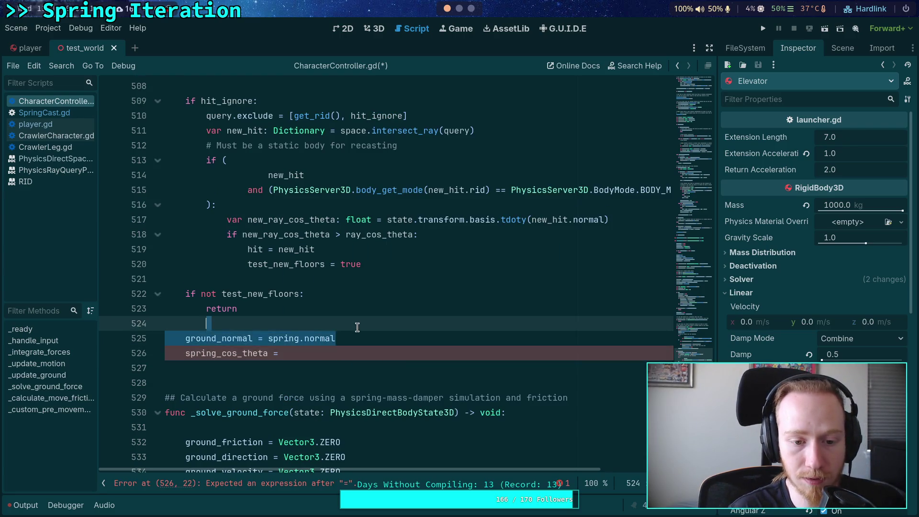
{"action": "key", "text": "ctrl+x"}
{"action": "type", "text": "sta"}
{"action": "key", "text": "BackSpace"}
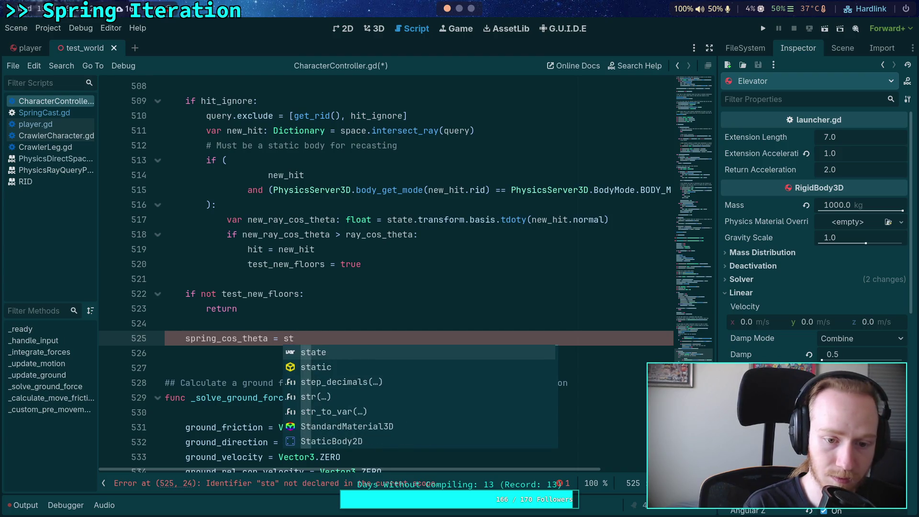
{"action": "type", "text": "ate.tra"}
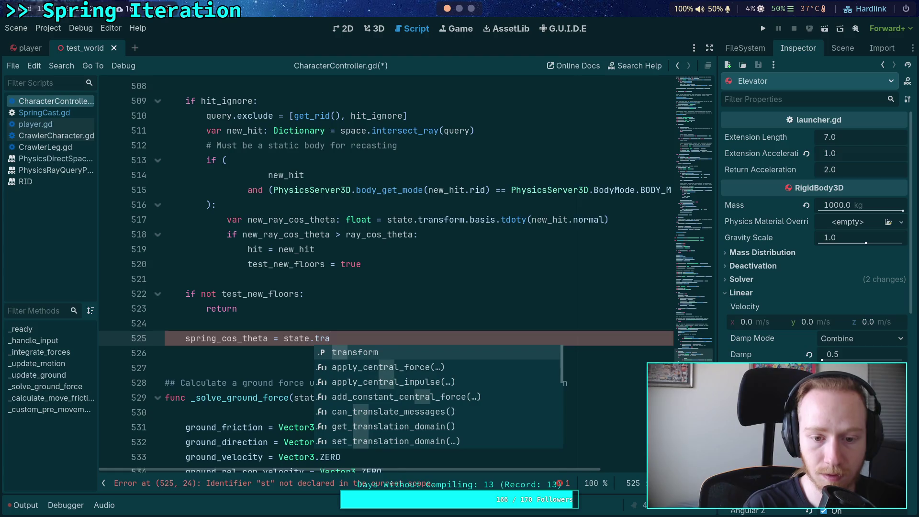
Check how basis is used on line 517, then return to the top of _update_ground.
{"action": "double_click", "coordinate": [482, 219]}
{"action": "scroll", "coordinate": [399, 292], "scroll_direction": "up", "scroll_amount": 5}
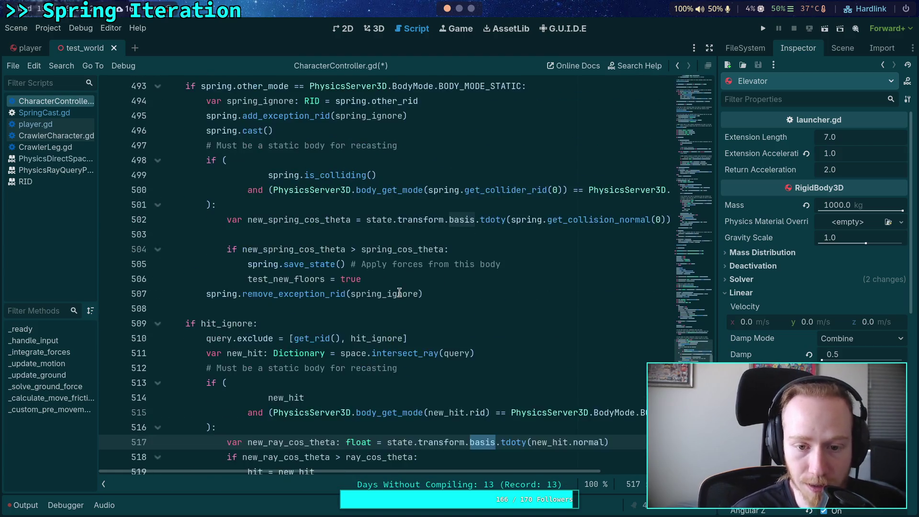
{"action": "scroll", "coordinate": [400, 292], "scroll_direction": "up", "scroll_amount": 16}
{"action": "scroll", "coordinate": [385, 321], "scroll_direction": "up", "scroll_amount": 7}
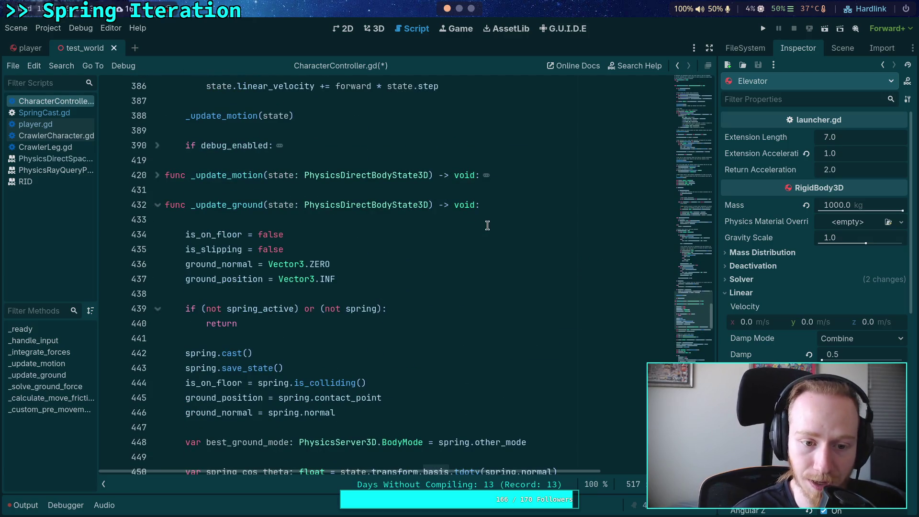
{"action": "scroll", "coordinate": [400, 284], "scroll_direction": "down", "scroll_amount": 2}
{"action": "left_click", "coordinate": [370, 248]}
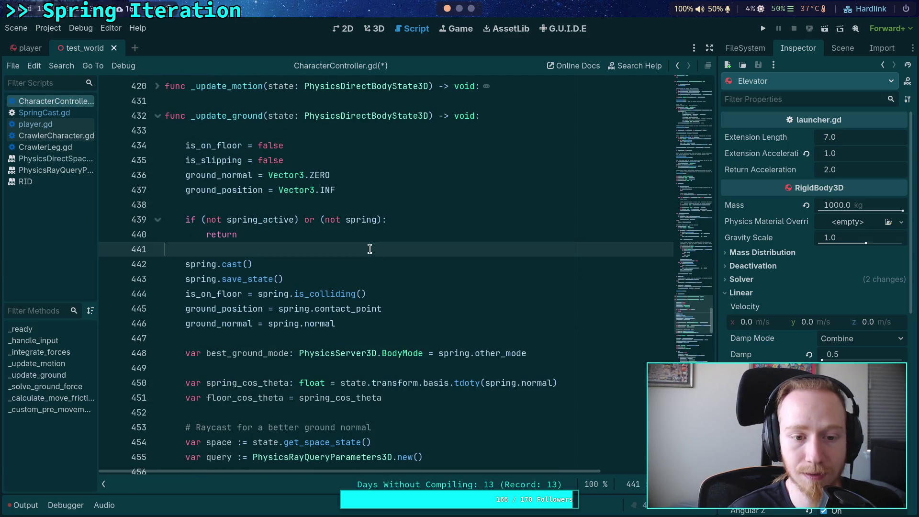
Declare var local_up: Vector3 = state.transform.basis.y at the start of _update_ground.
{"action": "key", "text": "Return"}
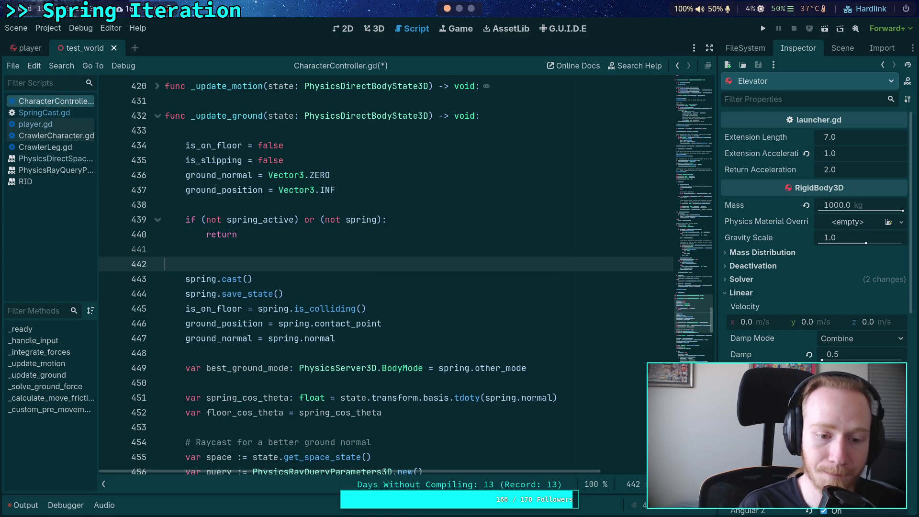
{"action": "key", "text": "Return"}
{"action": "key", "text": "Up"}
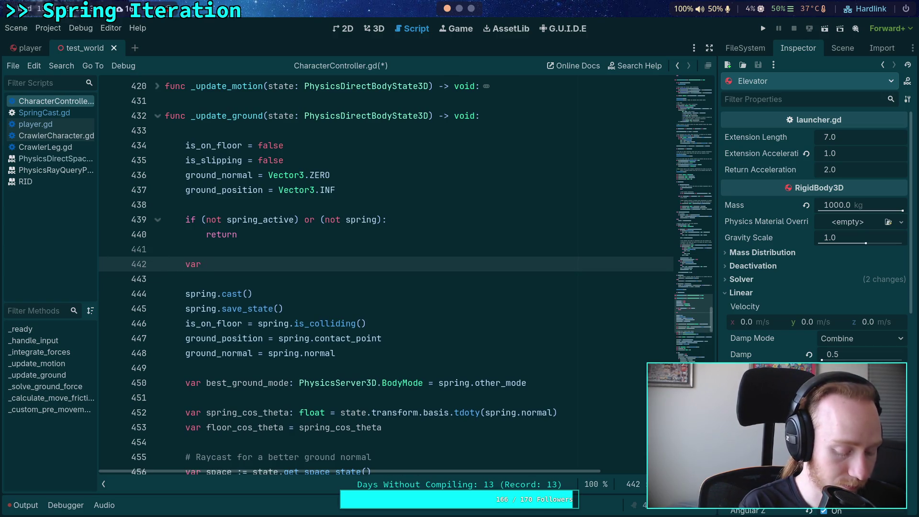
{"action": "type", "text": "ocal_up:"}
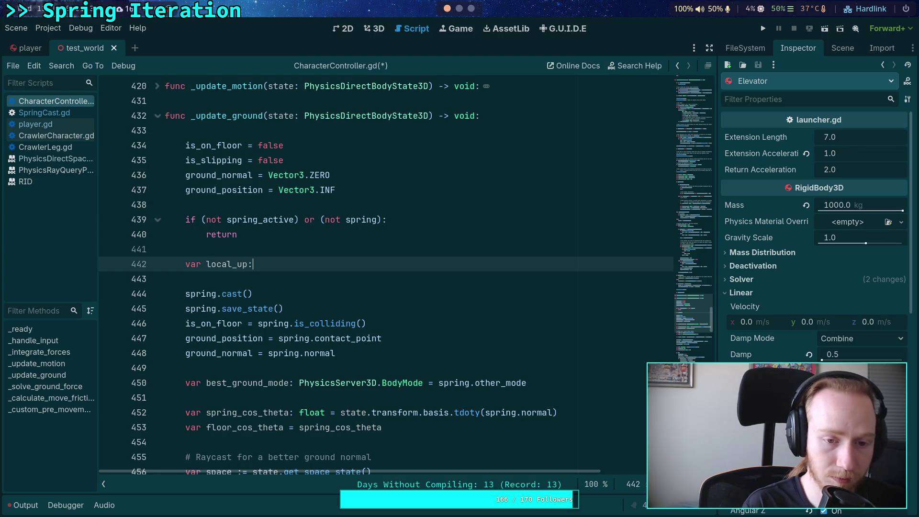
{"action": "type", "text": " Vector3 = state"}
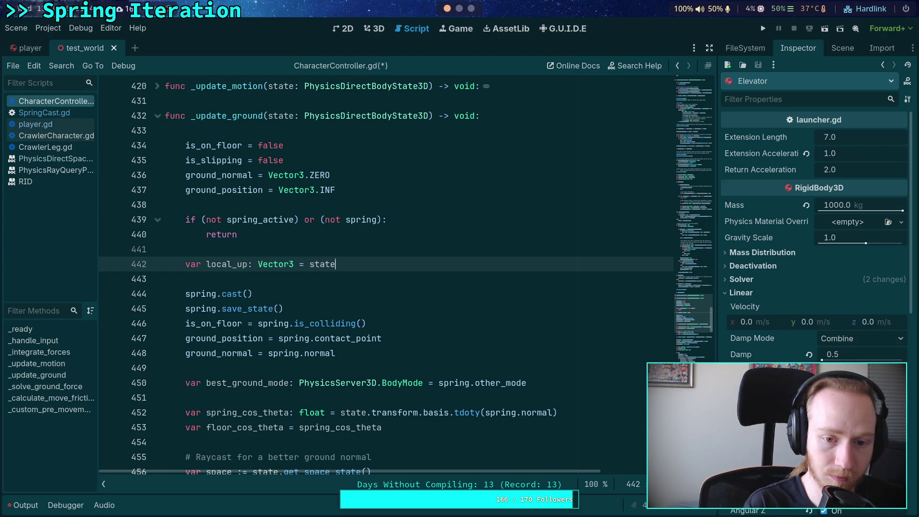
{"action": "key", "text": "Return"}
{"action": "key", "text": "BackSpace"}
{"action": "key", "text": "BackSpace"}
{"action": "key", "text": "BackSpace"}
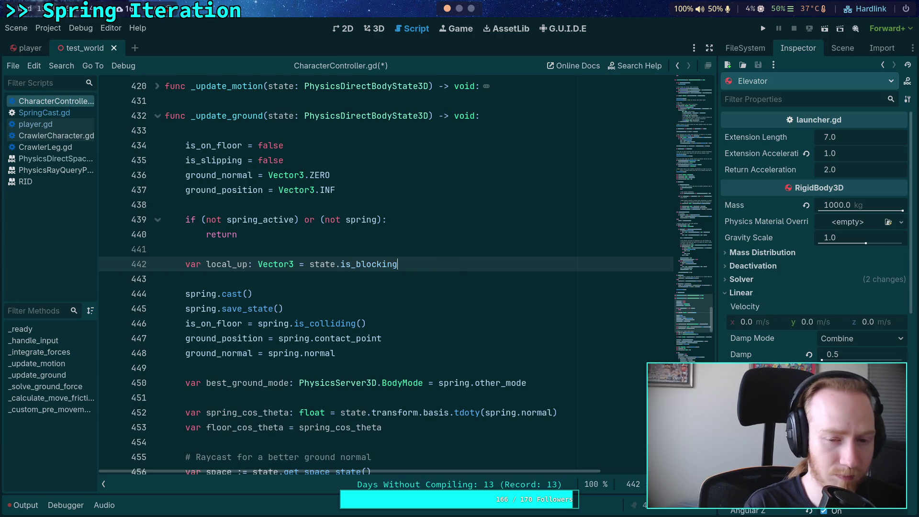
{"action": "type", "text": "tra"}
{"action": "key", "text": "Return"}
{"action": "type", "text": ".bas"}
{"action": "key", "text": "Return"}
{"action": "type", "text": ".y"}
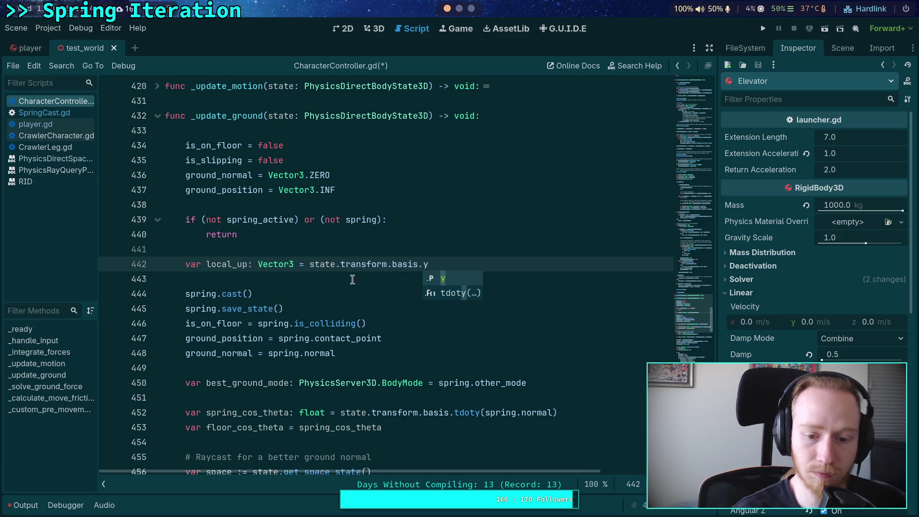
Replace state.transform.basis.tdoty on line 452 with local_up.dot.
{"action": "mouse_move", "coordinate": [340, 414]}
{"action": "left_mouse_down"}
{"action": "mouse_move", "coordinate": [483, 415]}
{"action": "mouse_move", "coordinate": [450, 418]}
{"action": "left_mouse_up"}
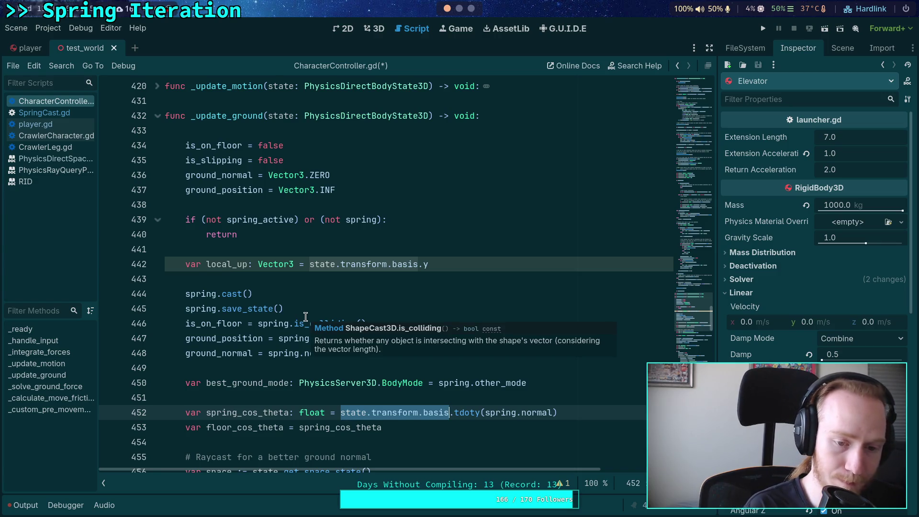
{"action": "type", "text": "loc"}
{"action": "key", "text": "Return"}
{"action": "key", "text": "ctrl+Delete"}
{"action": "type", "text": "dot"}
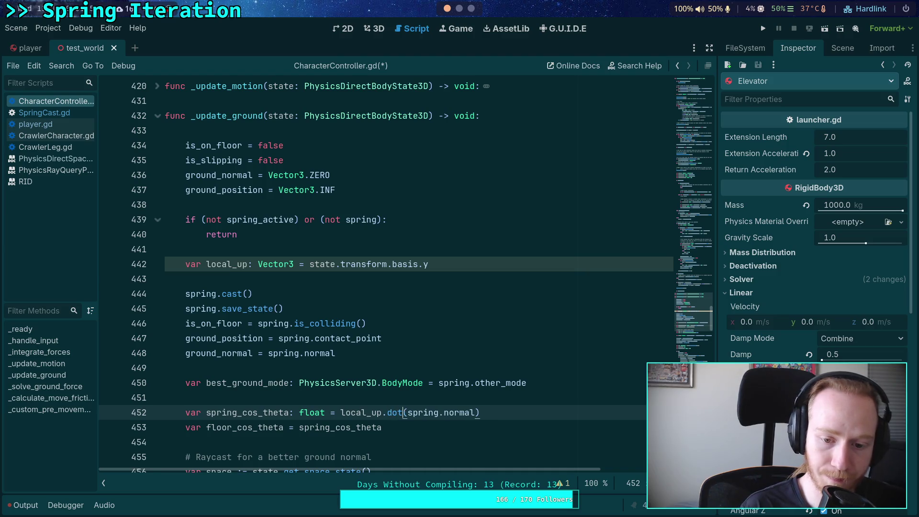
{"action": "scroll", "coordinate": [353, 255], "scroll_direction": "down", "scroll_amount": 6}
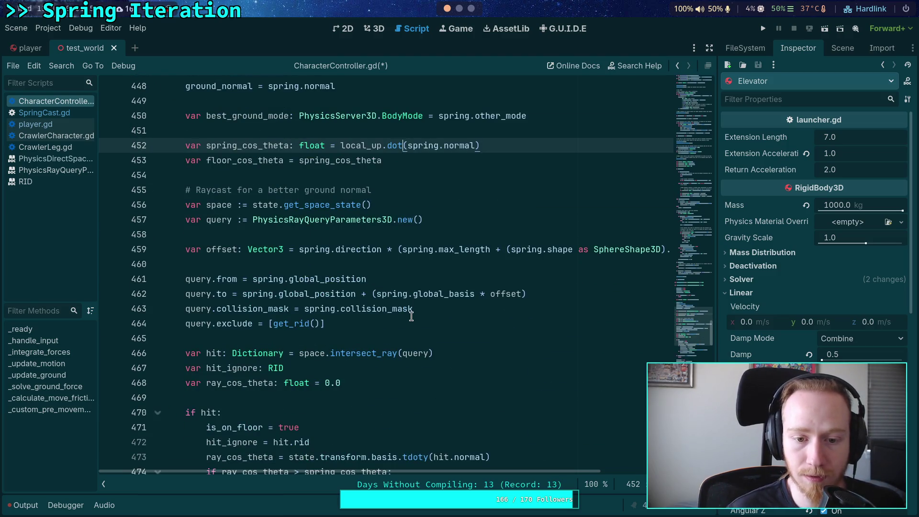
Find state.transform.basis.tdoty and replace it with local_up.dot on line 473.
{"action": "scroll", "coordinate": [411, 316], "scroll_direction": "down", "scroll_amount": 2}
{"action": "left_click", "coordinate": [364, 293]}
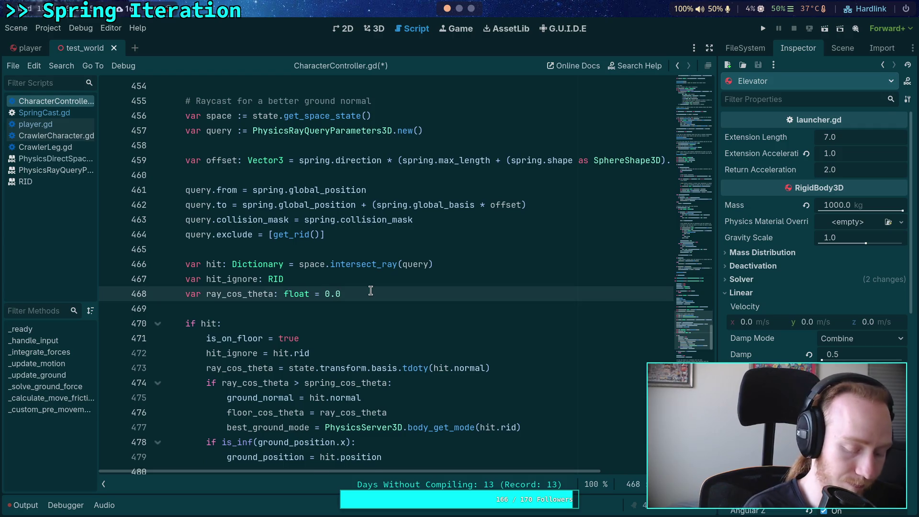
{"action": "key", "text": "ctrl+f"}
{"action": "type", "text": "stat"}
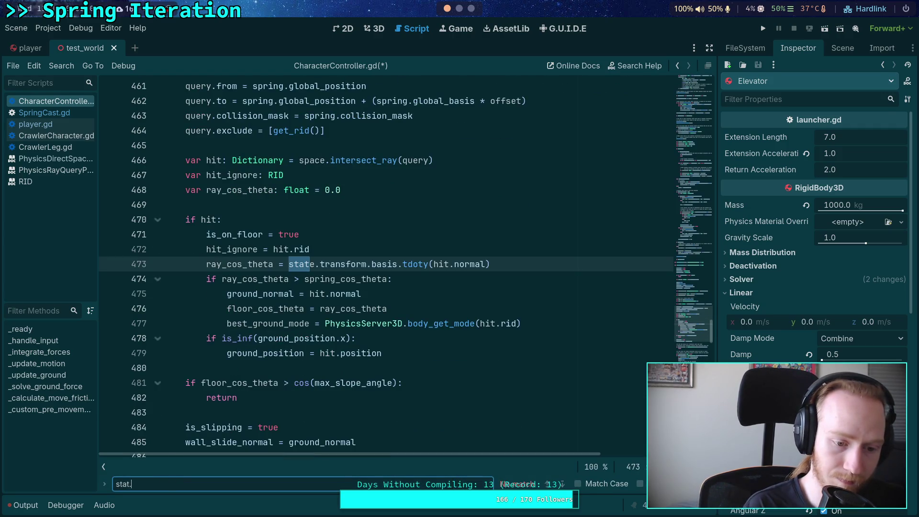
{"action": "type", "text": "e.transform."}
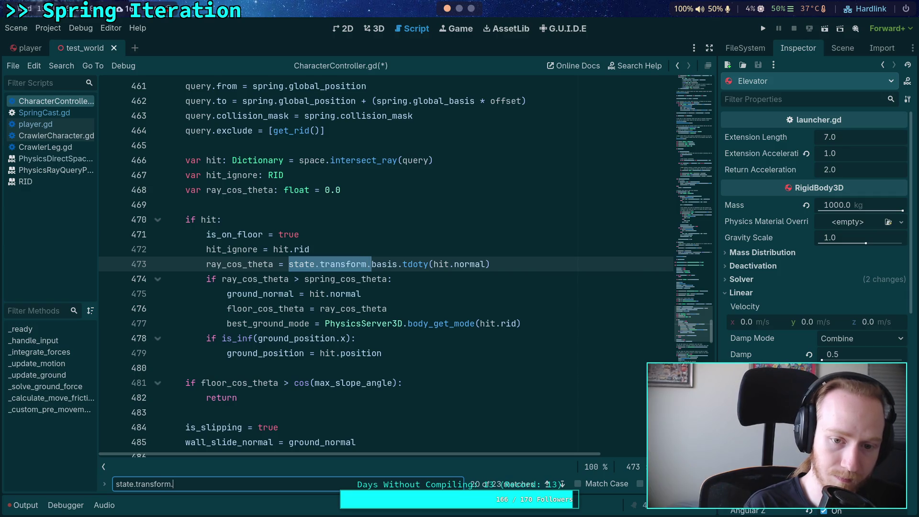
{"action": "type", "text": "basis.tdoty"}
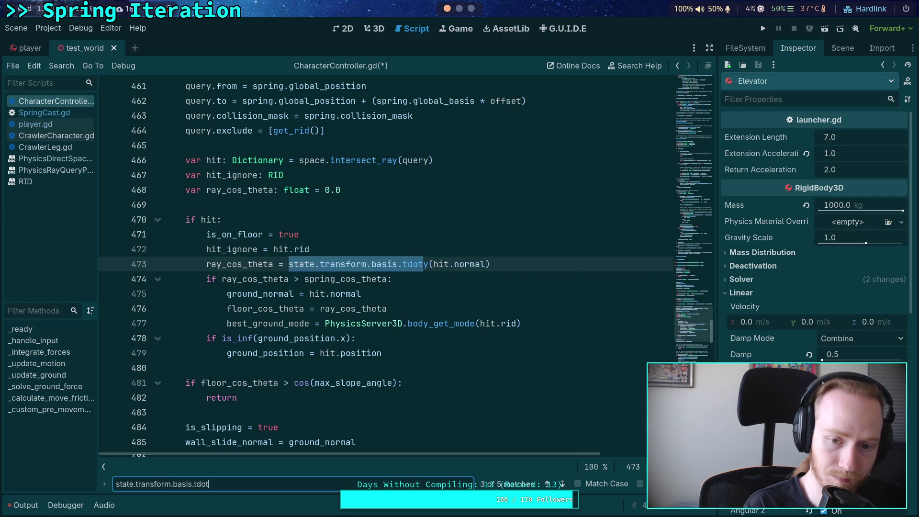
{"action": "left_click", "coordinate": [288, 279]}
{"action": "left_click_drag", "start_coordinate": [289, 264], "coordinate": [428, 264]}
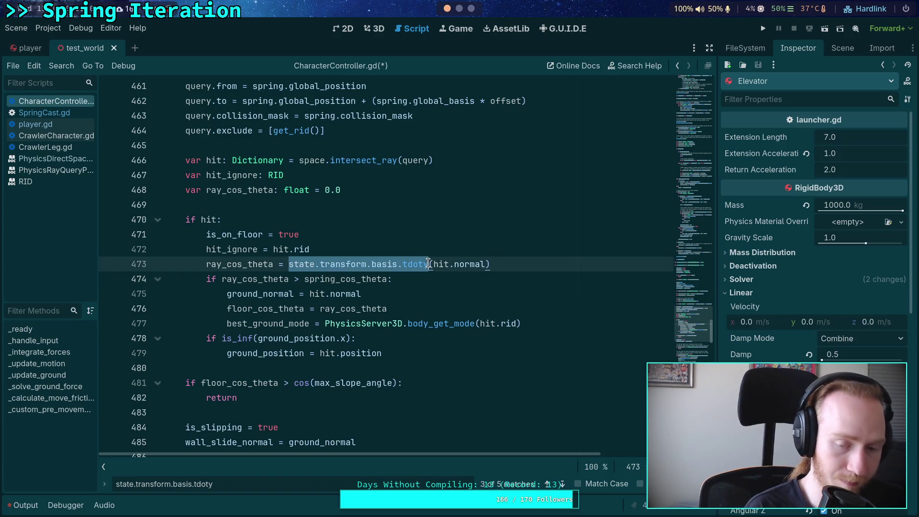
{"action": "type", "text": "local_up"}
{"action": "type", "text": ".dot"}
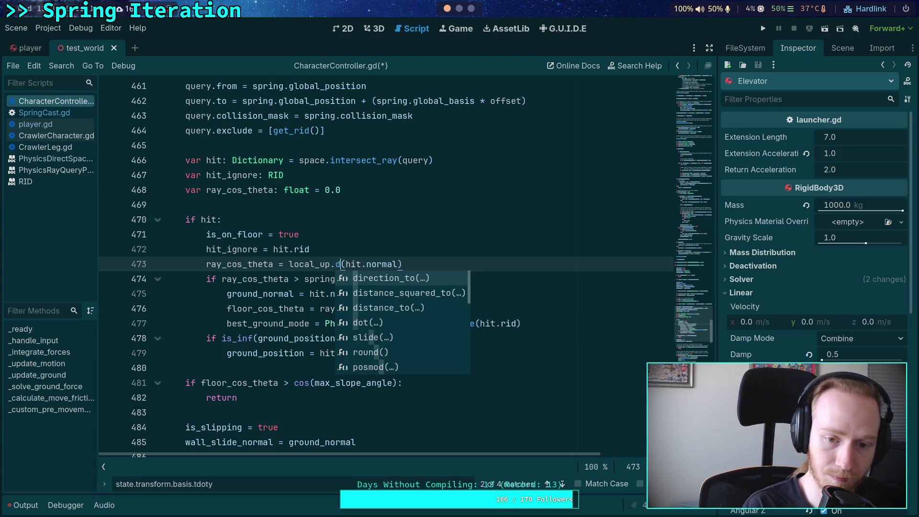
{"action": "left_click", "coordinate": [468, 296]}
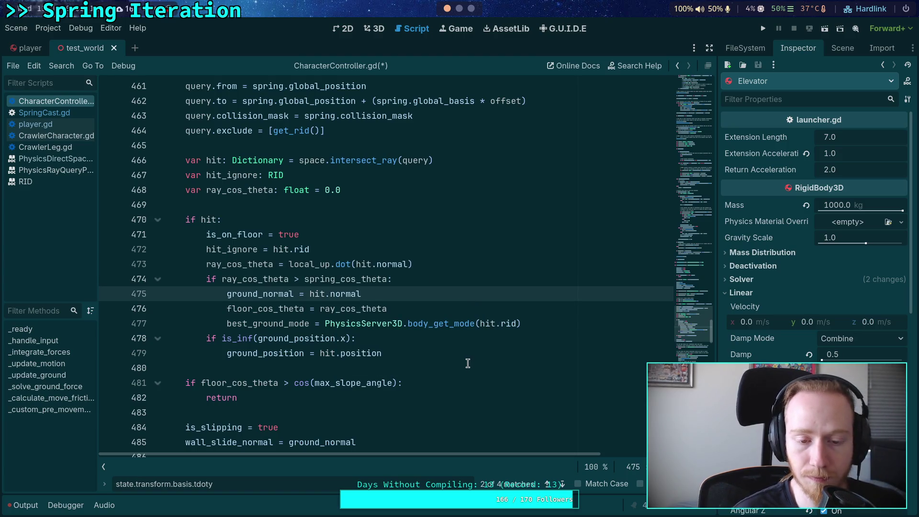
Replace the tdoty calls on lines 504 and 519 with local_up.dot.
{"action": "scroll", "coordinate": [469, 362], "scroll_direction": "down", "scroll_amount": 3}
{"action": "scroll", "coordinate": [471, 363], "scroll_direction": "up", "scroll_amount": 10}
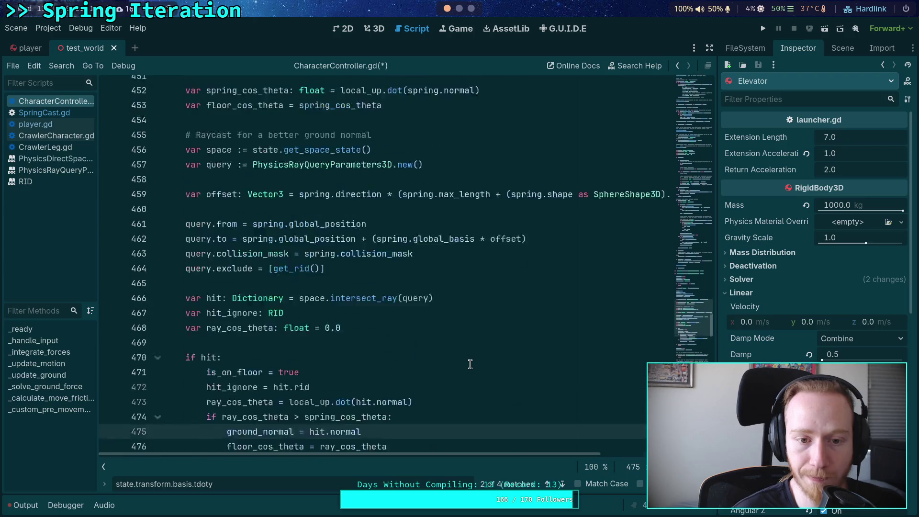
{"action": "scroll", "coordinate": [426, 354], "scroll_direction": "down", "scroll_amount": 4}
{"action": "scroll", "coordinate": [423, 352], "scroll_direction": "down", "scroll_amount": 11}
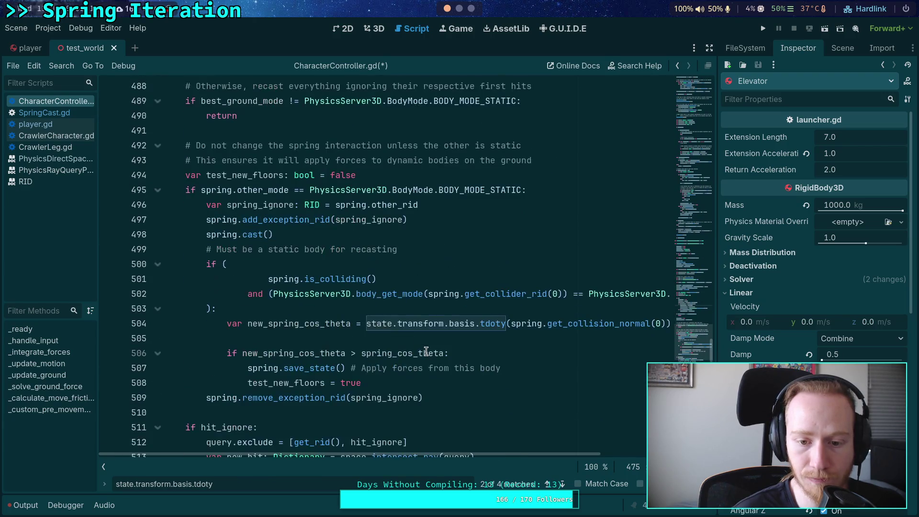
{"action": "left_click", "coordinate": [423, 327]}
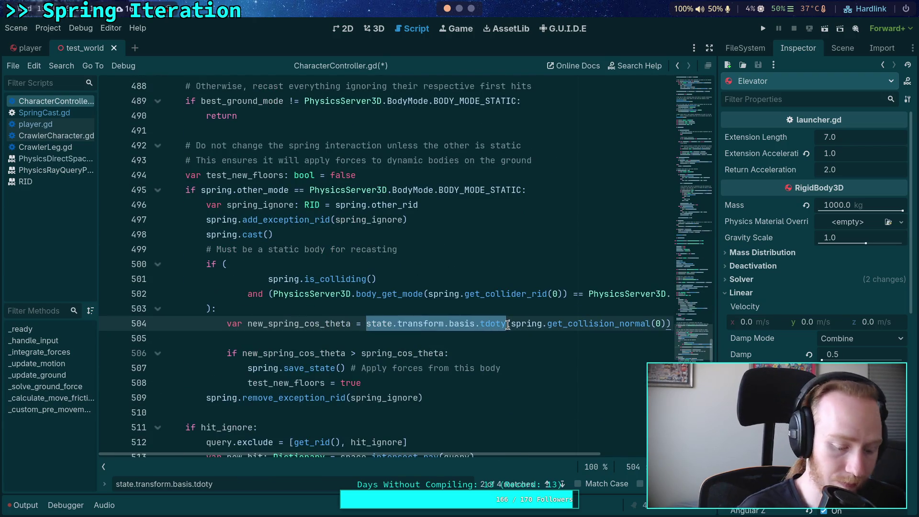
{"action": "type", "text": "local_up.dot"}
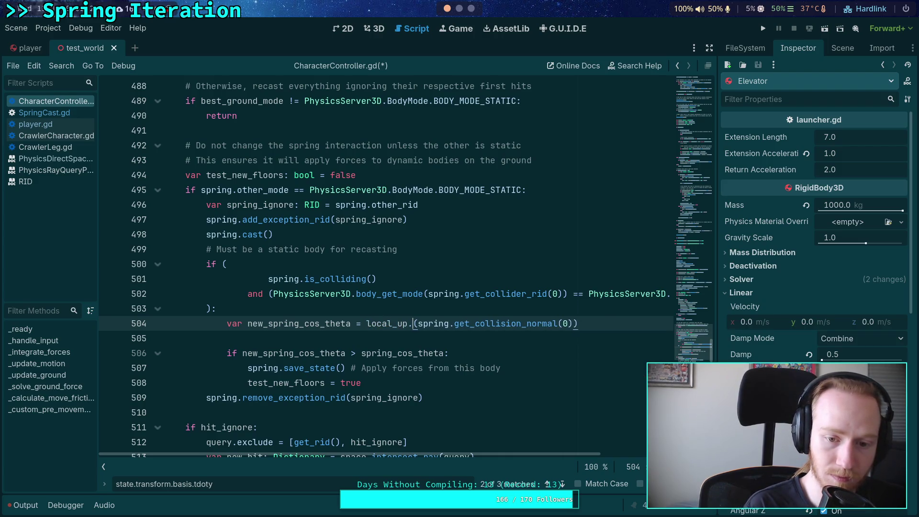
{"action": "key", "text": "F3"}
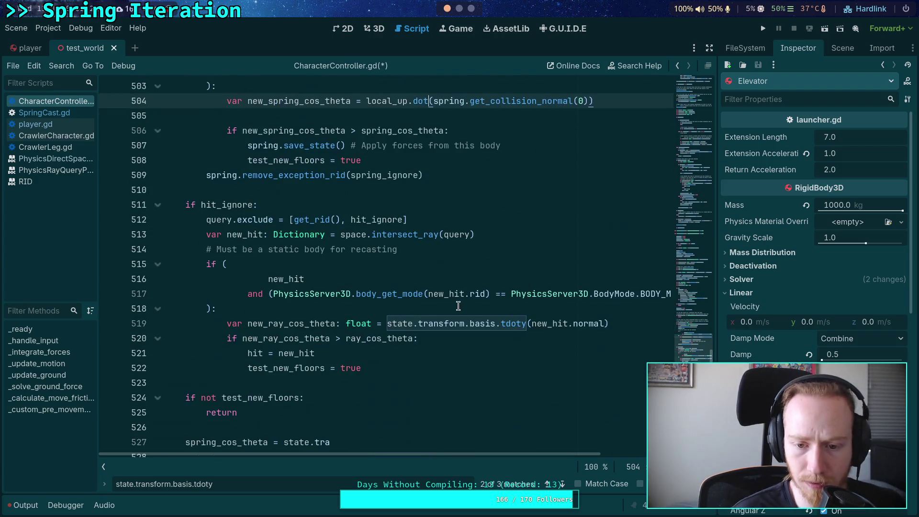
{"action": "left_click_drag", "start_coordinate": [388, 324], "coordinate": [515, 322]}
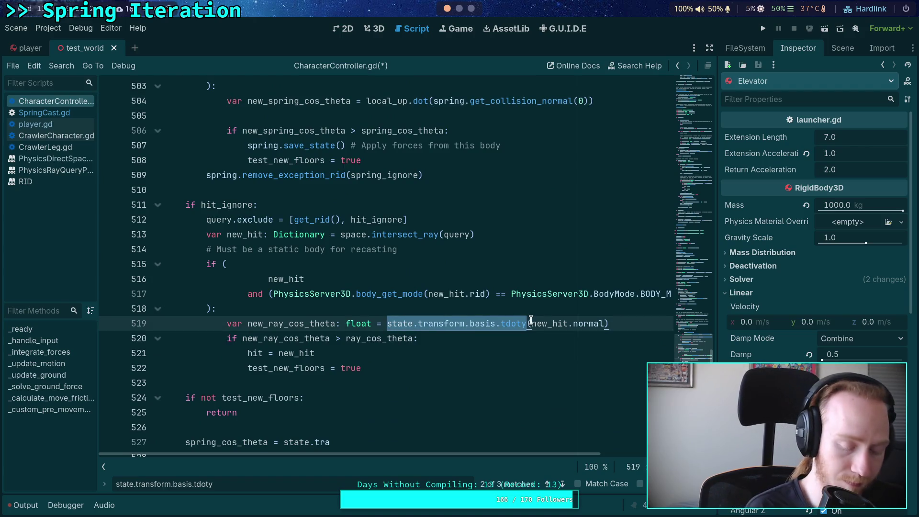
{"action": "type", "text": "local_up.dot"}
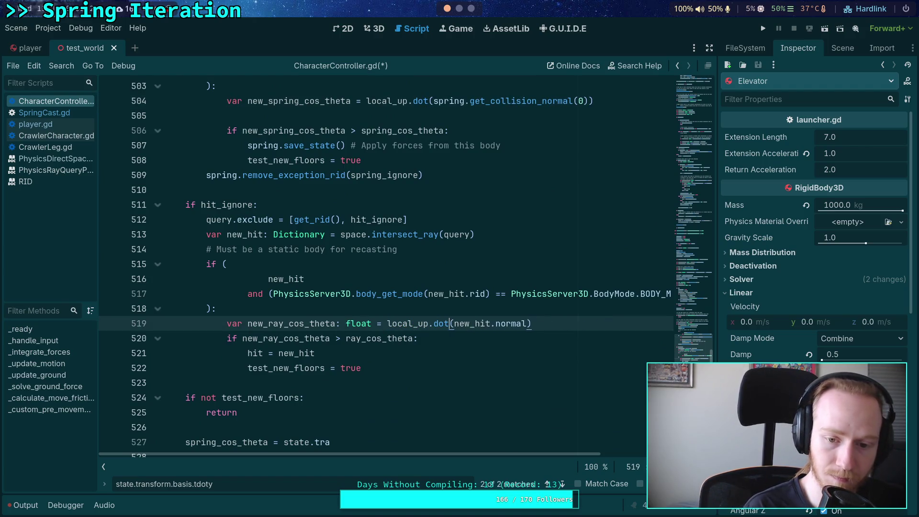
Replace state.tra on line 527 with local_up.
{"action": "scroll", "coordinate": [352, 327], "scroll_direction": "down", "scroll_amount": 3}
{"action": "scroll", "coordinate": [352, 327], "scroll_direction": "down", "scroll_amount": 1}
{"action": "left_click_drag", "start_coordinate": [404, 263], "coordinate": [283, 264]}
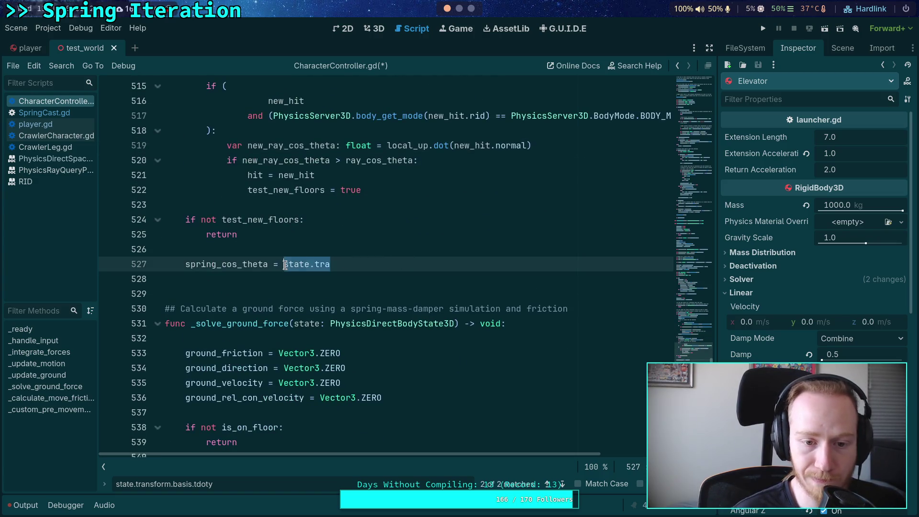
{"action": "type", "text": "loc"}
{"action": "key", "text": "Return"}
Complete line 527 as spring_cos_theta = local_up.dot().
{"action": "type", "text": ".do"}
{"action": "key", "text": "Return"}
{"action": "key", "text": "Escape"}
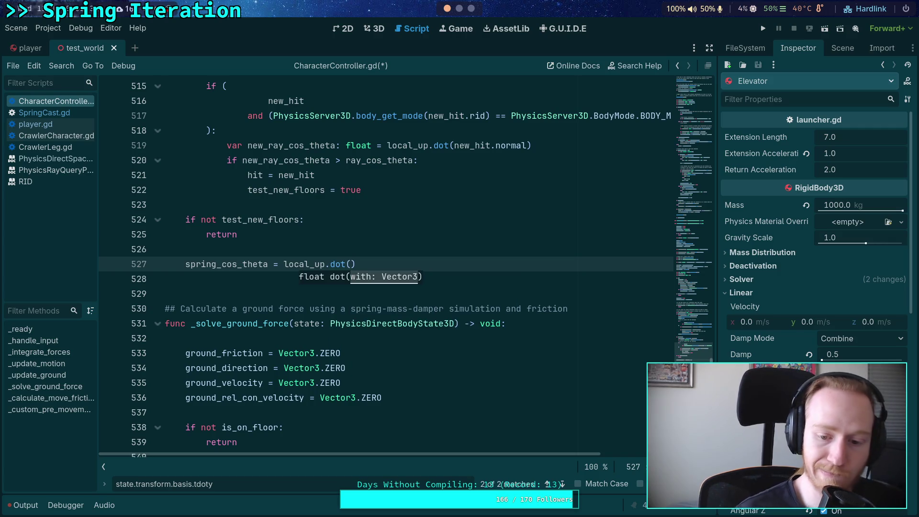
Review the remaining state.transform.basis.tdoty matches at lines 309 and 428, then close the find bar.
{"action": "left_click", "coordinate": [562, 484]}
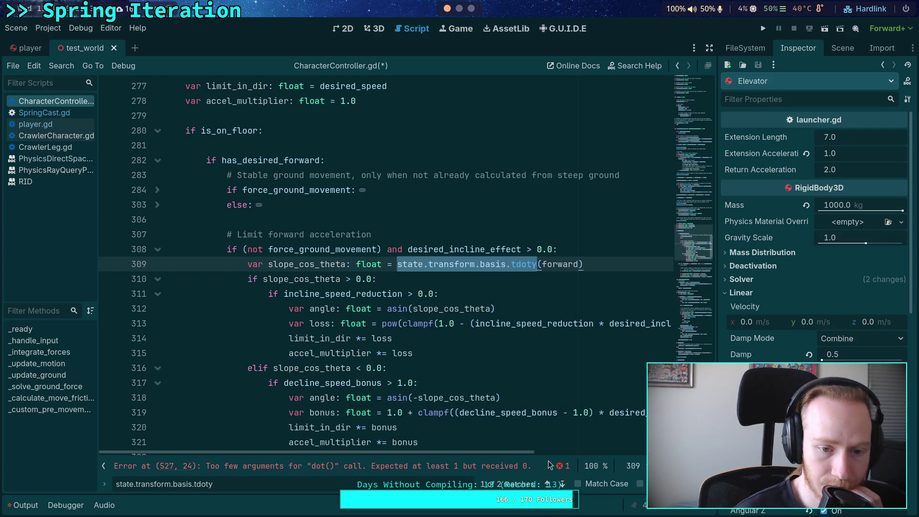
{"action": "scroll", "coordinate": [492, 381], "scroll_direction": "up", "scroll_amount": 8}
{"action": "scroll", "coordinate": [492, 382], "scroll_direction": "down", "scroll_amount": 20}
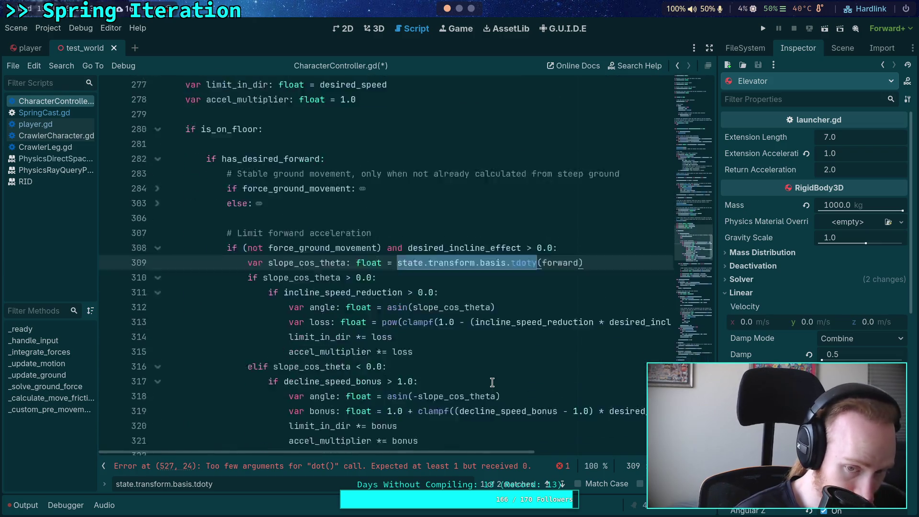
{"action": "scroll", "coordinate": [518, 419], "scroll_direction": "down", "scroll_amount": 9}
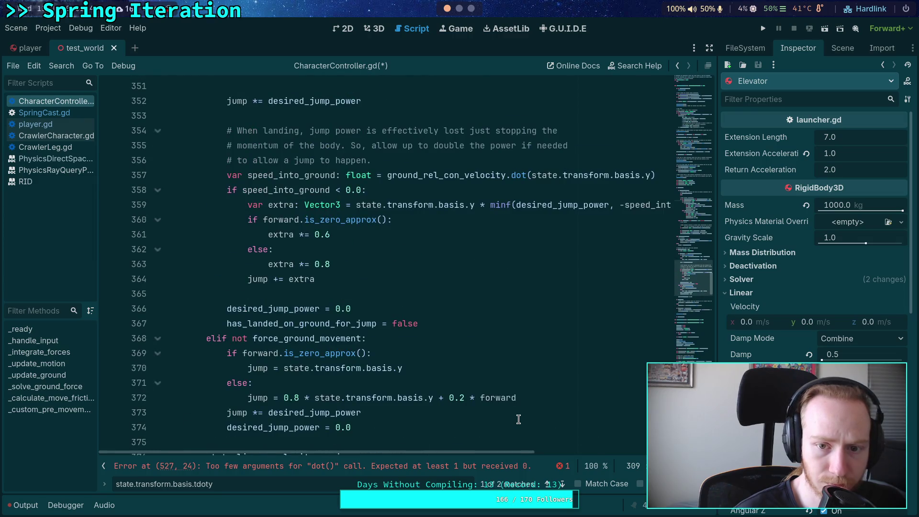
{"action": "scroll", "coordinate": [518, 420], "scroll_direction": "up", "scroll_amount": 13}
{"action": "left_click", "coordinate": [563, 485]}
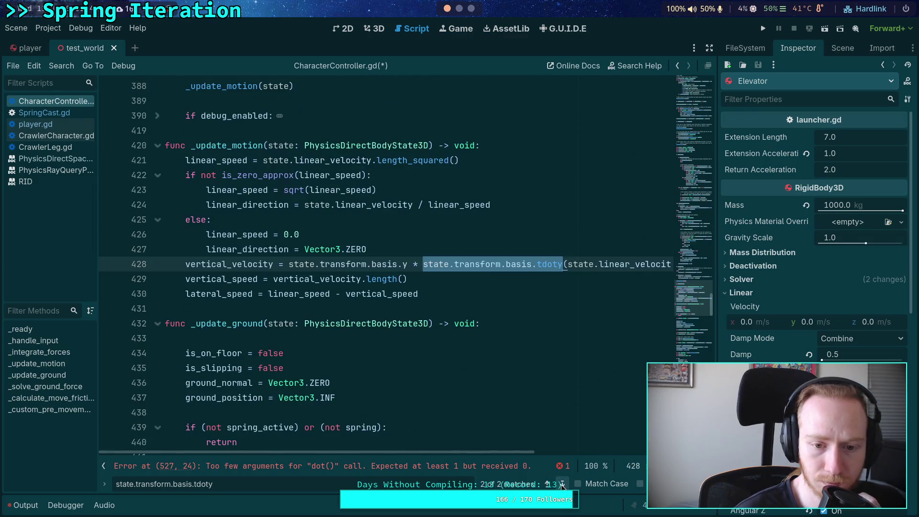
{"action": "scroll", "coordinate": [459, 414], "scroll_direction": "up", "scroll_amount": 1}
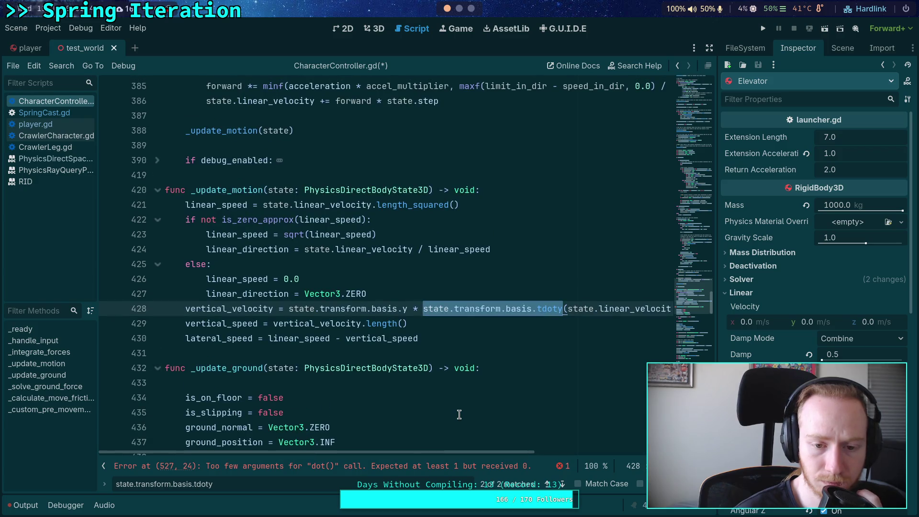
{"action": "left_click", "coordinate": [562, 485]}
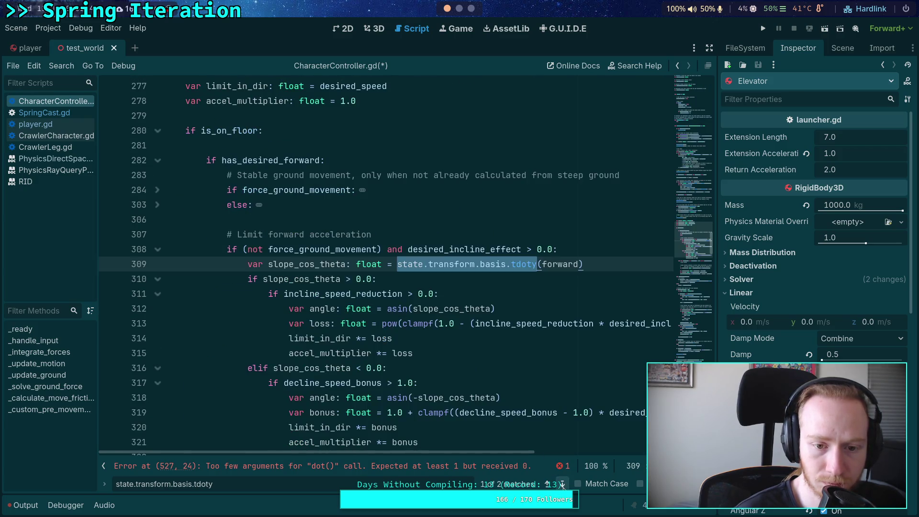
{"action": "left_click", "coordinate": [563, 485]}
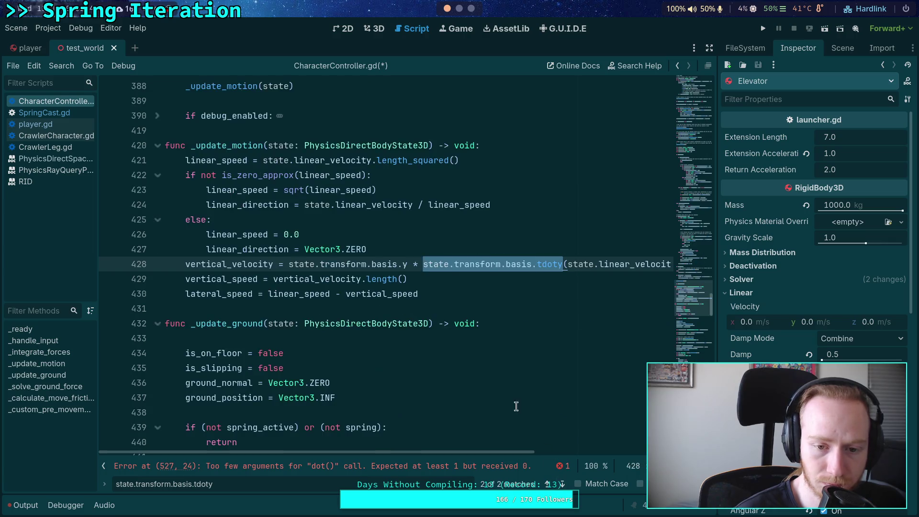
{"action": "scroll", "coordinate": [508, 407], "scroll_direction": "down", "scroll_amount": 15}
{"action": "scroll", "coordinate": [437, 397], "scroll_direction": "down", "scroll_amount": 15}
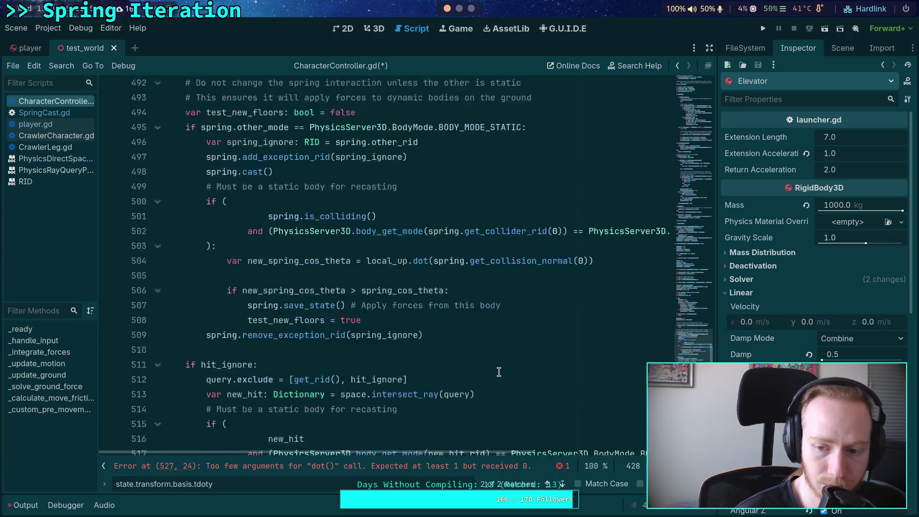
{"action": "key", "text": "Escape"}
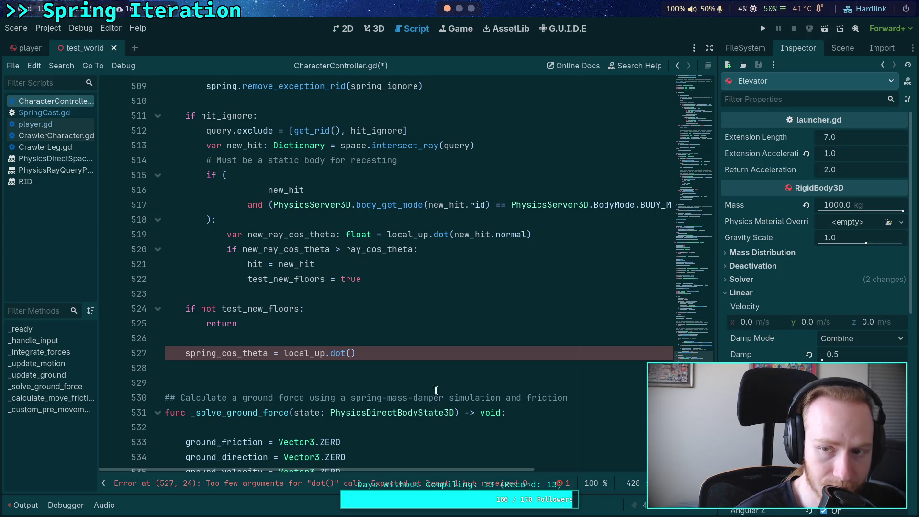
Hide the side docks and put the caret inside the dot() parentheses on line 527.
{"action": "left_click", "coordinate": [711, 48]}
{"action": "left_click", "coordinate": [376, 354]}
{"action": "key", "text": "Left"}
Finish line 527 as spring_cos_theta = local_up.dot(spring.normal) and add a line below.
{"action": "type", "text": "spring.normal"}
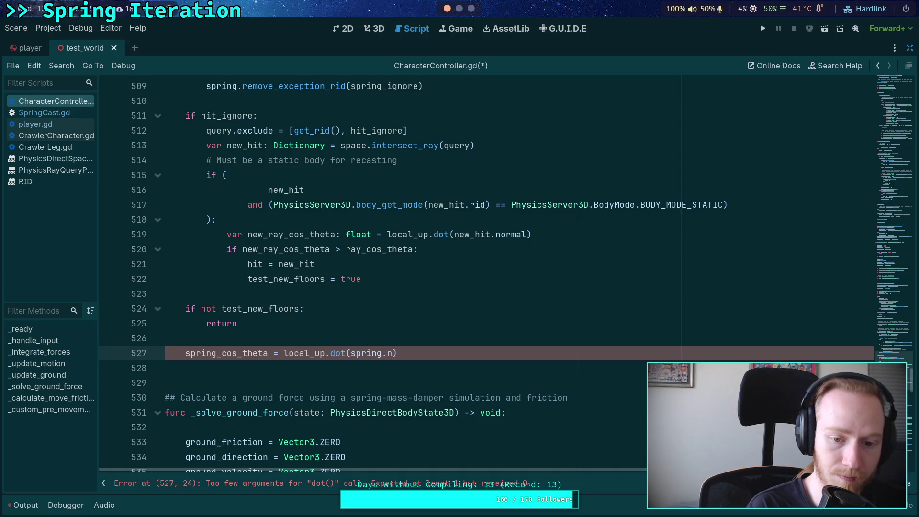
{"action": "key", "text": "Return"}
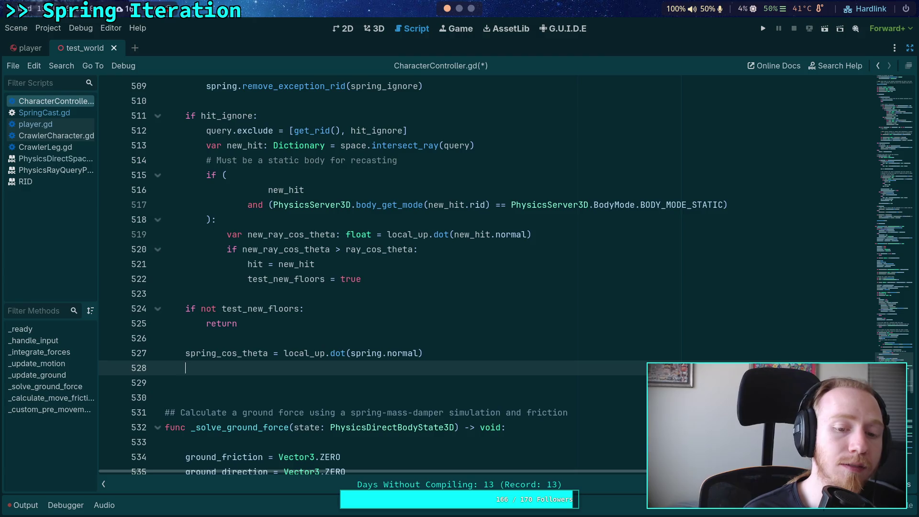
{"action": "scroll", "coordinate": [318, 335], "scroll_direction": "up", "scroll_amount": 3}
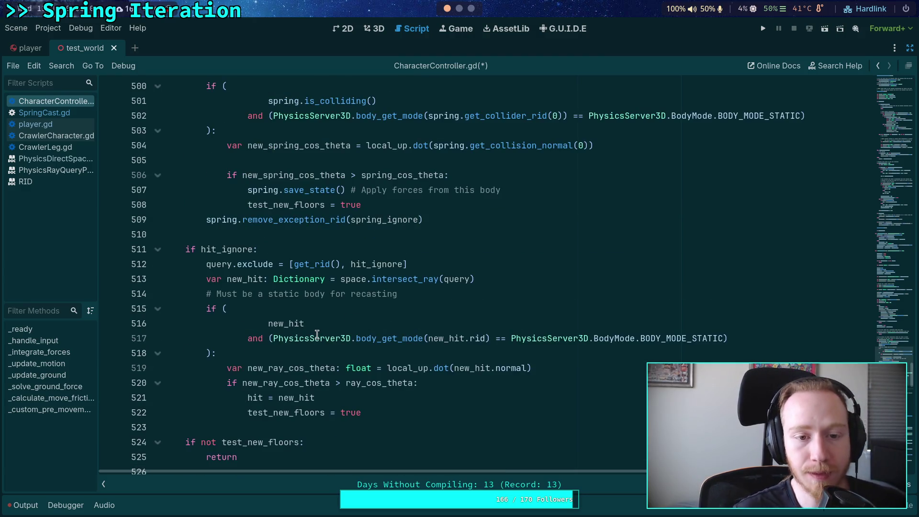
{"action": "scroll", "coordinate": [299, 359], "scroll_direction": "down", "scroll_amount": 2}
{"action": "double_click", "coordinate": [229, 398]}
Open a new indented line after line 506 inside the spring comparison.
{"action": "scroll", "coordinate": [234, 383], "scroll_direction": "up", "scroll_amount": 1}
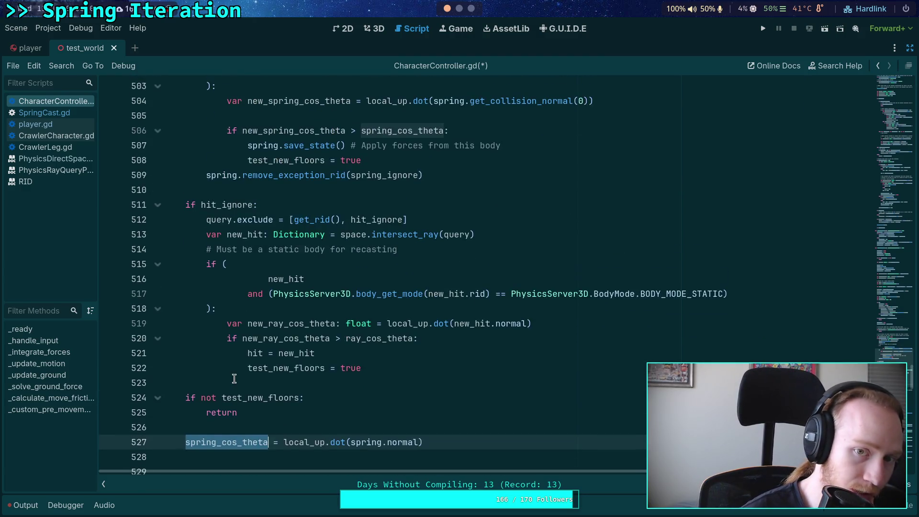
{"action": "scroll", "coordinate": [230, 343], "scroll_direction": "up", "scroll_amount": 2}
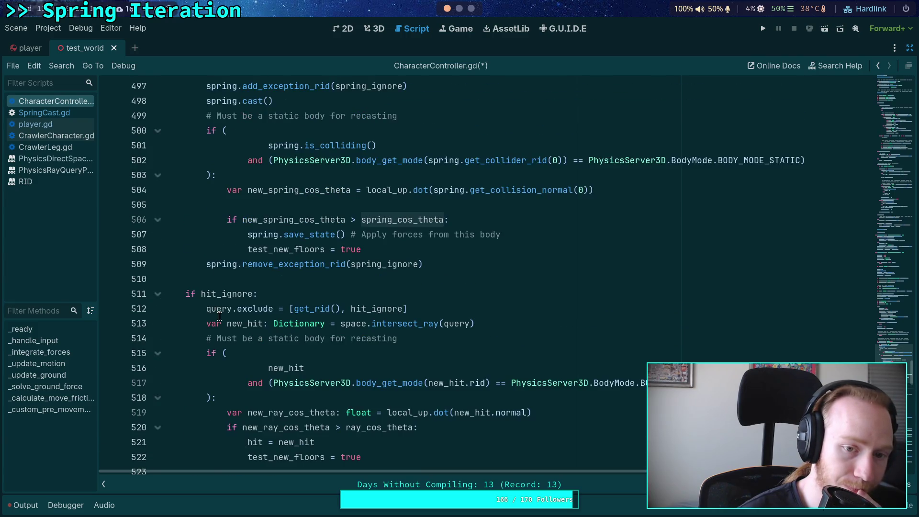
{"action": "left_click", "coordinate": [496, 218]}
{"action": "key", "text": "Return"}
Add spring_cos_theta = new_spring_cos_theta inside the spring comparison branch.
{"action": "type", "text": "spring_co"}
{"action": "key", "text": "Return"}
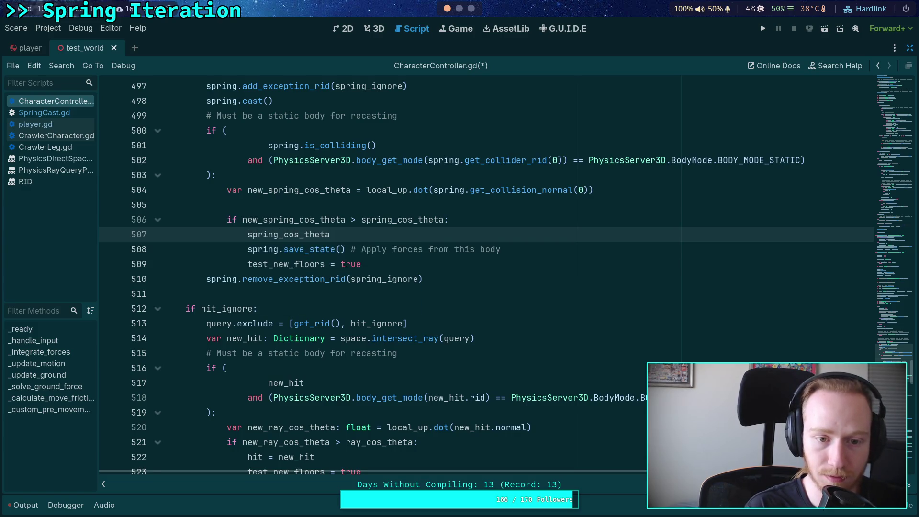
{"action": "type", "text": " = new_s"}
{"action": "key", "text": "Return"}
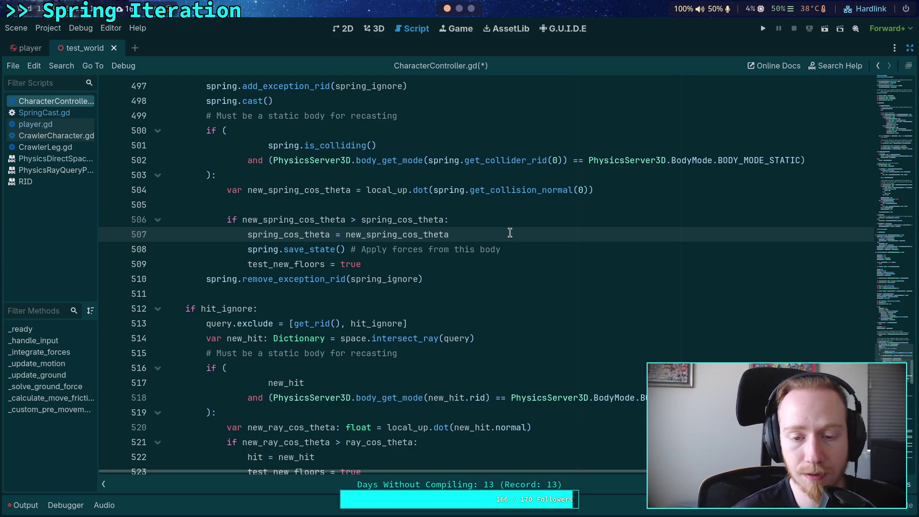
Add ray_cos_theta = new_ray_cos_theta after line 521 in the ray comparison branch.
{"action": "scroll", "coordinate": [476, 229], "scroll_direction": "down", "scroll_amount": 5}
{"action": "scroll", "coordinate": [475, 230], "scroll_direction": "up", "scroll_amount": 4}
{"action": "scroll", "coordinate": [475, 247], "scroll_direction": "up", "scroll_amount": 2}
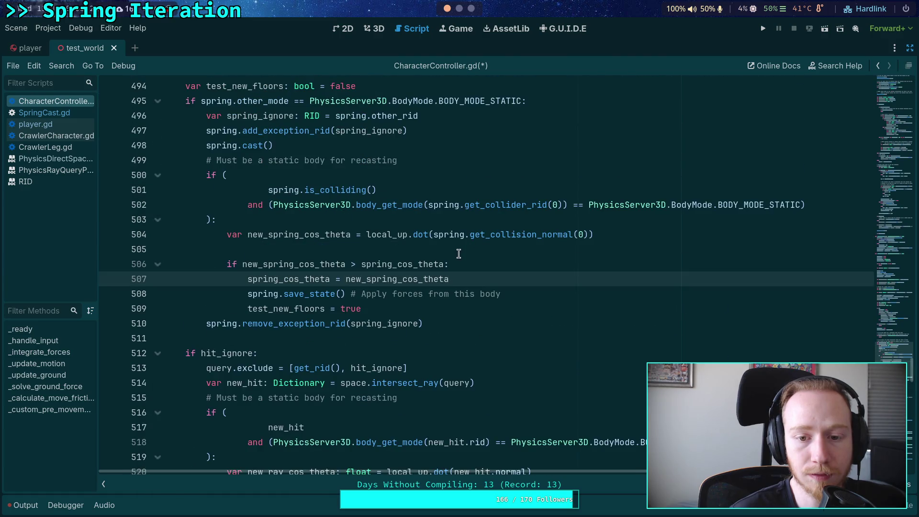
{"action": "left_click", "coordinate": [320, 239]}
{"action": "double_click", "coordinate": [306, 279]}
{"action": "scroll", "coordinate": [371, 287], "scroll_direction": "down", "scroll_amount": 5}
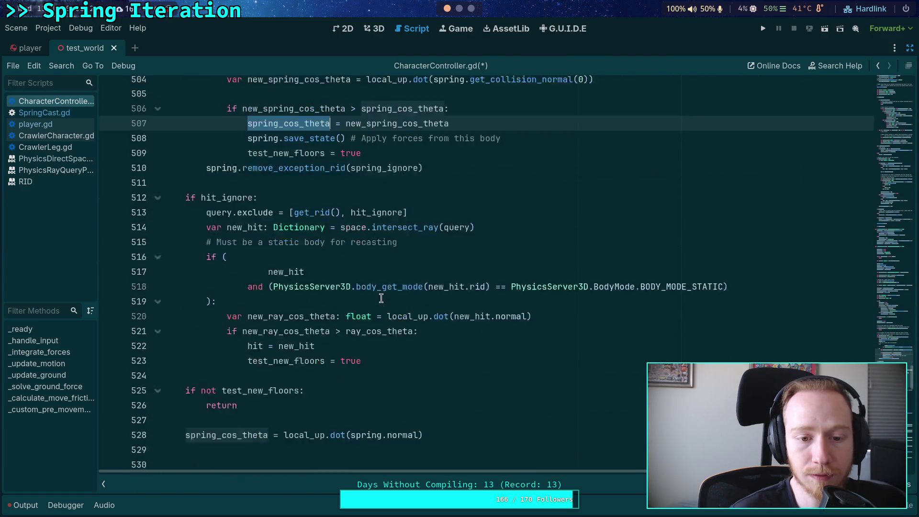
{"action": "left_click", "coordinate": [467, 266]}
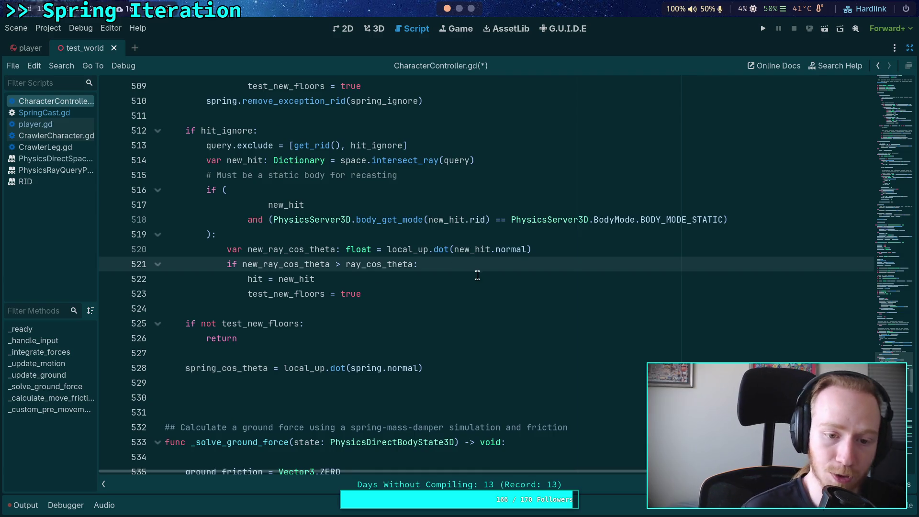
{"action": "key", "text": "Return"}
{"action": "key", "text": "Return"}
{"action": "type", "text": "= new_ra"}
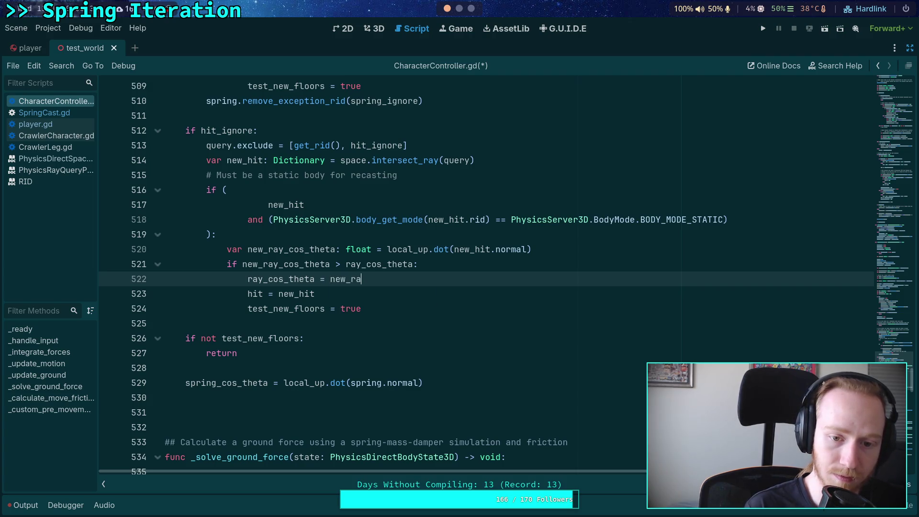
{"action": "key", "text": "Return"}
{"action": "scroll", "coordinate": [415, 291], "scroll_direction": "down", "scroll_amount": 3}
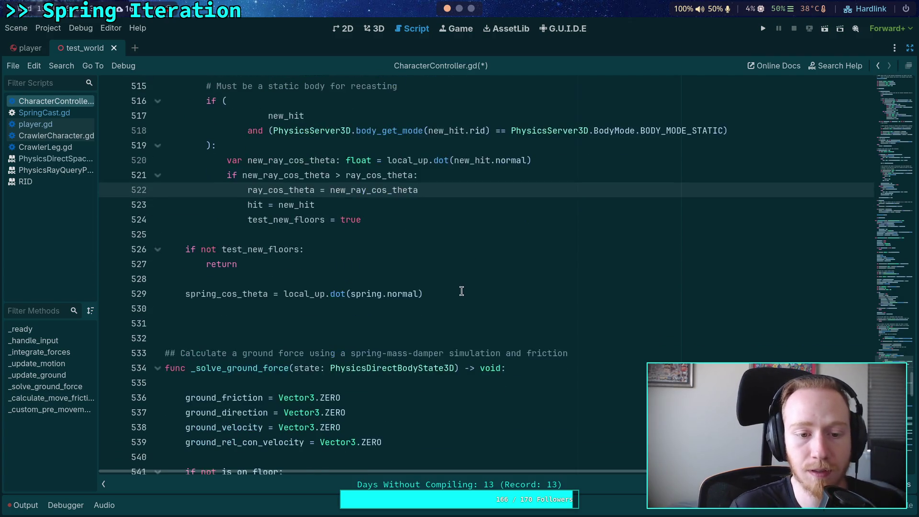
Delete the spring_cos_theta recomputation on line 529 and begin an if statement there.
{"action": "scroll", "coordinate": [415, 291], "scroll_direction": "up", "scroll_amount": 3}
{"action": "left_click_drag", "start_coordinate": [424, 383], "coordinate": [185, 382]}
{"action": "key", "text": "ctrl+x"}
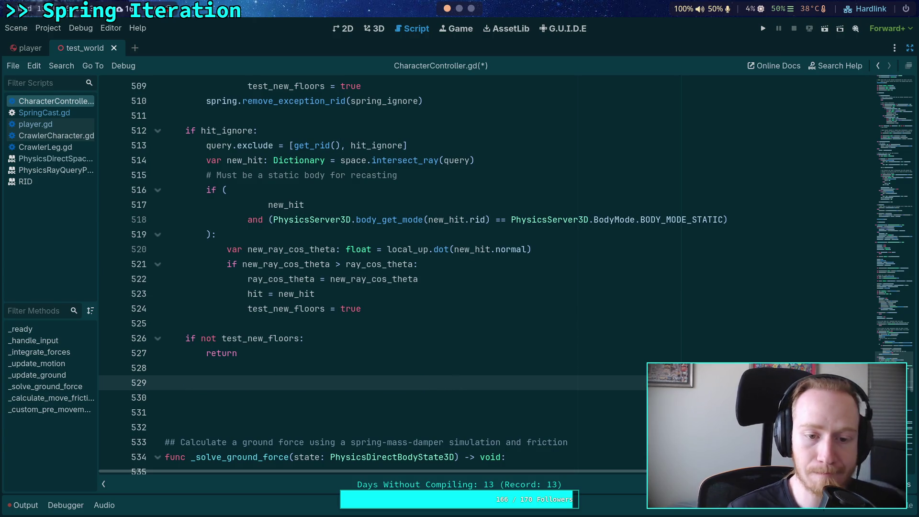
{"action": "type", "text": "groun"}
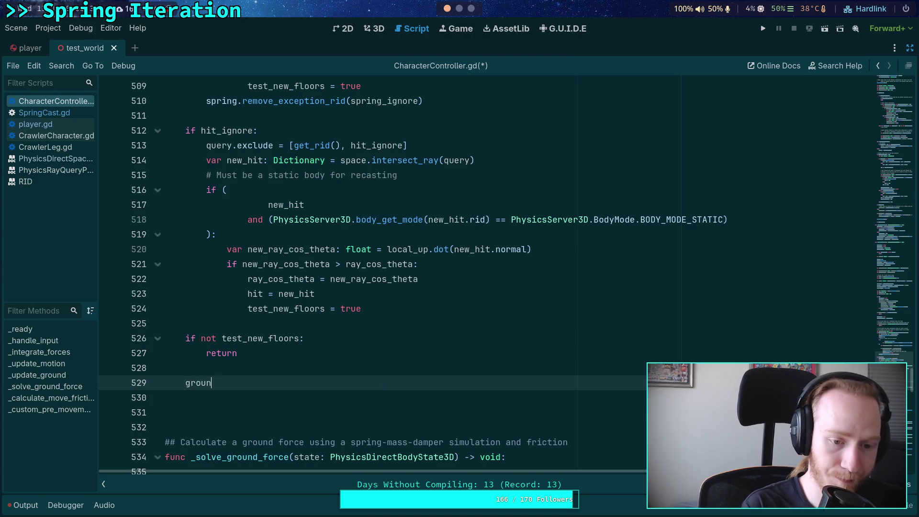
{"action": "type", "text": "d_normal = spring."}
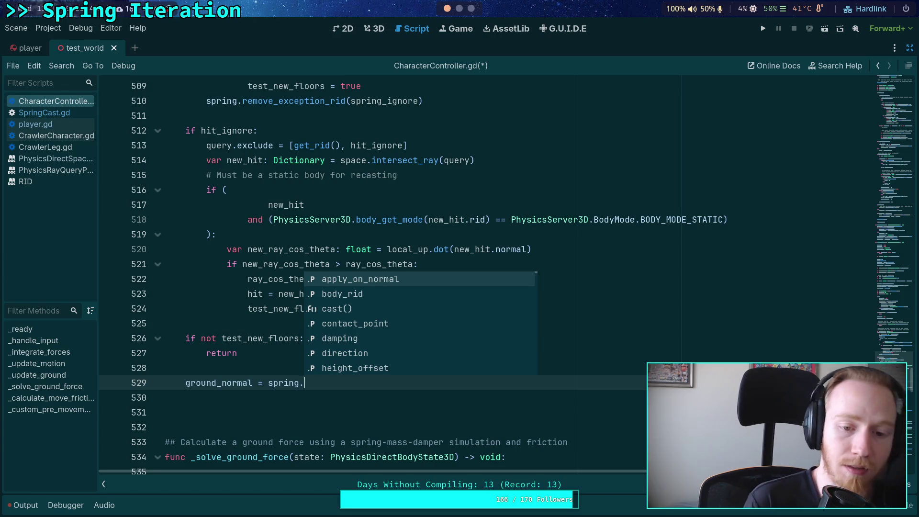
{"action": "key", "text": "BackSpace"}
{"action": "key", "text": "BackSpace"}
{"action": "key", "text": "BackSpace"}
{"action": "key", "text": "BackSpace"}
{"action": "key", "text": "BackSpace"}
{"action": "key", "text": "BackSpace"}
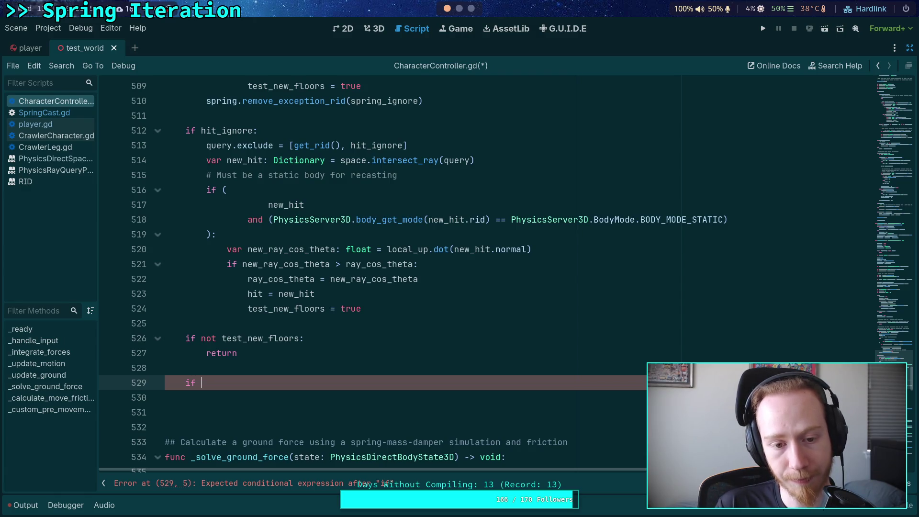
{"action": "double_click", "coordinate": [288, 283]}
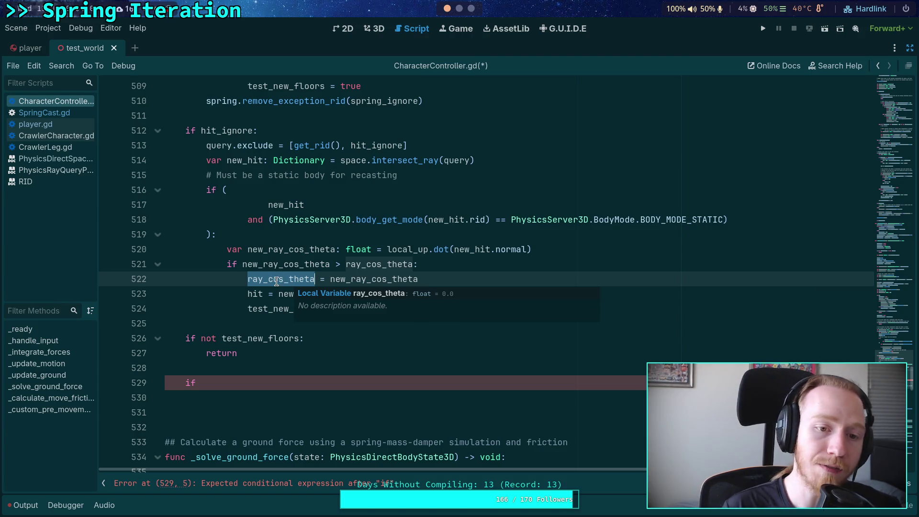
{"action": "left_click", "coordinate": [252, 382]}
{"action": "double_click", "coordinate": [186, 384]}
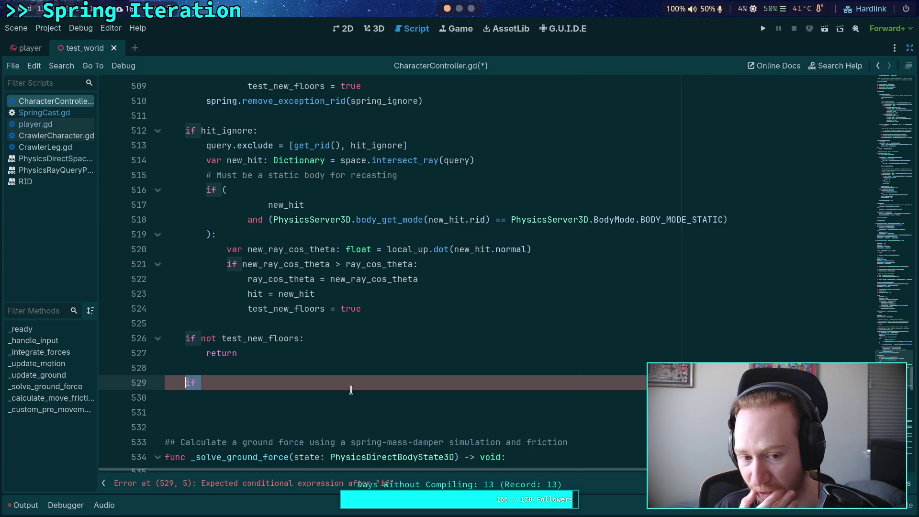
{"action": "scroll", "coordinate": [316, 324], "scroll_direction": "up", "scroll_amount": 3}
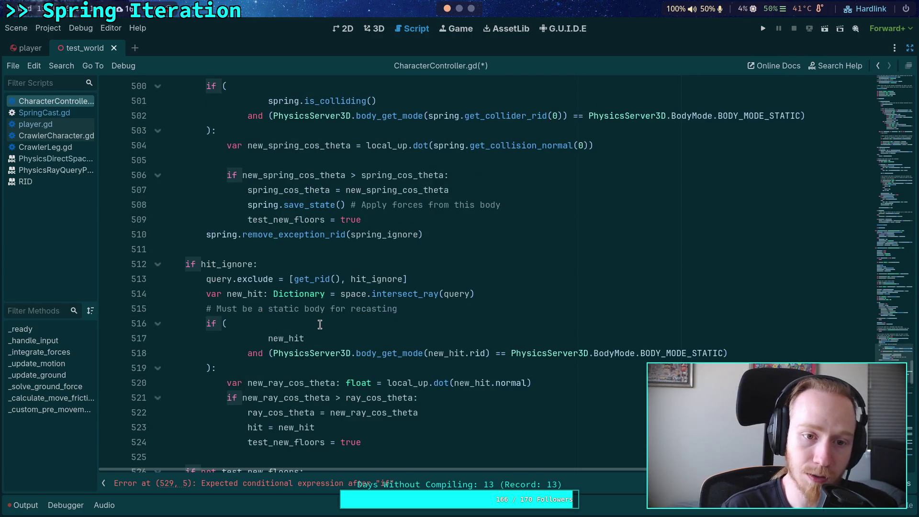
{"action": "scroll", "coordinate": [330, 330], "scroll_direction": "up", "scroll_amount": 4}
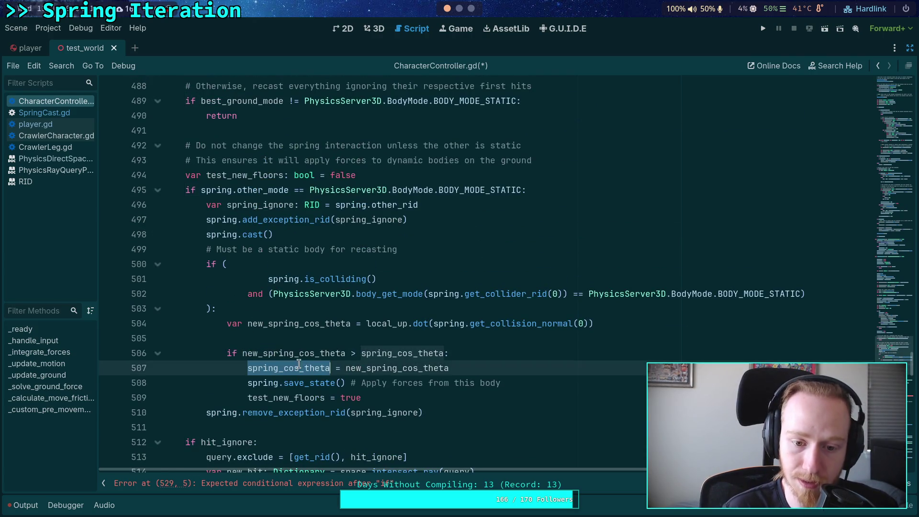
{"action": "scroll", "coordinate": [246, 330], "scroll_direction": "up", "scroll_amount": 6}
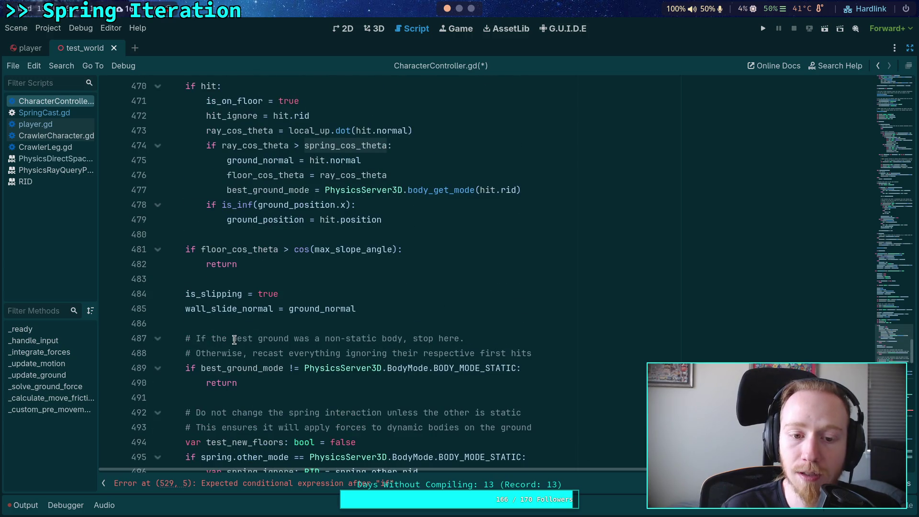
{"action": "mouse_move", "coordinate": [232, 312]}
{"action": "scroll", "coordinate": [205, 346], "scroll_direction": "down", "scroll_amount": 1}
{"action": "scroll", "coordinate": [205, 347], "scroll_direction": "up", "scroll_amount": 1}
{"action": "scroll", "coordinate": [205, 347], "scroll_direction": "down", "scroll_amount": 15}
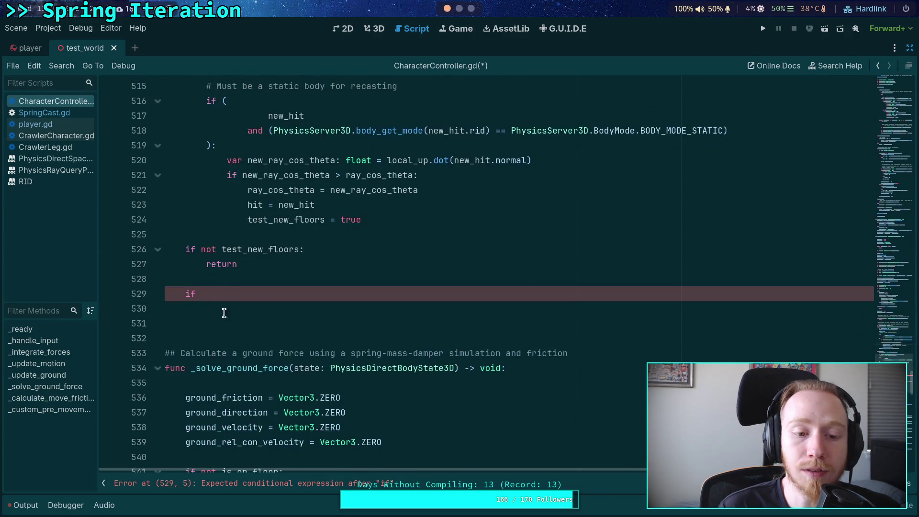
{"action": "double_click", "coordinate": [191, 294]}
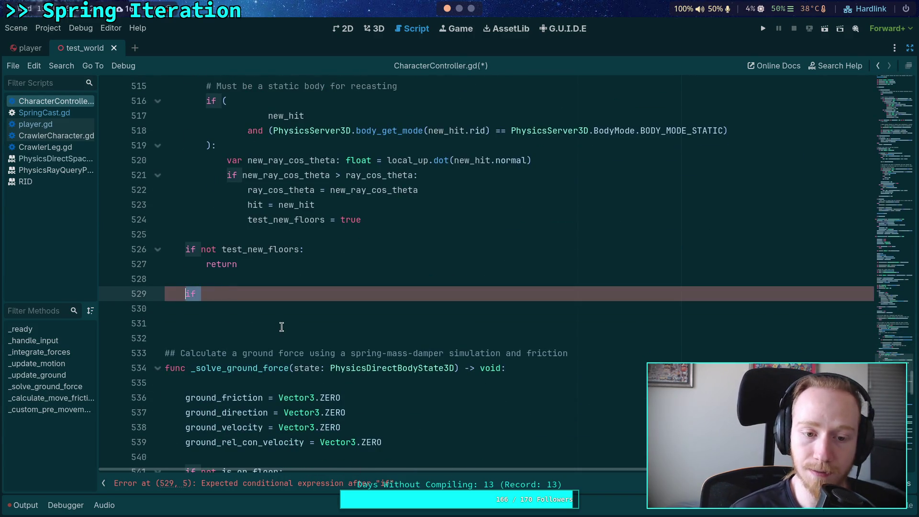
{"action": "scroll", "coordinate": [319, 341], "scroll_direction": "up", "scroll_amount": 8}
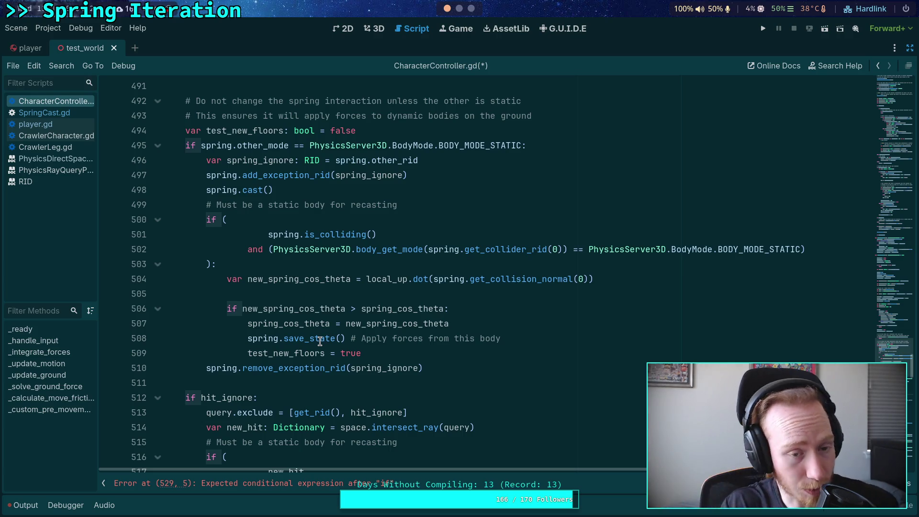
{"action": "scroll", "coordinate": [319, 342], "scroll_direction": "up", "scroll_amount": 5}
{"action": "double_click", "coordinate": [228, 161]}
{"action": "scroll", "coordinate": [360, 317], "scroll_direction": "up", "scroll_amount": 6}
{"action": "scroll", "coordinate": [364, 319], "scroll_direction": "up", "scroll_amount": 5}
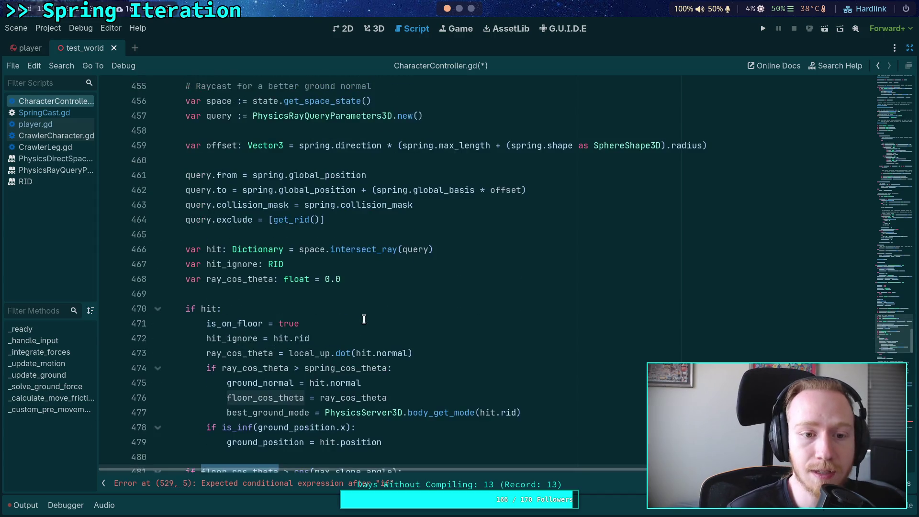
{"action": "scroll", "coordinate": [299, 294], "scroll_direction": "down", "scroll_amount": 5}
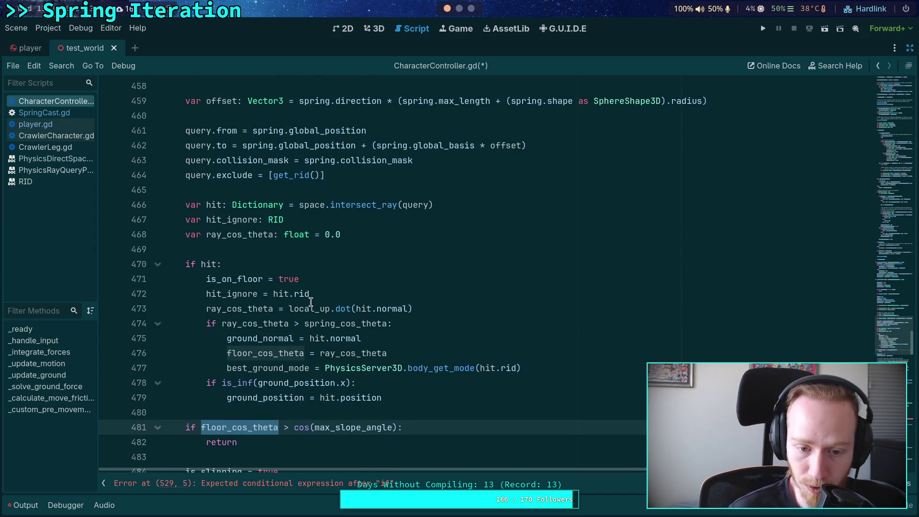
{"action": "scroll", "coordinate": [256, 357], "scroll_direction": "up", "scroll_amount": 1}
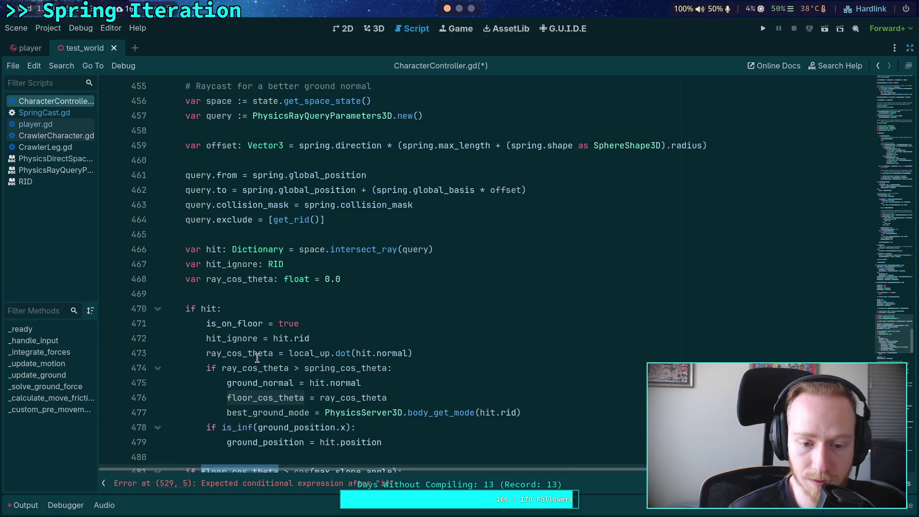
{"action": "scroll", "coordinate": [261, 395], "scroll_direction": "up", "scroll_amount": 3}
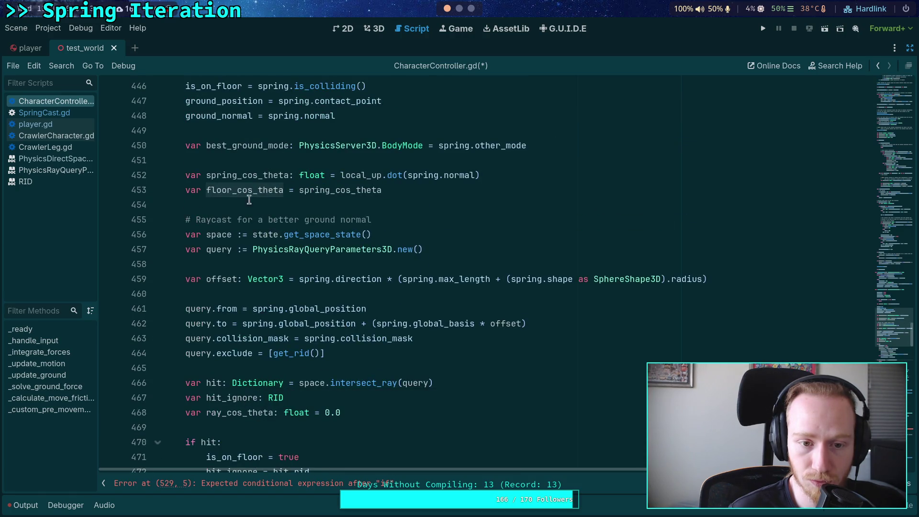
{"action": "scroll", "coordinate": [245, 195], "scroll_direction": "down", "scroll_amount": 4}
{"action": "scroll", "coordinate": [326, 321], "scroll_direction": "up", "scroll_amount": 3}
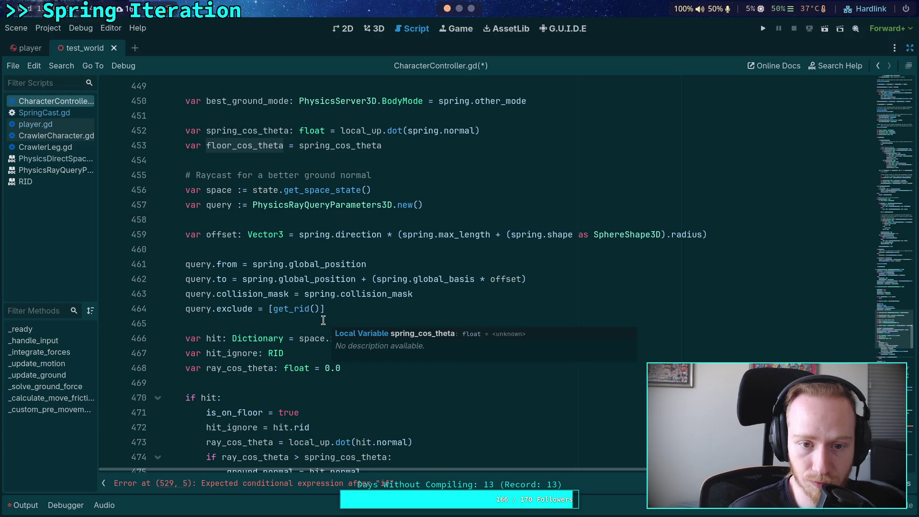
{"action": "scroll", "coordinate": [378, 205], "scroll_direction": "down", "scroll_amount": 5}
{"action": "scroll", "coordinate": [396, 249], "scroll_direction": "up", "scroll_amount": 6}
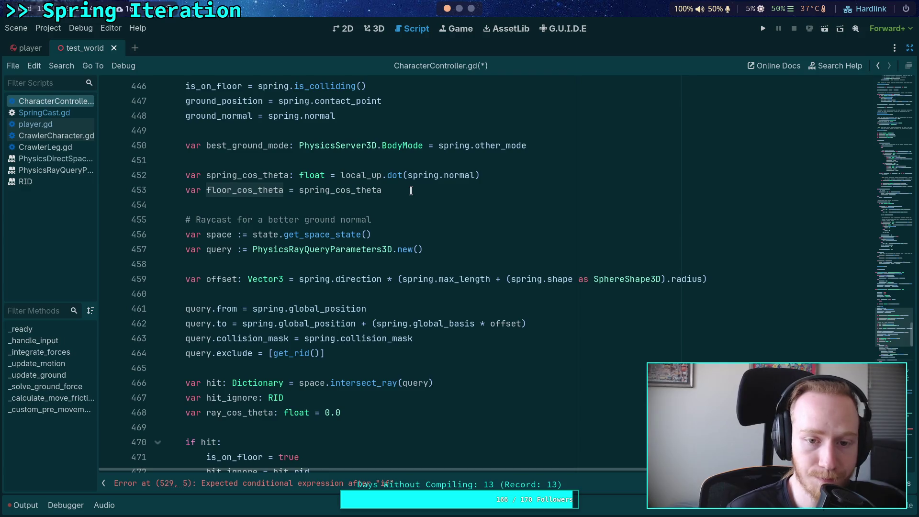
{"action": "left_click_drag", "start_coordinate": [414, 190], "coordinate": [119, 194]}
Delete the floor_cos_theta = spring_cos_theta declaration and the floor_cos_theta = ray_cos_theta assignment.
{"action": "key", "text": "ctrl+x"}
{"action": "scroll", "coordinate": [360, 302], "scroll_direction": "down", "scroll_amount": 6}
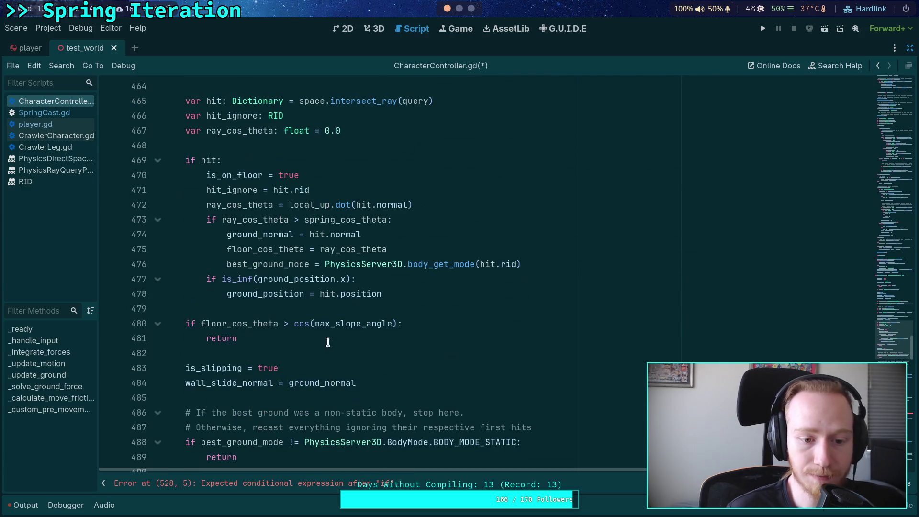
{"action": "left_click", "coordinate": [321, 310]}
{"action": "mouse_move", "coordinate": [377, 325]}
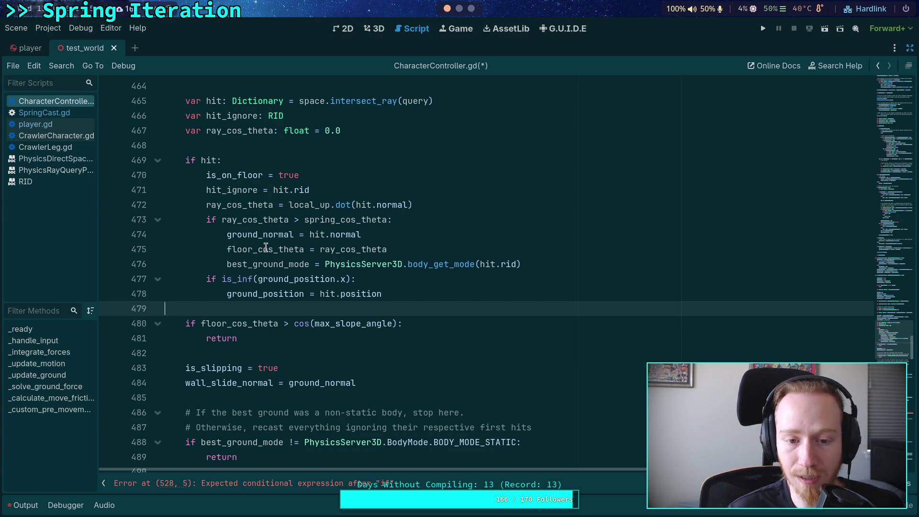
{"action": "left_click_drag", "start_coordinate": [412, 252], "coordinate": [165, 252]}
{"action": "key", "text": "ctrl+x"}
{"action": "key", "text": "BackSpace"}
Highlight the ray_cos_theta uses and add an empty line after the hit block at line 478.
{"action": "scroll", "coordinate": [294, 298], "scroll_direction": "up", "scroll_amount": 2}
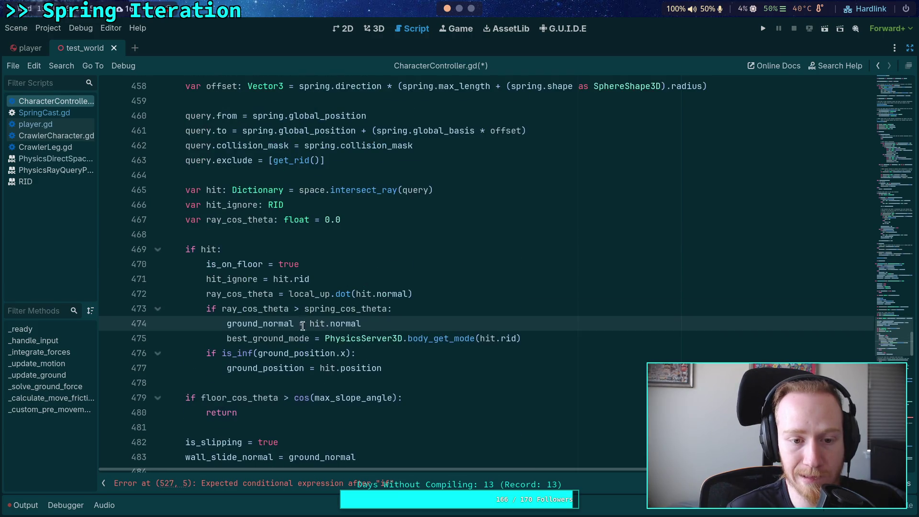
{"action": "double_click", "coordinate": [259, 309]}
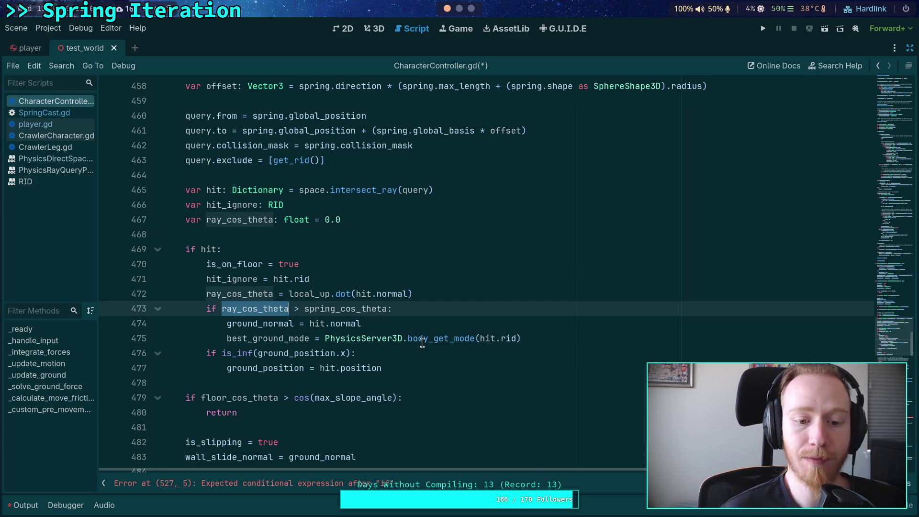
{"action": "left_click", "coordinate": [403, 386]}
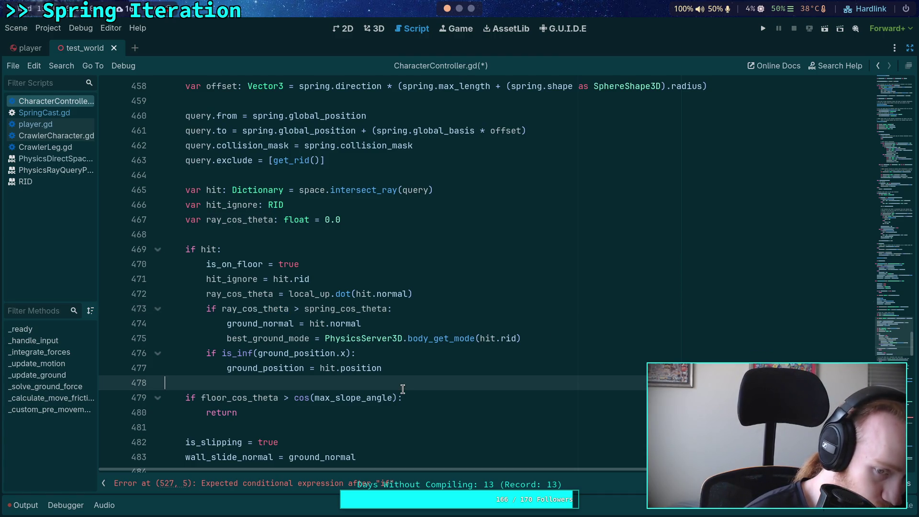
{"action": "key", "text": "Return"}
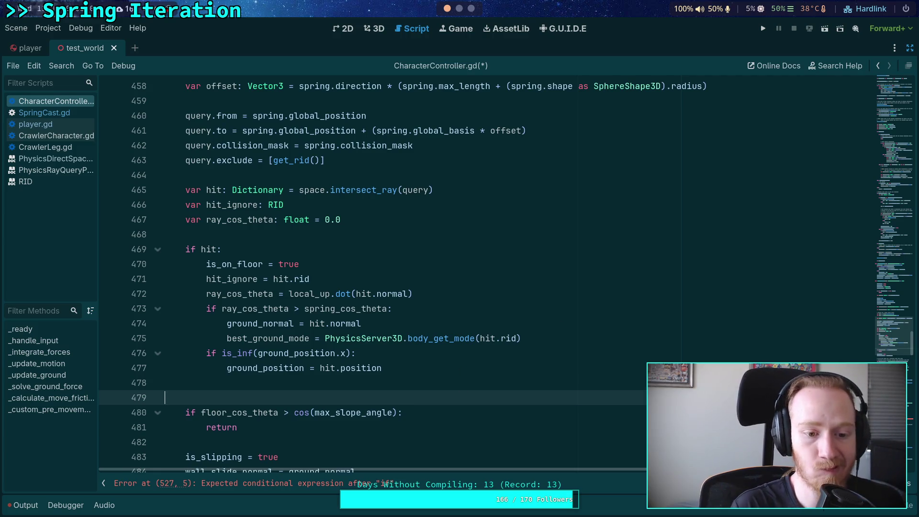
Declare var floor_cos_theta: float below the hit block.
{"action": "key", "text": "Return"}
{"action": "key", "text": "Up"}
{"action": "type", "text": "var floo"}
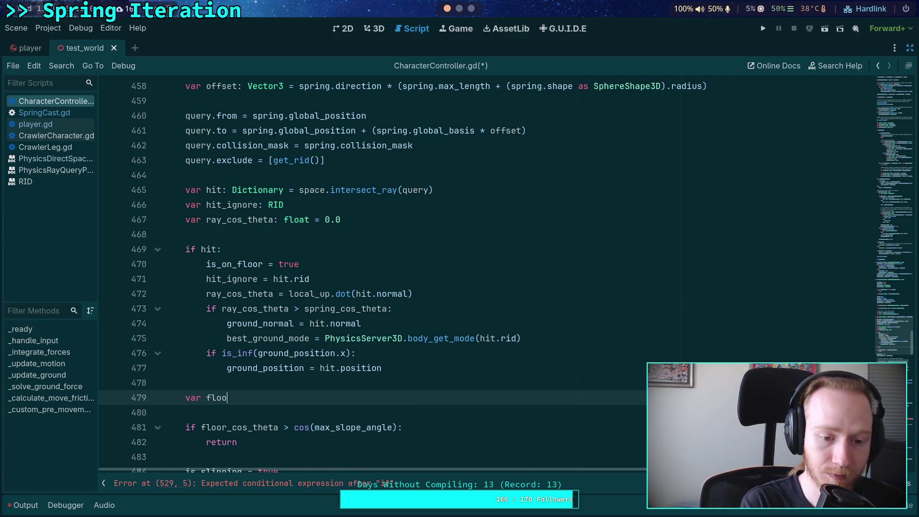
{"action": "type", "text": "r_cos_theta"}
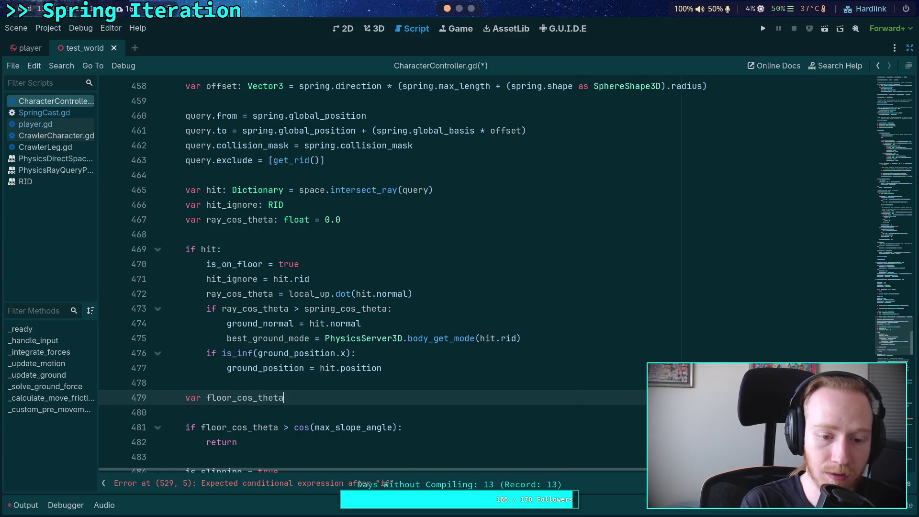
{"action": "type", "text": ": float"}
{"action": "key", "text": "Return"}
{"action": "key", "text": "Return"}
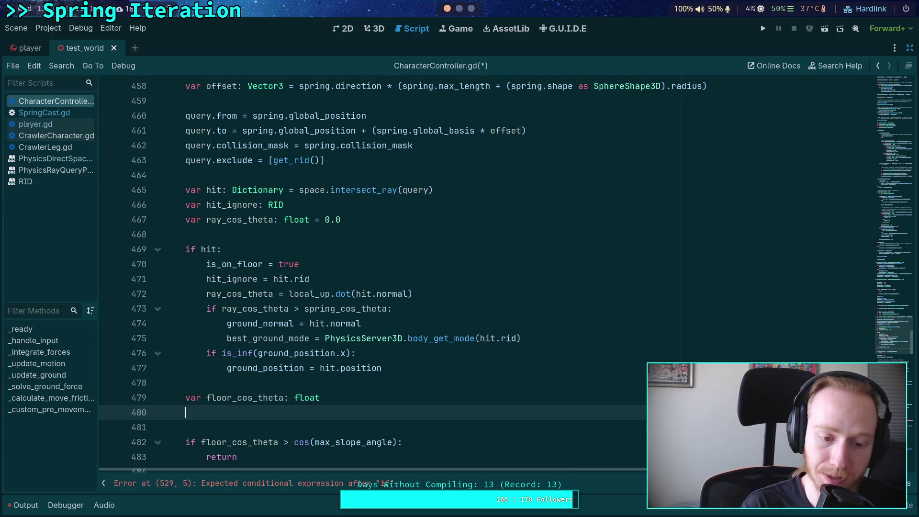
Add if spring_cos_theta >= ray_cos_theta: with body ground_normal = spring.normal.
{"action": "type", "text": "if spring_cos_theta > ray"}
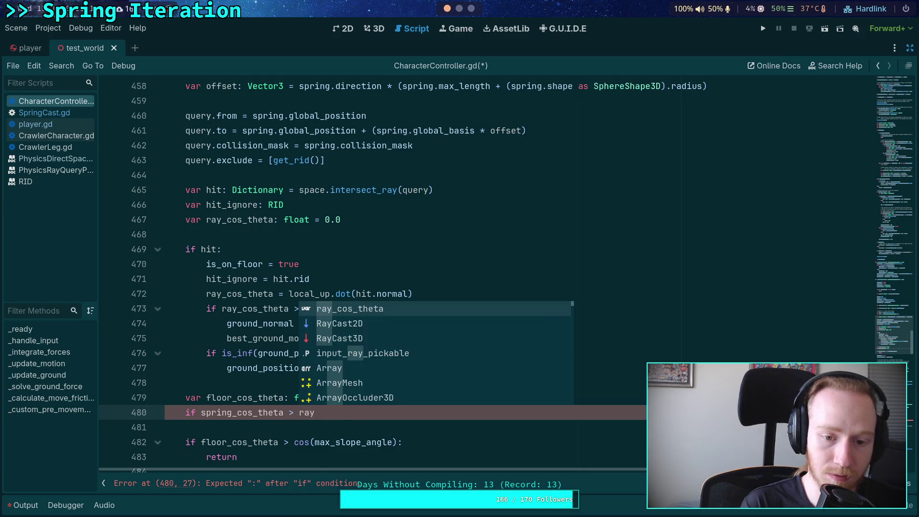
{"action": "key", "text": "Return"}
{"action": "type", "text": ":"}
{"action": "key", "text": "Return"}
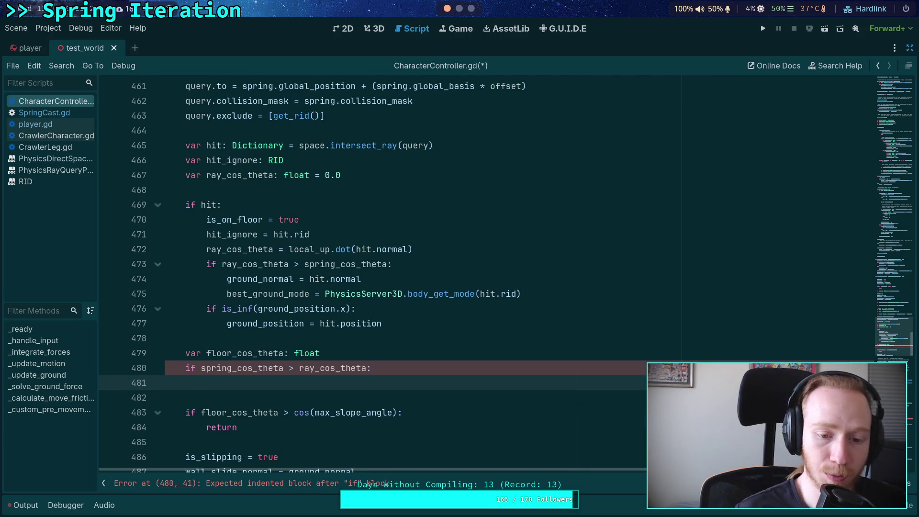
{"action": "left_click", "coordinate": [293, 369]}
{"action": "type", "text": "="}
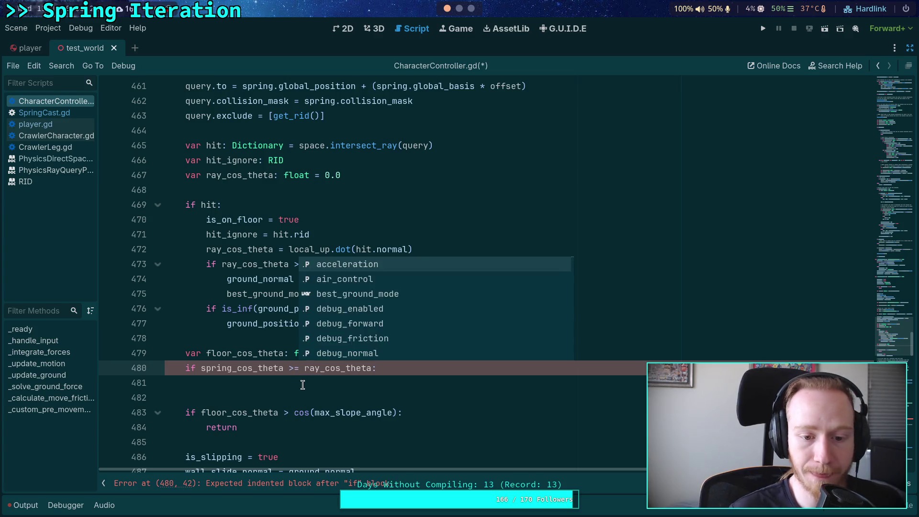
{"action": "left_click", "coordinate": [293, 383]}
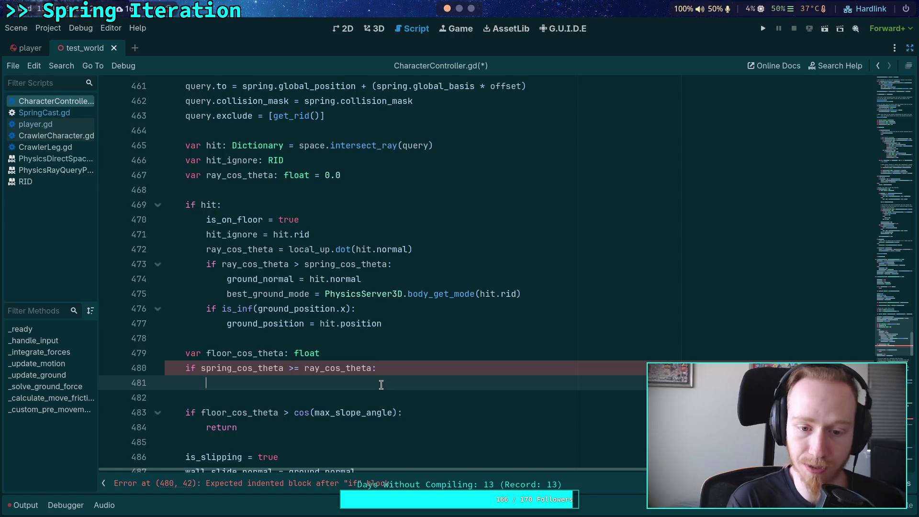
{"action": "type", "text": "grou"}
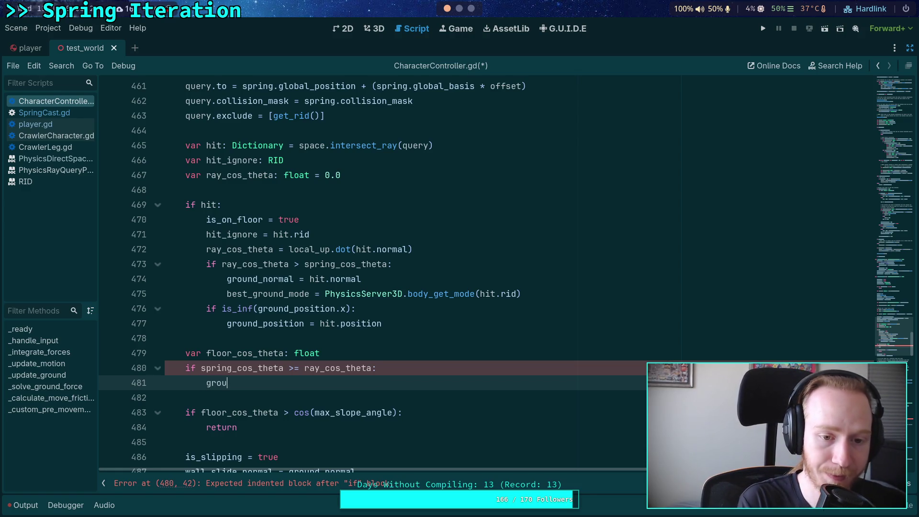
{"action": "type", "text": "nd_normal"}
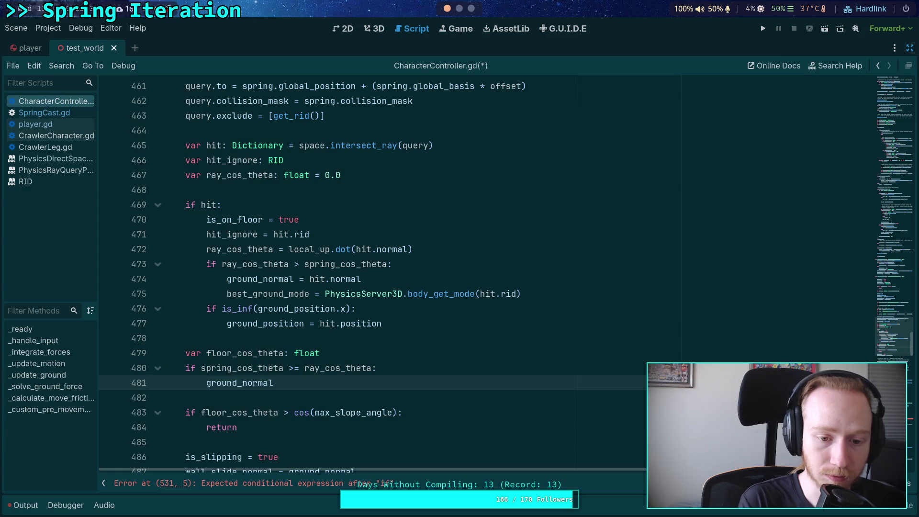
{"action": "type", "text": " ="}
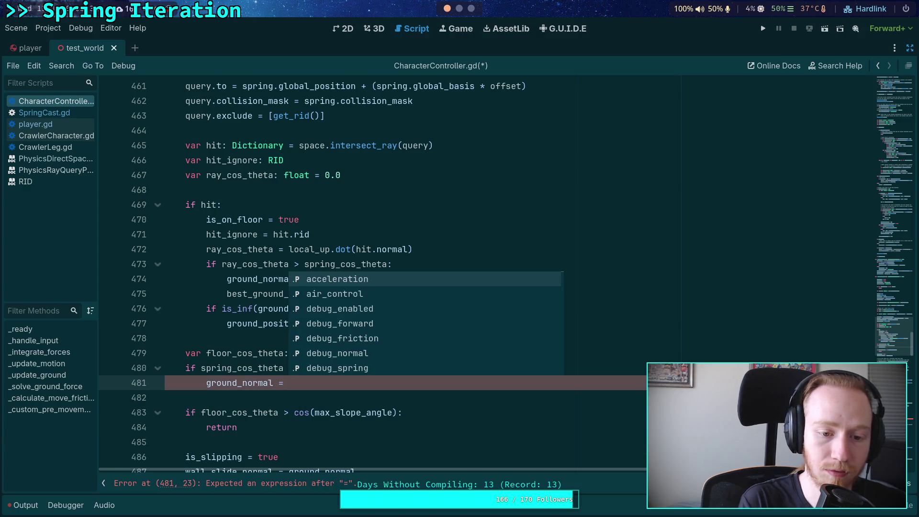
{"action": "type", "text": " spring.normal"}
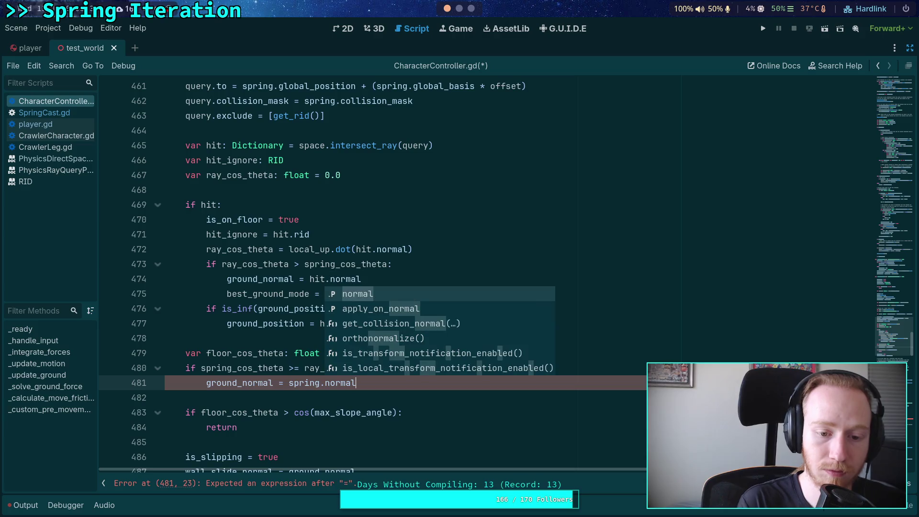
{"action": "key", "text": "Escape"}
{"action": "scroll", "coordinate": [234, 253], "scroll_direction": "up", "scroll_amount": 8}
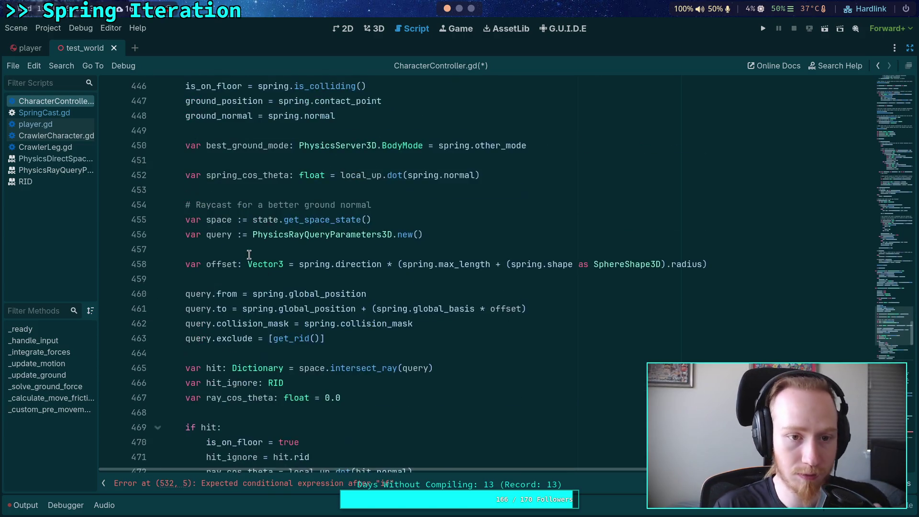
Delete the early ground_normal and ground_position assignment lines from _update_ground.
{"action": "double_click", "coordinate": [234, 250]}
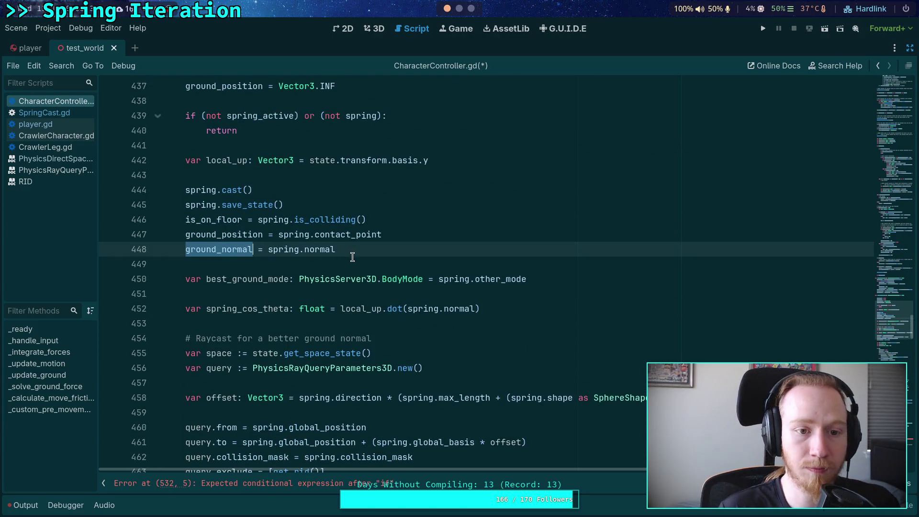
{"action": "scroll", "coordinate": [361, 249], "scroll_direction": "up", "scroll_amount": 2}
{"action": "left_click", "coordinate": [394, 341]}
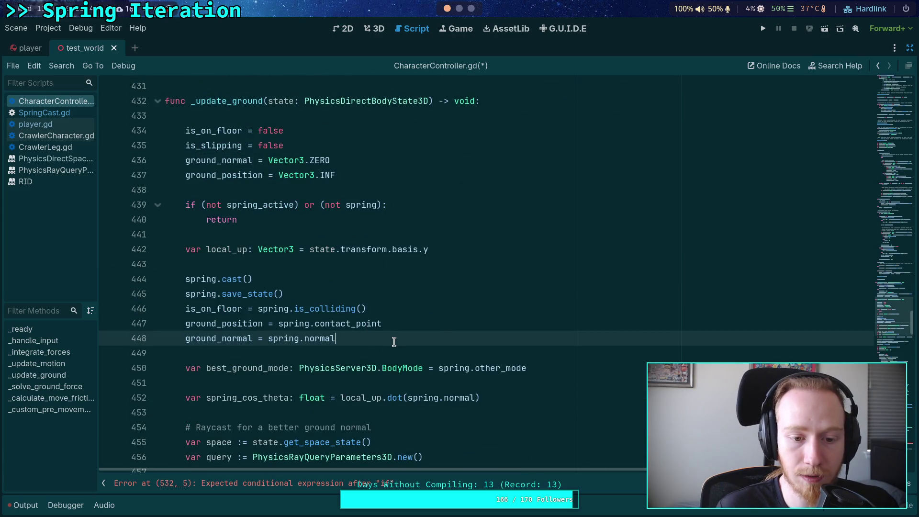
{"action": "left_click", "coordinate": [442, 325]}
{"action": "scroll", "coordinate": [448, 325], "scroll_direction": "down", "scroll_amount": 7}
{"action": "scroll", "coordinate": [448, 325], "scroll_direction": "up", "scroll_amount": 6}
{"action": "key", "text": "BackSpace"}
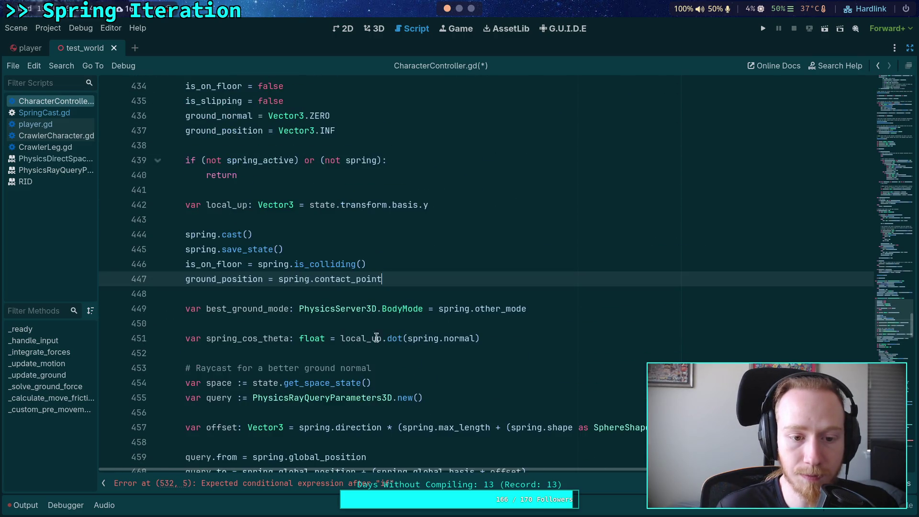
{"action": "double_click", "coordinate": [210, 279]}
{"action": "scroll", "coordinate": [379, 316], "scroll_direction": "up", "scroll_amount": 1}
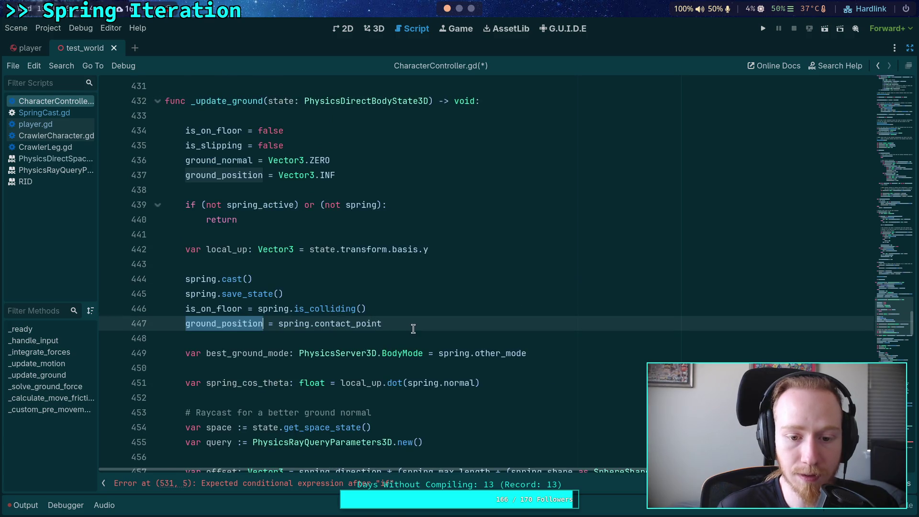
{"action": "left_click_drag", "start_coordinate": [417, 328], "coordinate": [423, 310]}
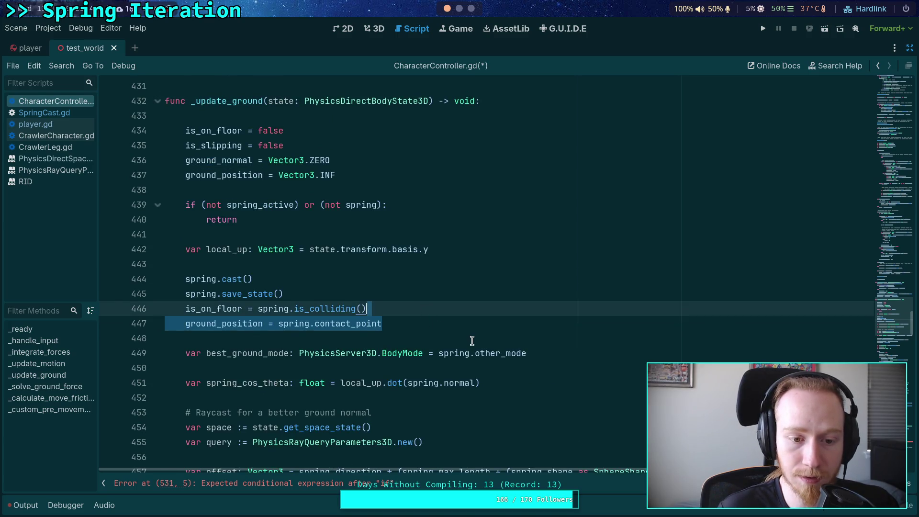
{"action": "key", "text": "BackSpace"}
{"action": "scroll", "coordinate": [300, 337], "scroll_direction": "down", "scroll_amount": 4}
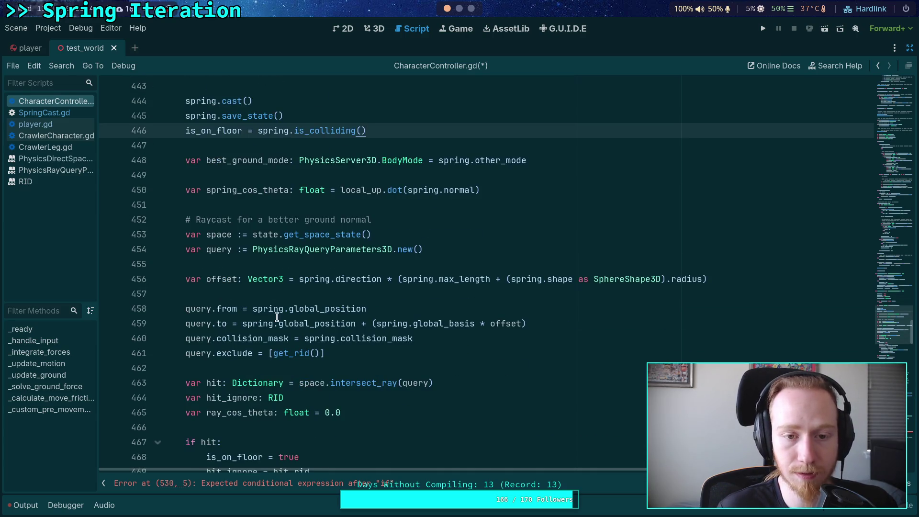
Add ground_position = spring.contact_point inside the spring-wins branch.
{"action": "double_click", "coordinate": [225, 129]}
{"action": "scroll", "coordinate": [393, 360], "scroll_direction": "down", "scroll_amount": 4}
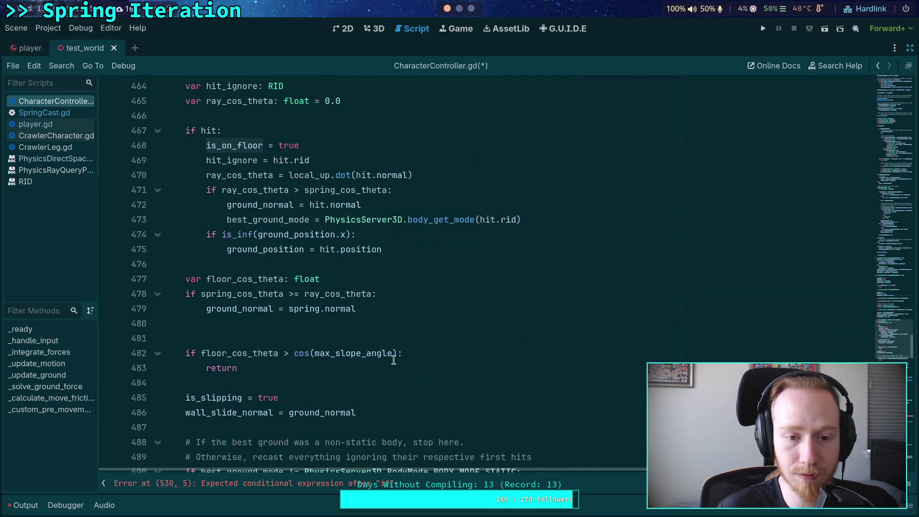
{"action": "left_click", "coordinate": [294, 324]}
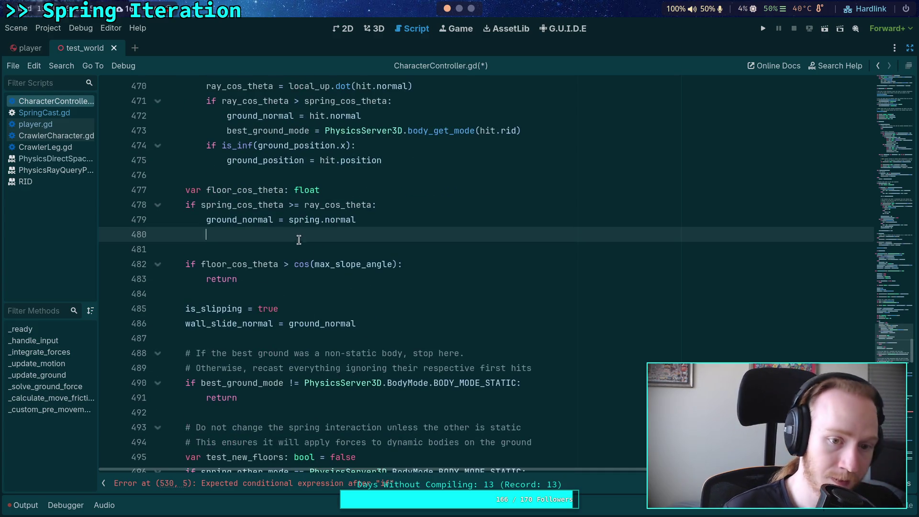
{"action": "type", "text": "ground_"}
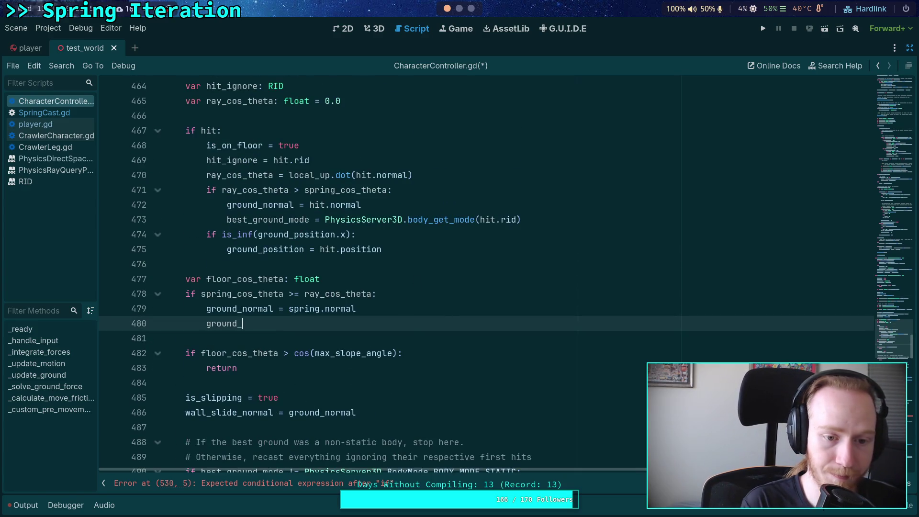
{"action": "type", "text": "positios"}
{"action": "key", "text": "BackSpace"}
{"action": "type", "text": "n = spring.contact_point"}
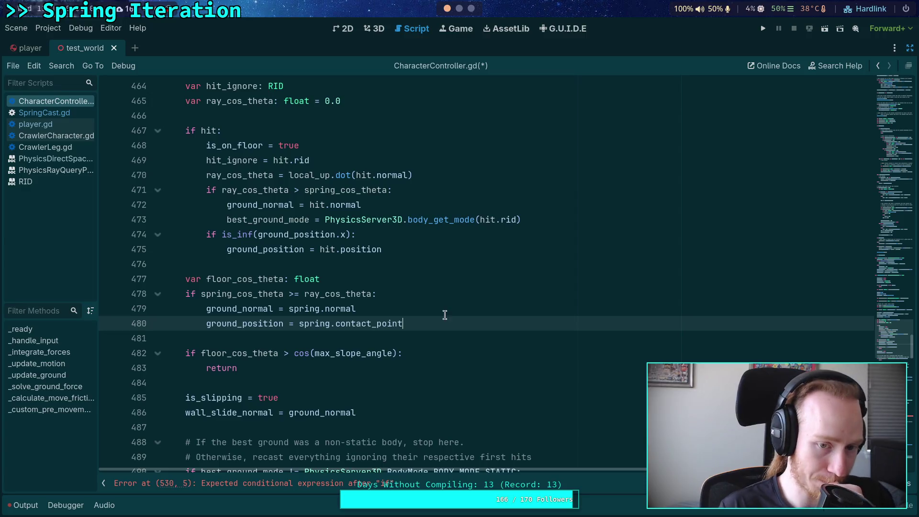
{"action": "double_click", "coordinate": [254, 296]}
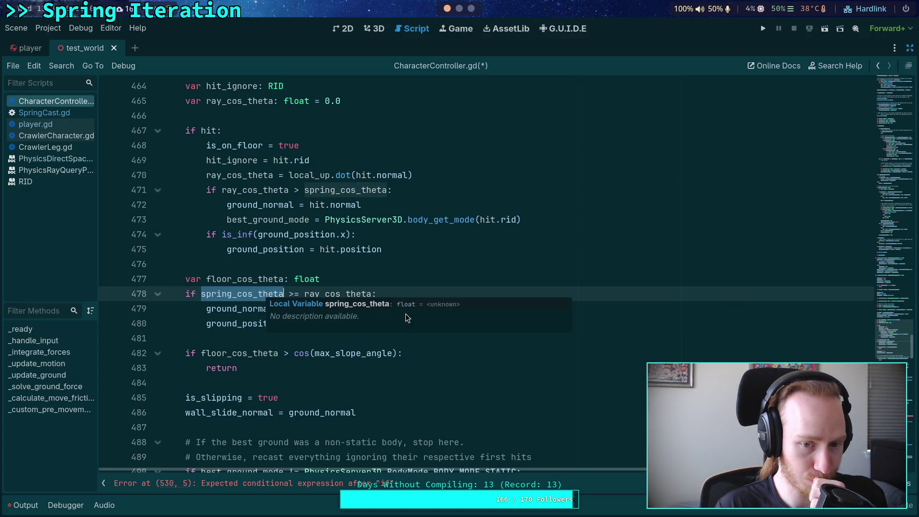
{"action": "scroll", "coordinate": [458, 270], "scroll_direction": "up", "scroll_amount": 2}
{"action": "scroll", "coordinate": [460, 278], "scroll_direction": "up", "scroll_amount": 8}
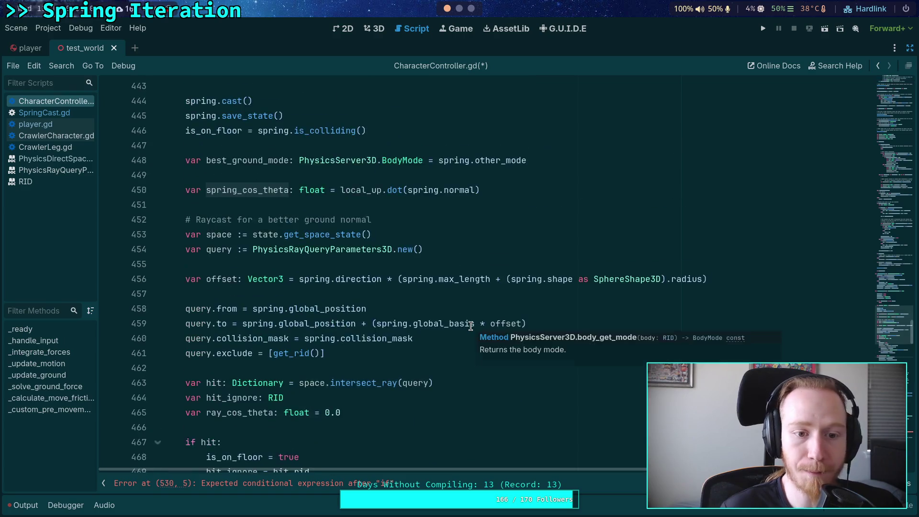
{"action": "scroll", "coordinate": [470, 326], "scroll_direction": "down", "scroll_amount": 6}
{"action": "scroll", "coordinate": [471, 326], "scroll_direction": "down", "scroll_amount": 4}
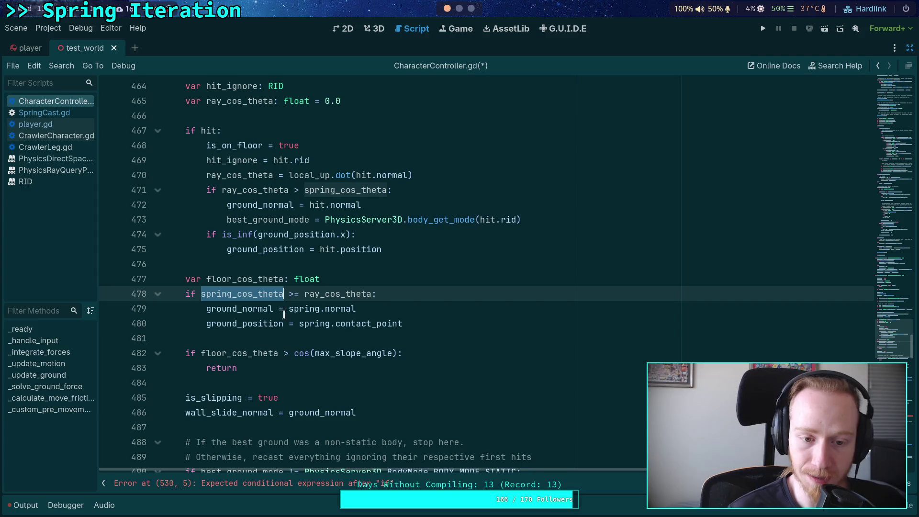
Add floor_cos_theta = spring_cos_theta below it in the spring branch.
{"action": "mouse_move", "coordinate": [337, 306]}
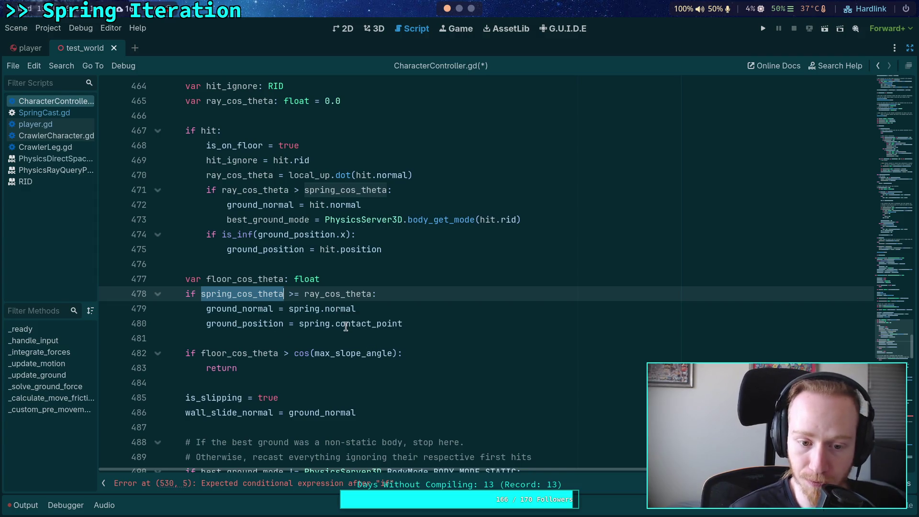
{"action": "mouse_move", "coordinate": [378, 324]}
{"action": "left_click", "coordinate": [456, 319]}
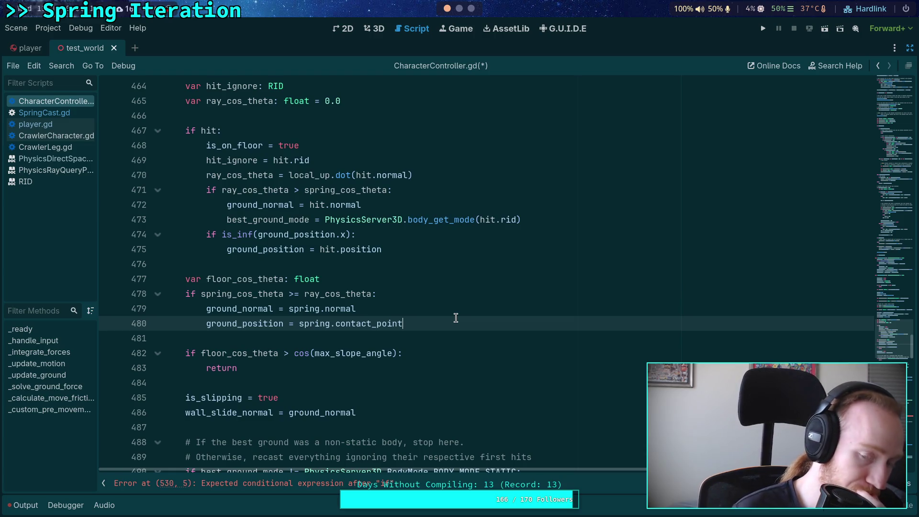
{"action": "key", "text": "Return"}
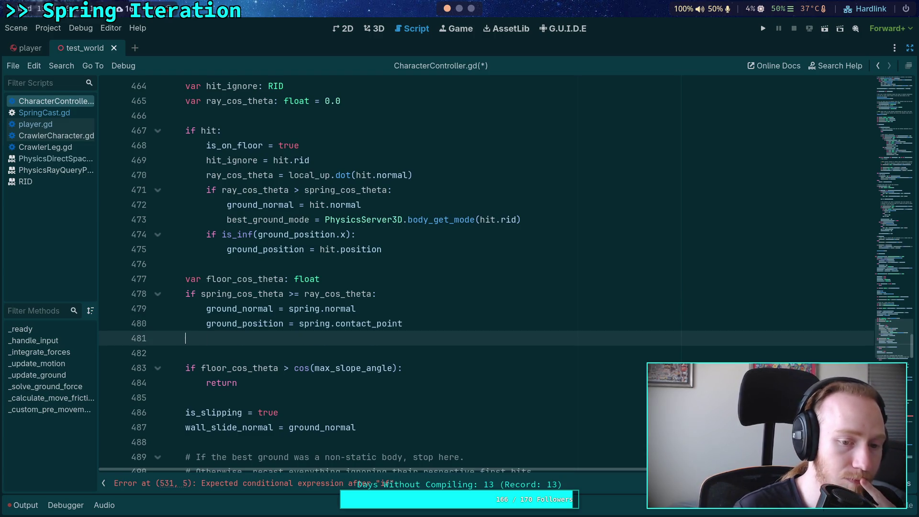
{"action": "scroll", "coordinate": [457, 324], "scroll_direction": "up", "scroll_amount": 2}
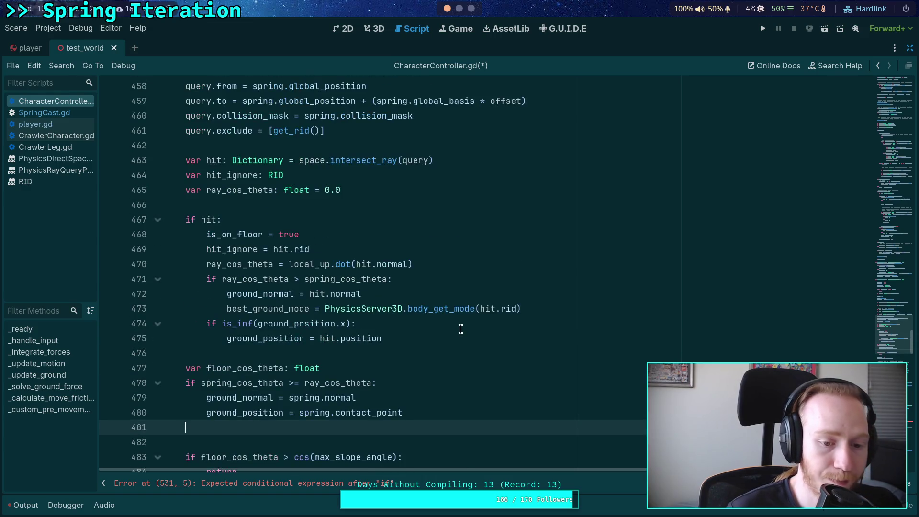
{"action": "scroll", "coordinate": [479, 352], "scroll_direction": "down", "scroll_amount": 2}
{"action": "type", "text": "flo"}
{"action": "key", "text": "Return"}
{"action": "type", "text": "= "}
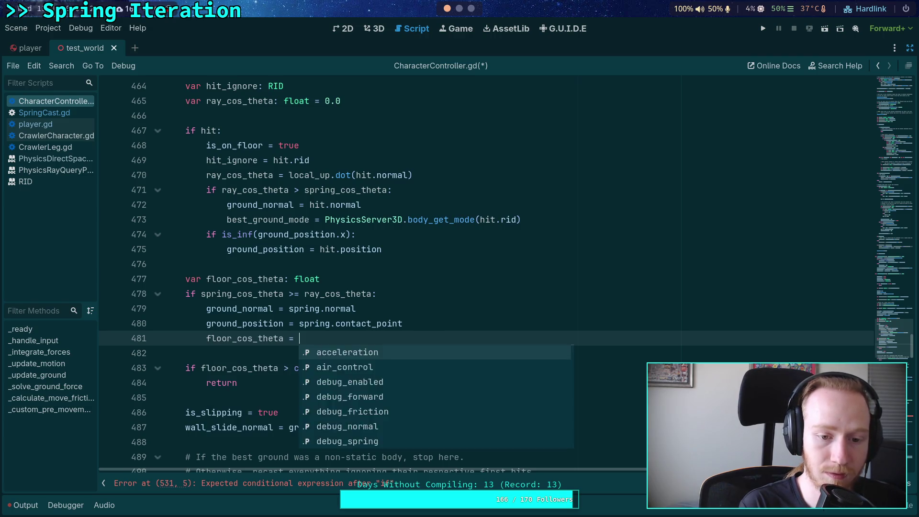
{"action": "type", "text": "spri"}
{"action": "key", "text": "Down"}
{"action": "key", "text": "Down"}
{"action": "key", "text": "Return"}
Add an else branch that sets ground_normal = hit.normal.
{"action": "key", "text": "Return"}
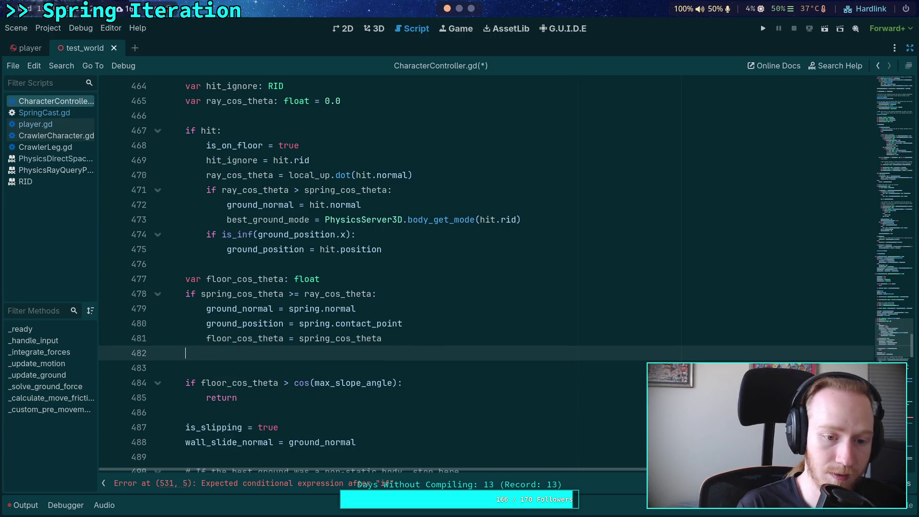
{"action": "type", "text": "else:"}
{"action": "key", "text": "Return"}
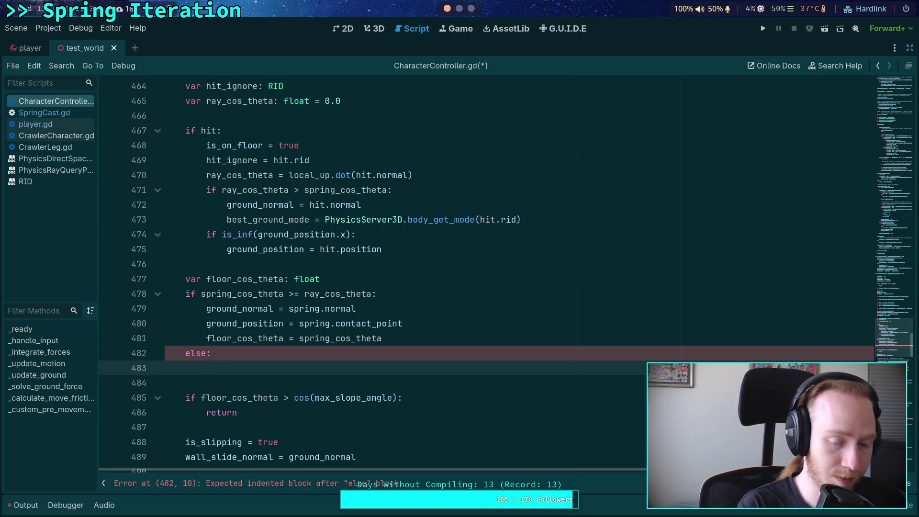
{"action": "type", "text": "ground_normal "}
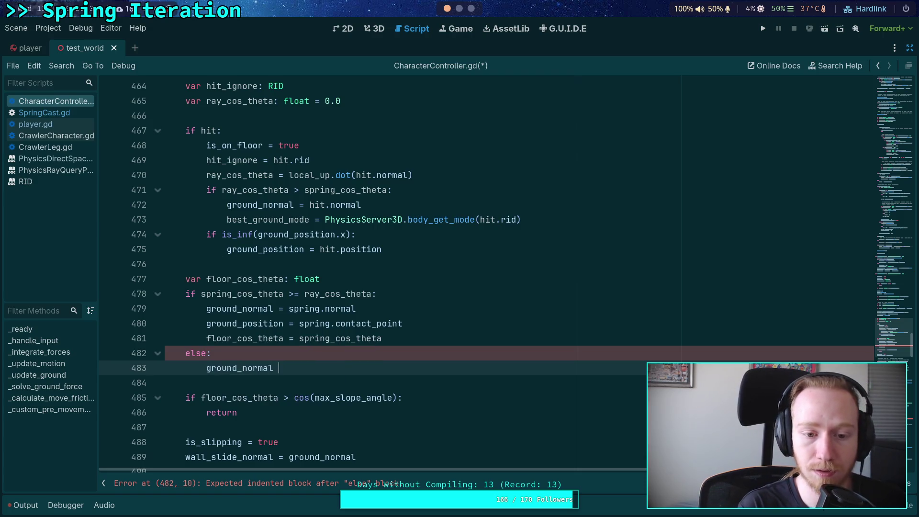
{"action": "type", "text": "= hit.normal"}
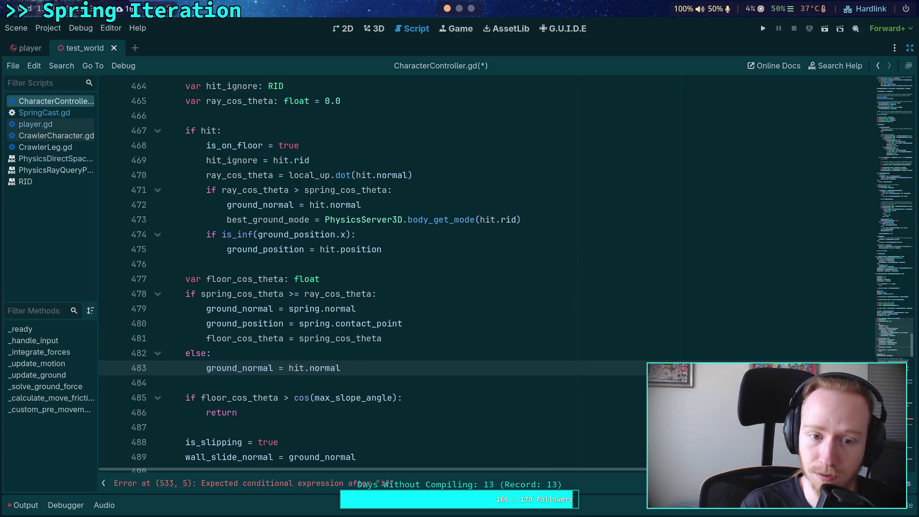
Remove the ray branch's ground_normal line and move the best_ground_mode line into the spring branch, re-indented.
{"action": "left_click", "coordinate": [263, 205]}
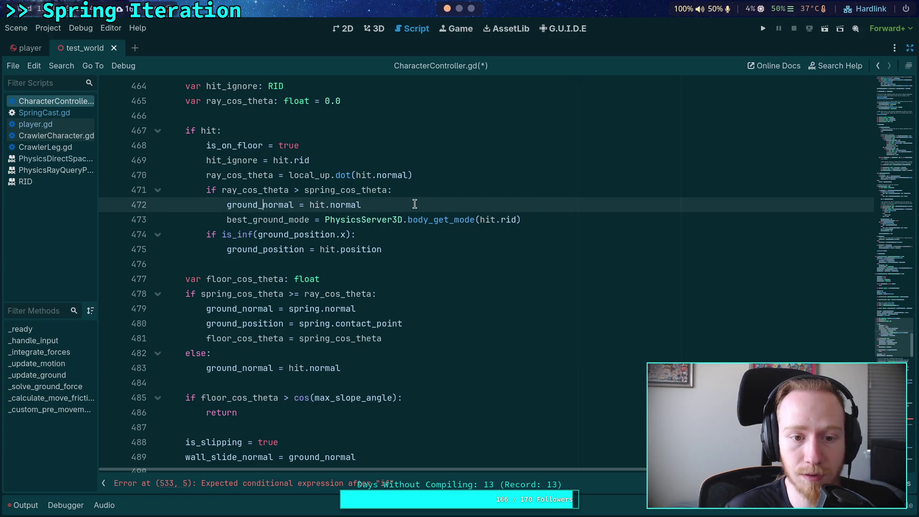
{"action": "left_click_drag", "start_coordinate": [415, 205], "coordinate": [434, 195]}
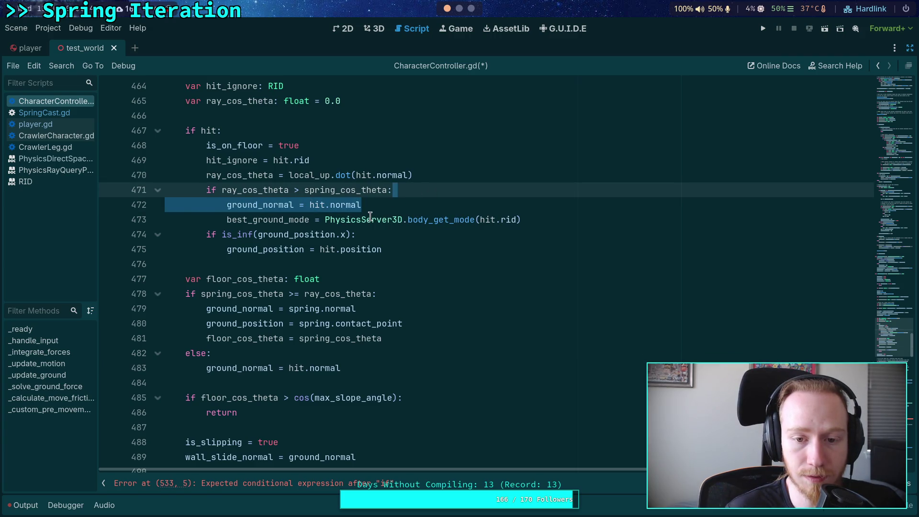
{"action": "key", "text": "BackSpace"}
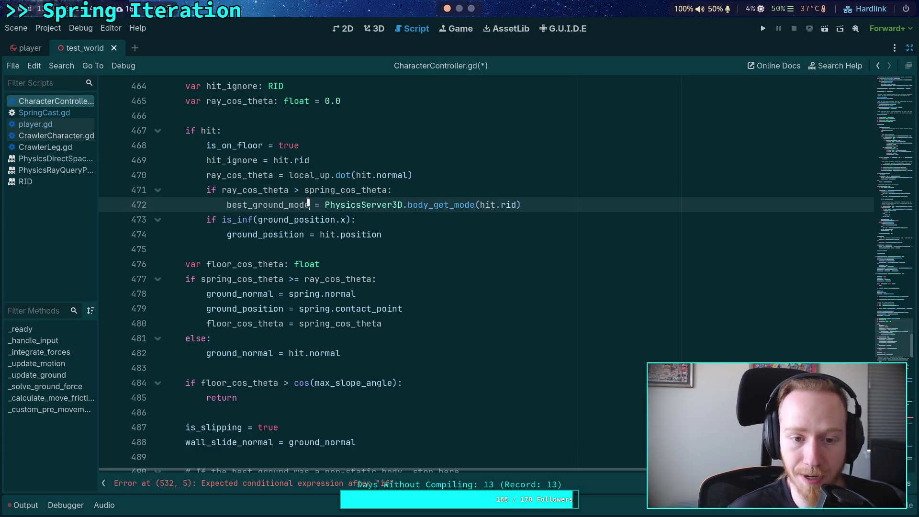
{"action": "key", "text": "alt+Down"}
{"action": "key", "text": "alt+Down"}
{"action": "key", "text": "alt+Down"}
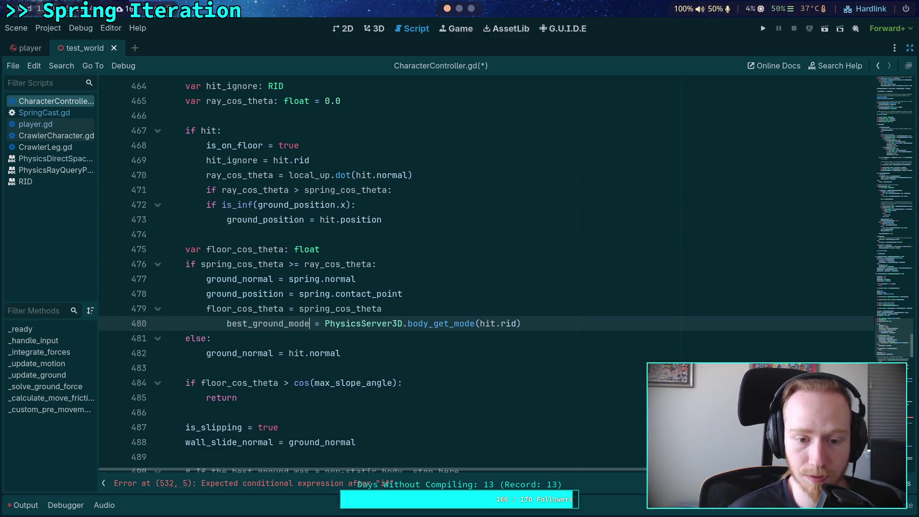
{"action": "key", "text": "shift+Tab"}
Delete the leftover ray comparison if line and the is_inf ground_position check.
{"action": "scroll", "coordinate": [464, 311], "scroll_direction": "up", "scroll_amount": 4}
{"action": "scroll", "coordinate": [464, 311], "scroll_direction": "down", "scroll_amount": 1}
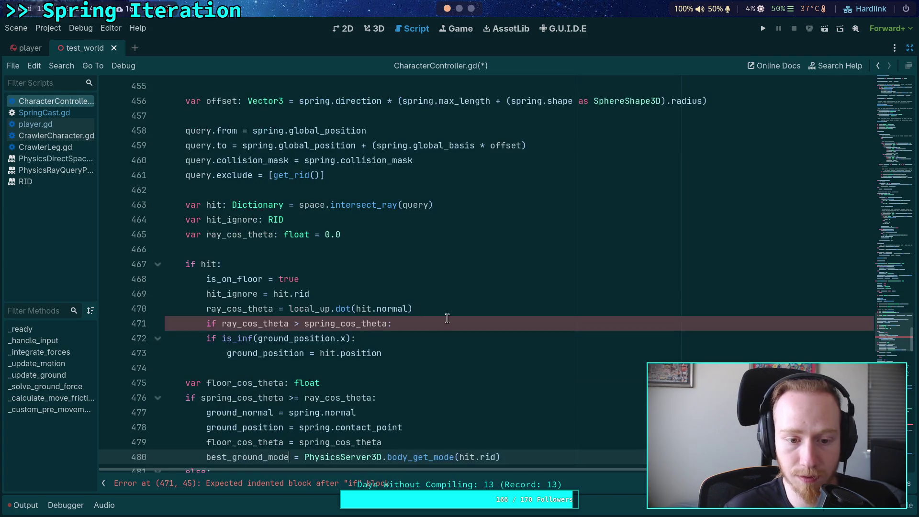
{"action": "left_click_drag", "start_coordinate": [463, 323], "coordinate": [464, 310]}
{"action": "key", "text": "BackSpace"}
{"action": "scroll", "coordinate": [421, 268], "scroll_direction": "down", "scroll_amount": 2}
{"action": "left_click_drag", "start_coordinate": [421, 252], "coordinate": [468, 227]}
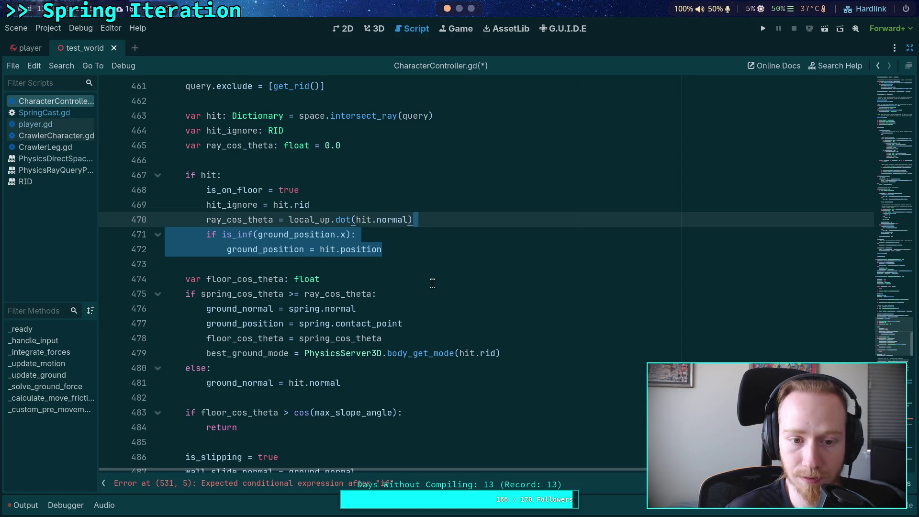
{"action": "key", "text": "BackSpace"}
Cut the early best_ground_mode declaration on line 448.
{"action": "scroll", "coordinate": [426, 284], "scroll_direction": "up", "scroll_amount": 2}
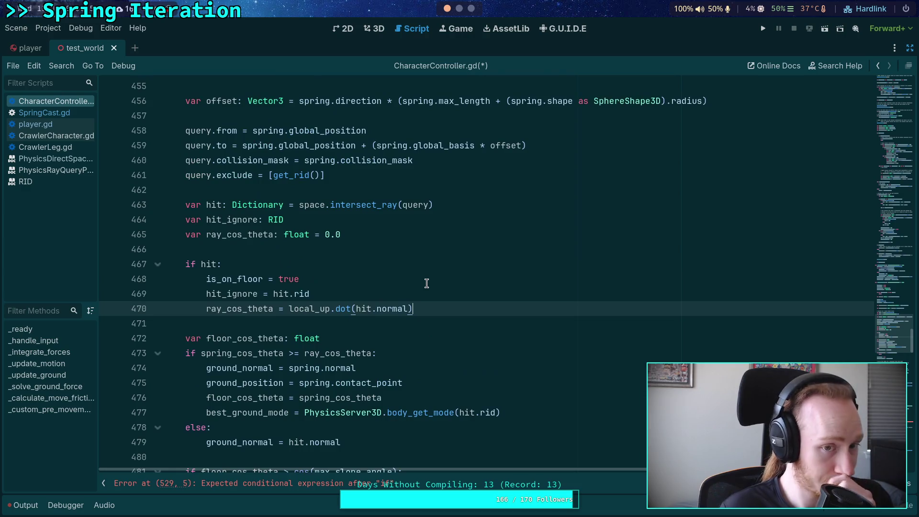
{"action": "scroll", "coordinate": [426, 283], "scroll_direction": "up", "scroll_amount": 5}
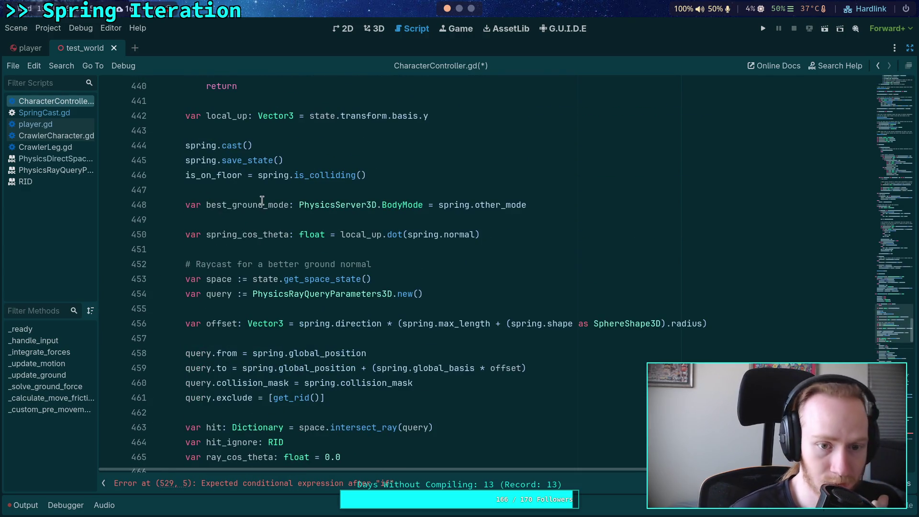
{"action": "double_click", "coordinate": [273, 205]}
{"action": "left_click", "coordinate": [551, 207]}
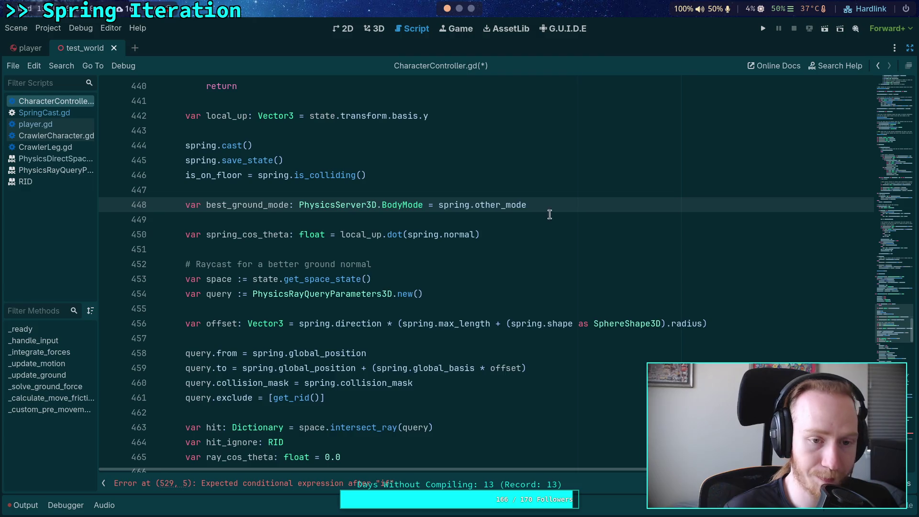
{"action": "key", "text": "ctrl+shift+k"}
{"action": "scroll", "coordinate": [501, 254], "scroll_direction": "down", "scroll_amount": 7}
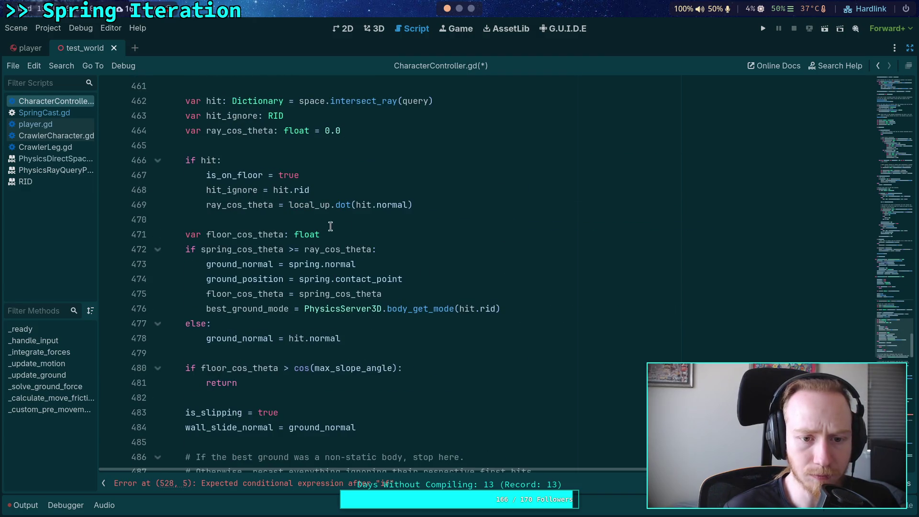
Paste the best_ground_mode declaration under floor_cos_theta, dropping its spring.other_mode initializer.
{"action": "left_click", "coordinate": [398, 235]}
{"action": "key", "text": "Return"}
{"action": "type", "text": "var best_ground_mode: PhysicsServer3D.BodyMode = spring.other_mode"}
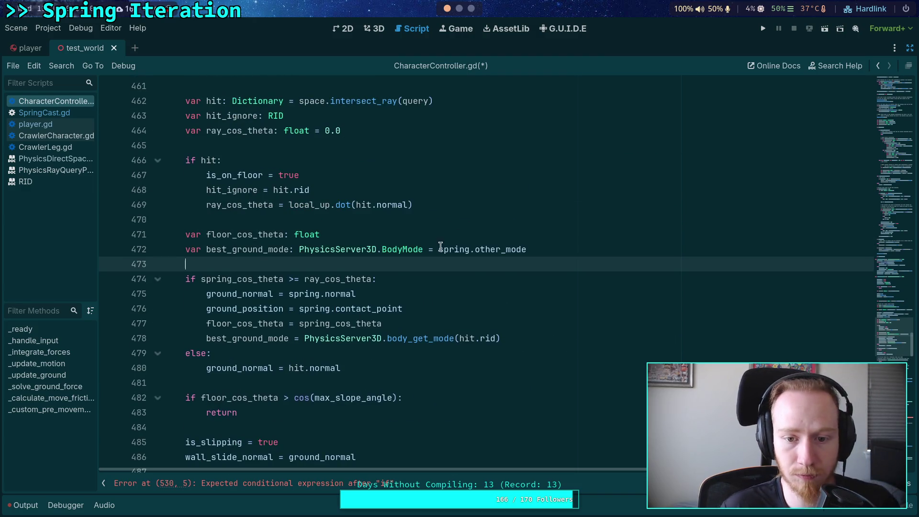
{"action": "left_click", "coordinate": [423, 250]}
{"action": "left_click_drag", "start_coordinate": [423, 249], "coordinate": [575, 250]}
{"action": "key", "text": "BackSpace"}
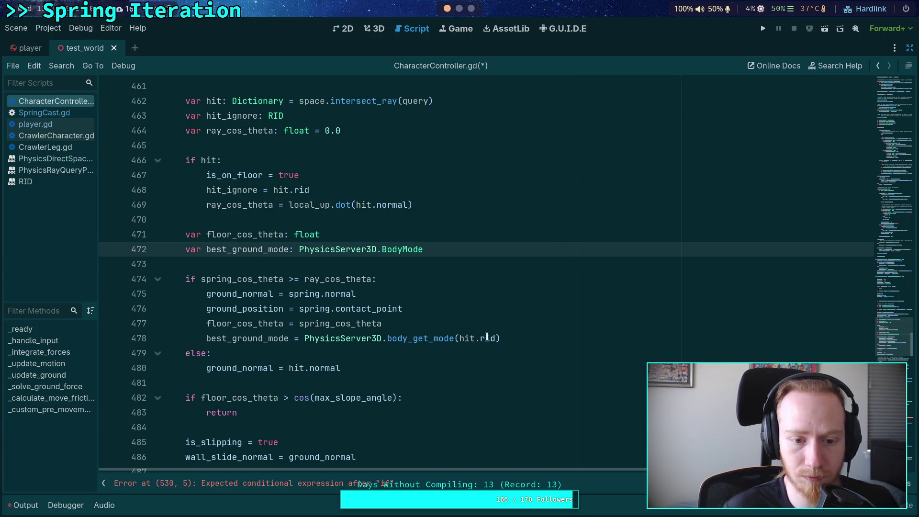
Move body_get_mode into the else branch and set best_ground_mode = spring.other_mode in the spring branch.
{"action": "left_click", "coordinate": [556, 343]}
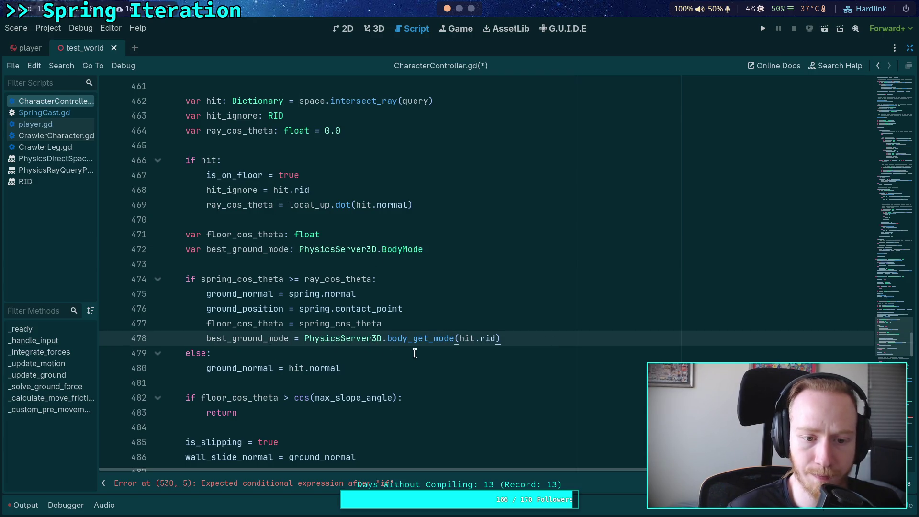
{"action": "key", "text": "alt+Down"}
{"action": "key", "text": "alt+Down"}
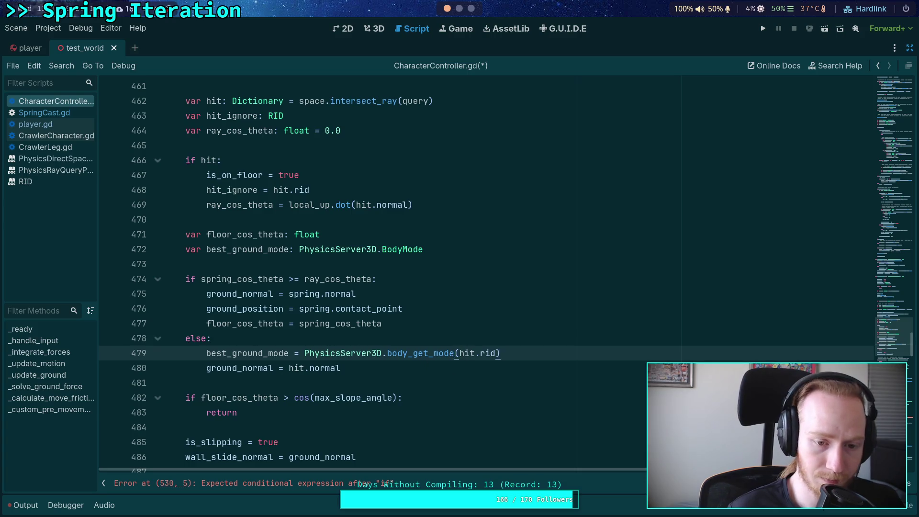
{"action": "left_click", "coordinate": [443, 325]}
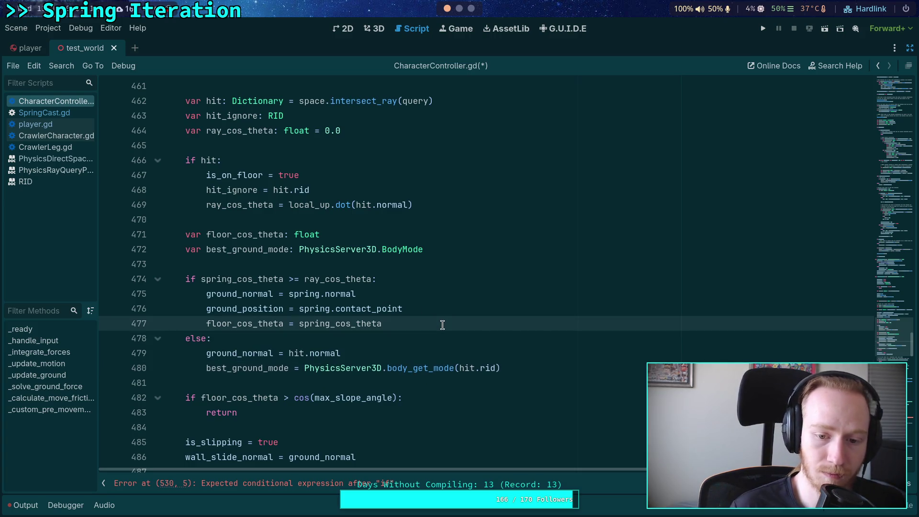
{"action": "key", "text": "Return"}
{"action": "type", "text": "best_gr"}
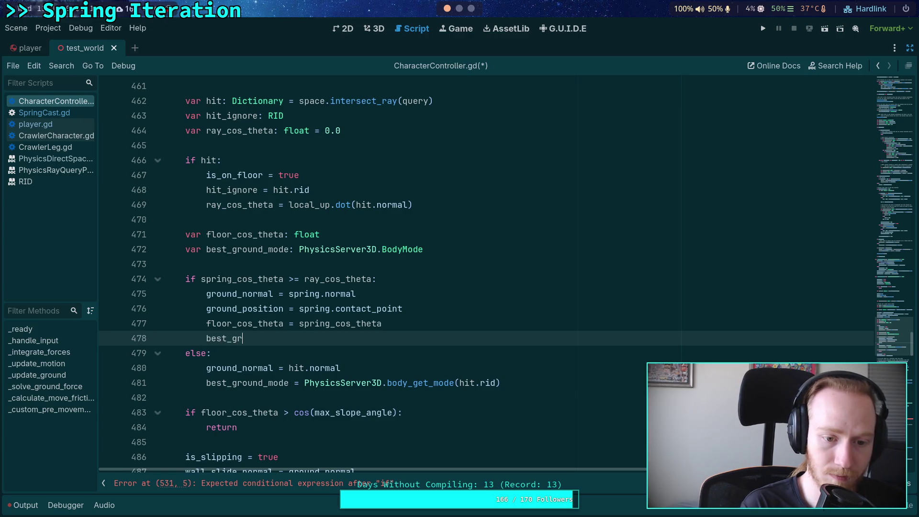
{"action": "key", "text": "Return"}
{"action": "type", "text": "= spring.o"}
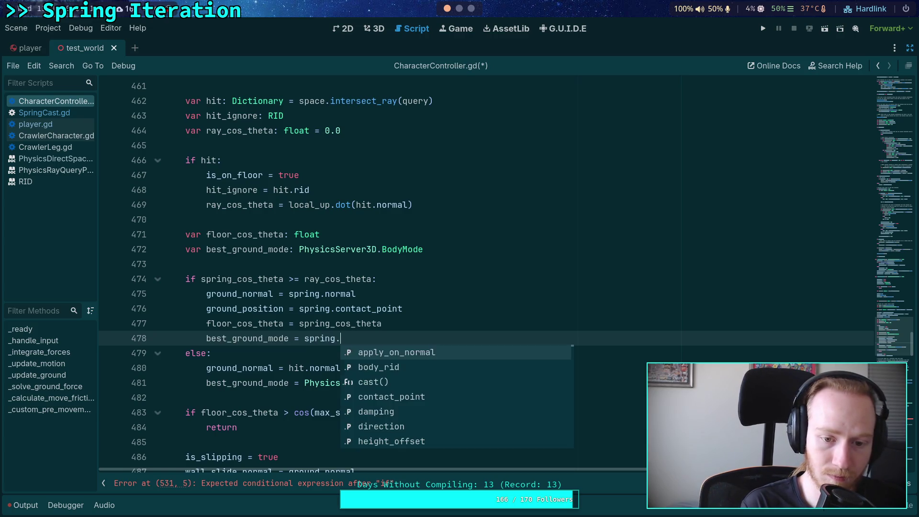
{"action": "key", "text": "Return"}
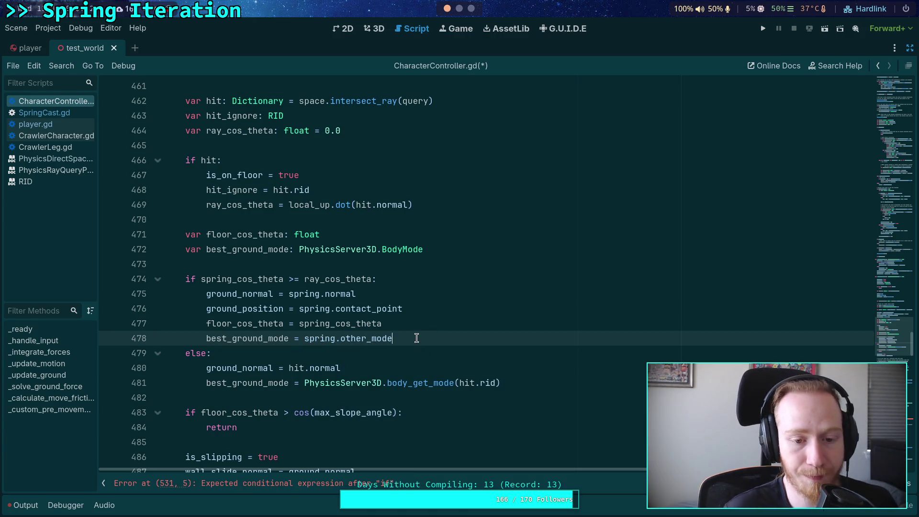
{"action": "key", "text": "alt+Up"}
{"action": "key", "text": "alt+Down"}
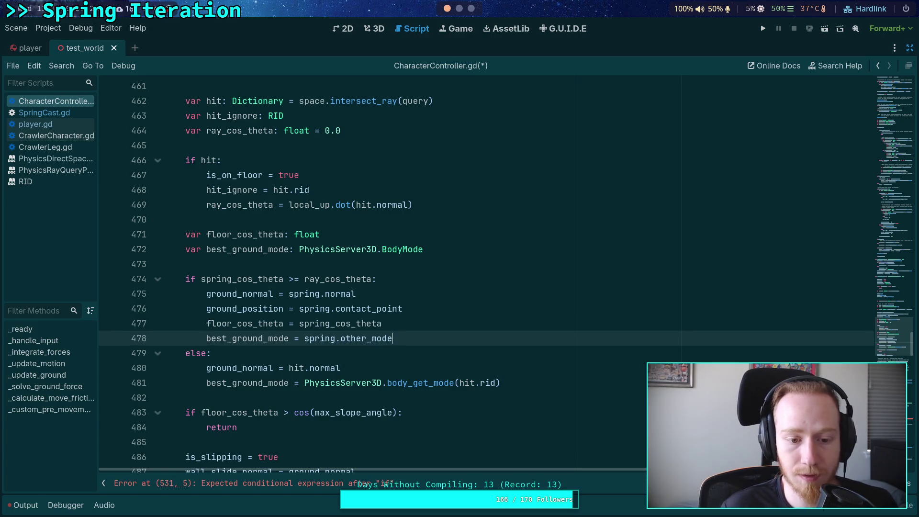
{"action": "key", "text": "alt+Up"}
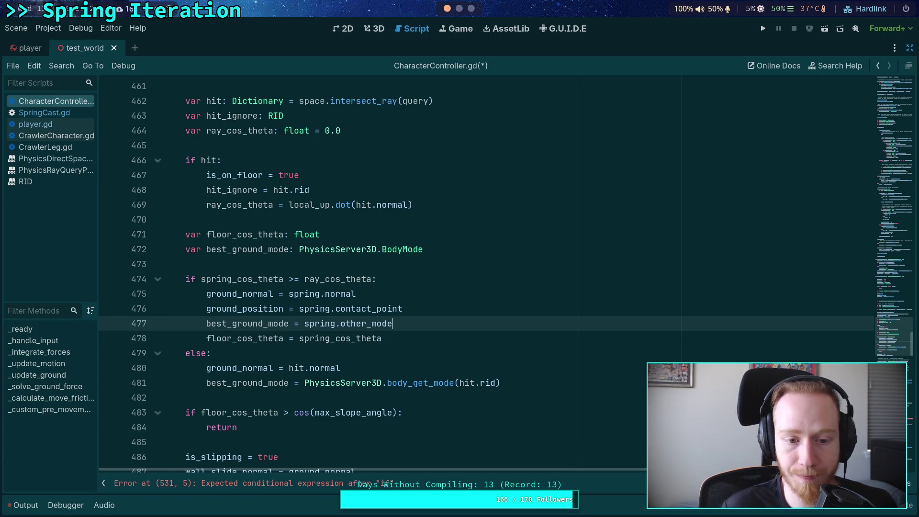
Add floor_cos_theta = ray_cos_theta to the else branch.
{"action": "left_click", "coordinate": [537, 386]}
{"action": "key", "text": "Return"}
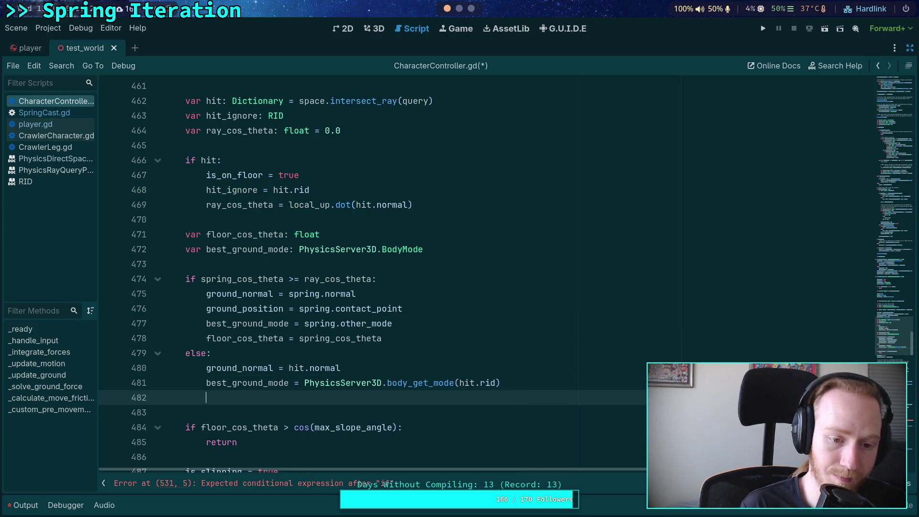
{"action": "type", "text": "floor_cos_theta "}
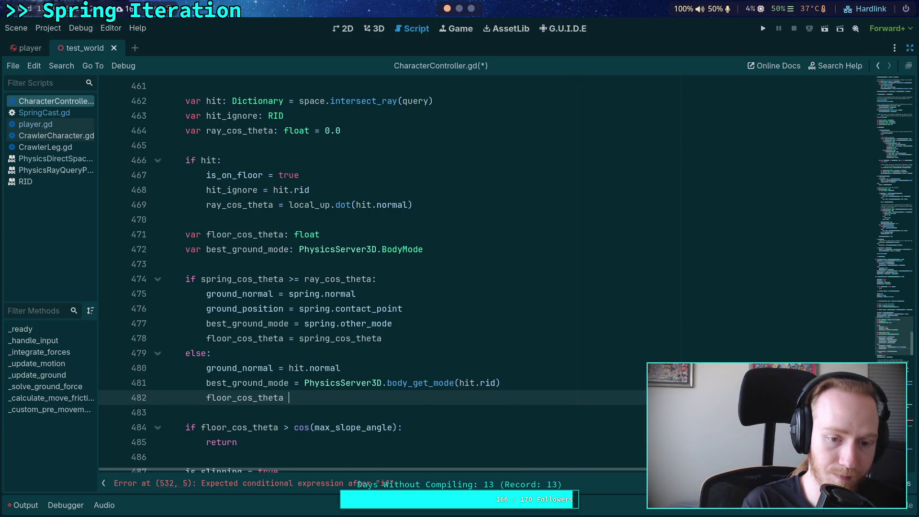
{"action": "type", "text": "= ray_c"}
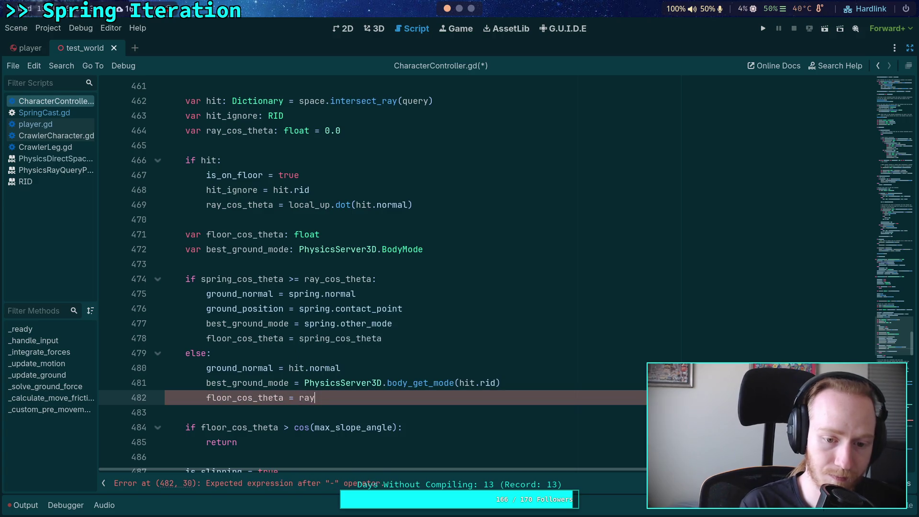
{"action": "key", "text": "Return"}
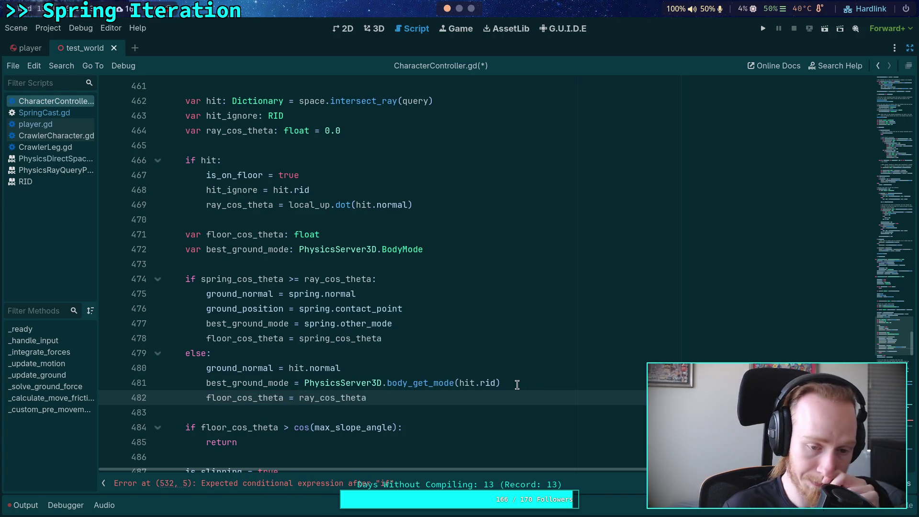
{"action": "double_click", "coordinate": [253, 373]}
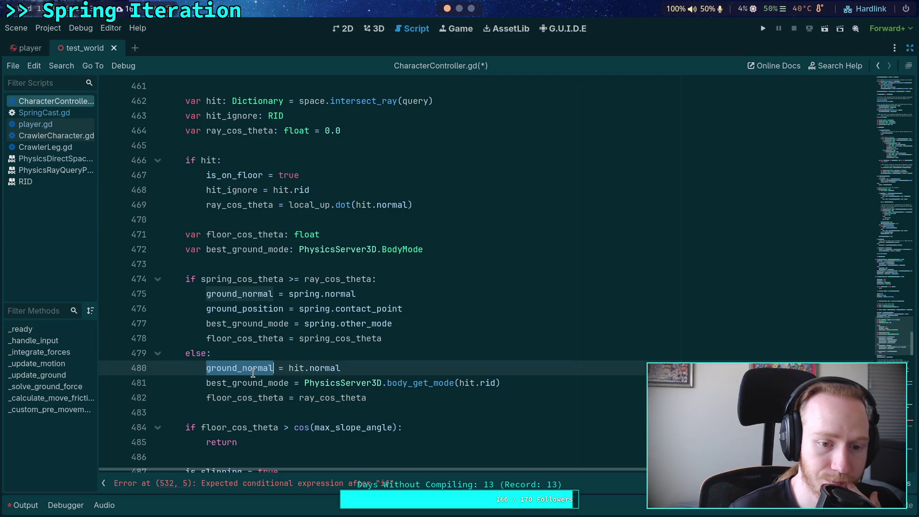
Move ground_position = spring.contact_point above the if statement at the outer indentation.
{"action": "left_click", "coordinate": [389, 367]}
{"action": "key", "text": "Return"}
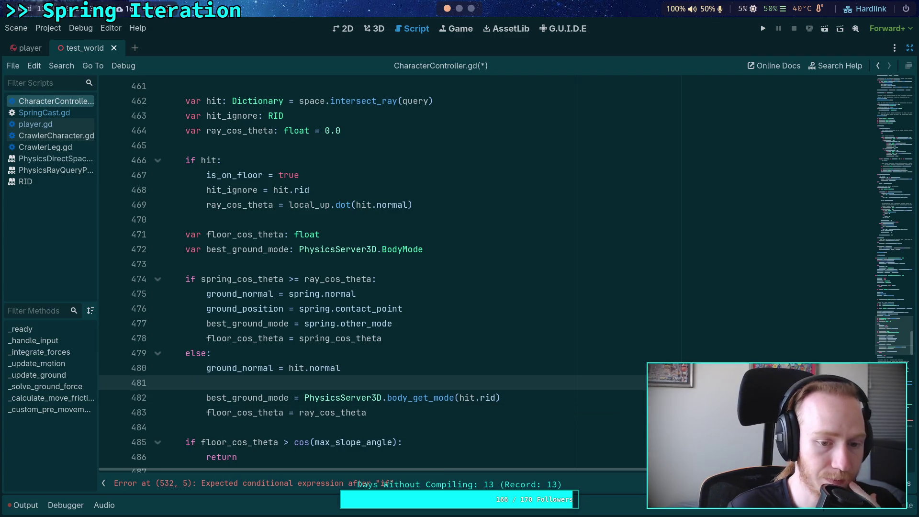
{"action": "left_click", "coordinate": [243, 308]}
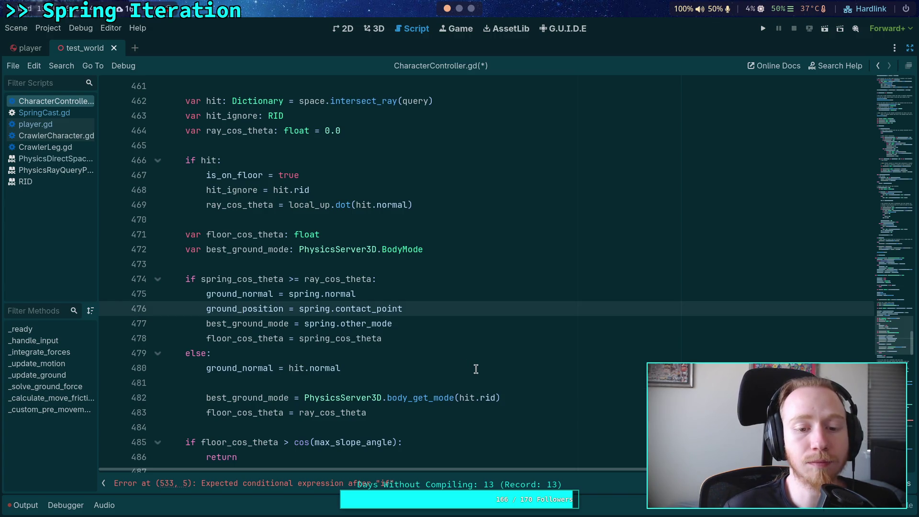
{"action": "key", "text": "alt+Up"}
{"action": "key", "text": "alt+Up"}
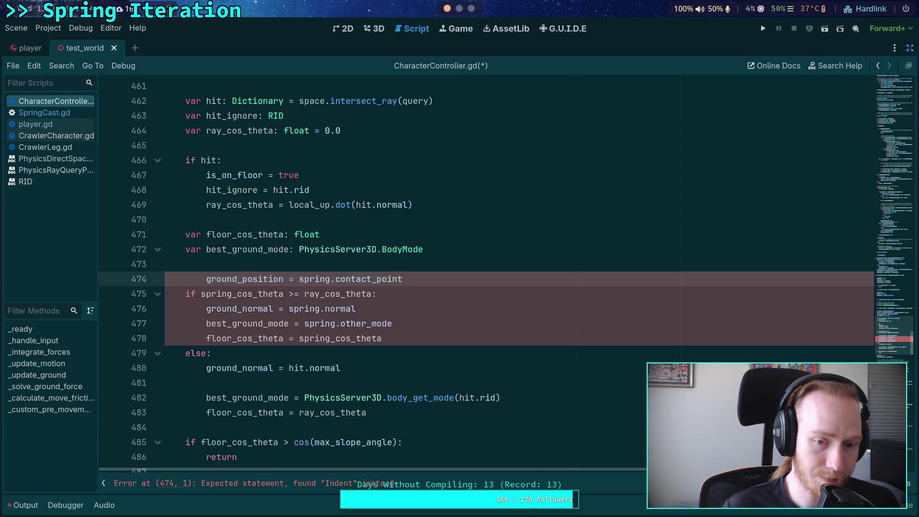
{"action": "key", "text": "shift+Tab"}
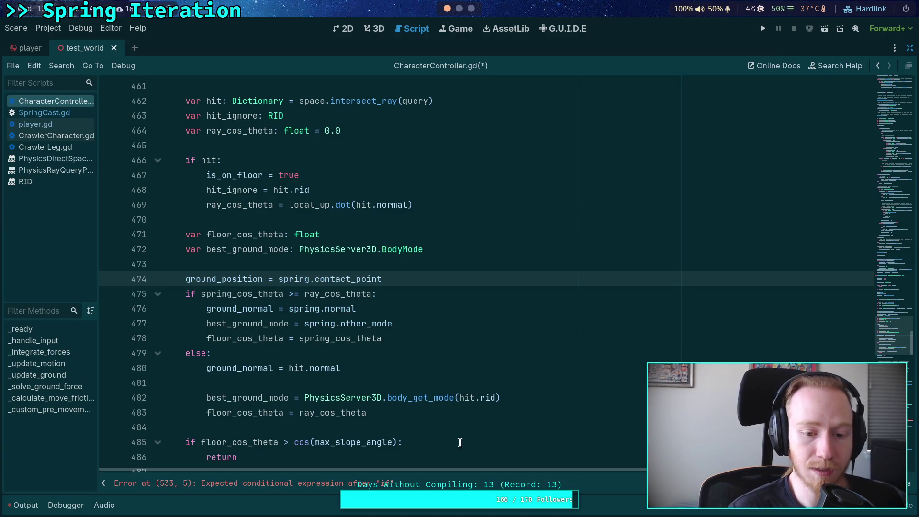
In the else branch add if is_inf(ground_position.x): ground_position = hit.position.
{"action": "left_click", "coordinate": [400, 383]}
{"action": "type", "text": "if is_inf"}
{"action": "key", "text": "Return"}
{"action": "type", "text": "ground_position.x):"}
{"action": "key", "text": "Return"}
{"action": "type", "text": "ground_position"}
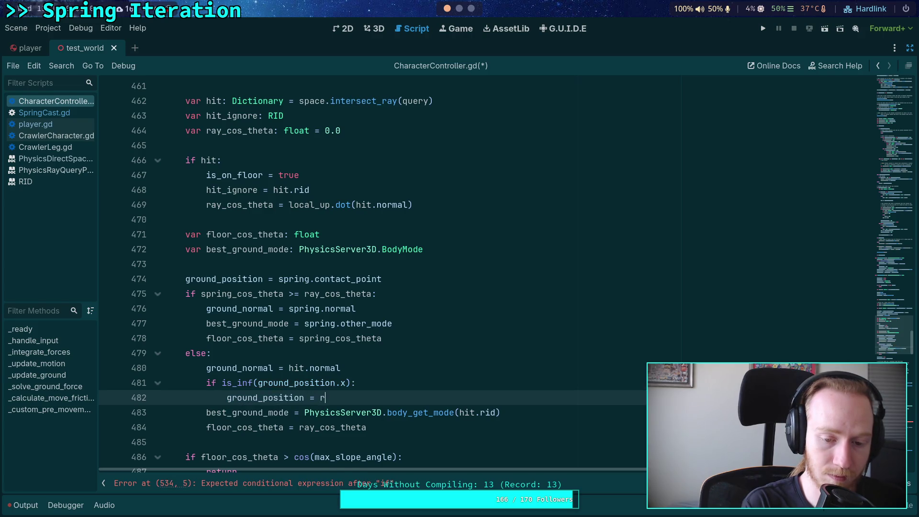
{"action": "key", "text": "BackSpace"}
{"action": "type", "text": "hit.yo"}
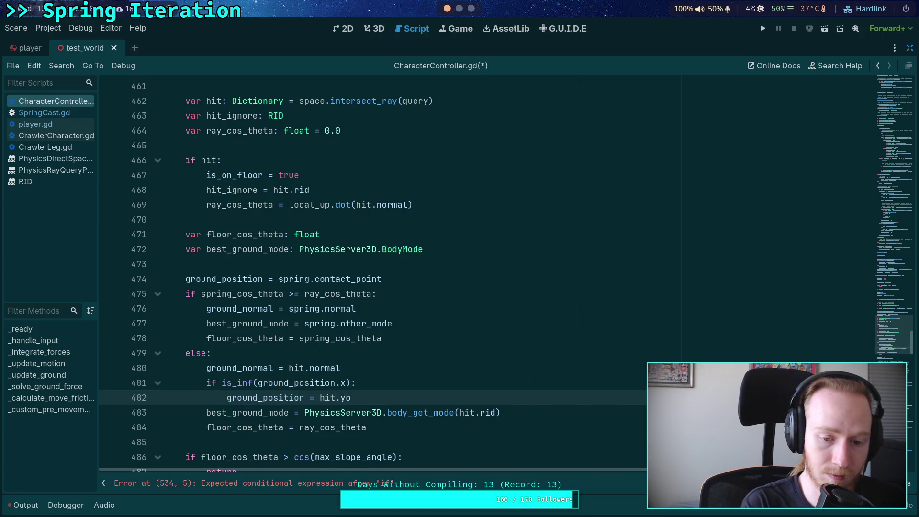
{"action": "key", "text": "BackSpace"}
{"action": "key", "text": "BackSpace"}
{"action": "type", "text": "position"}
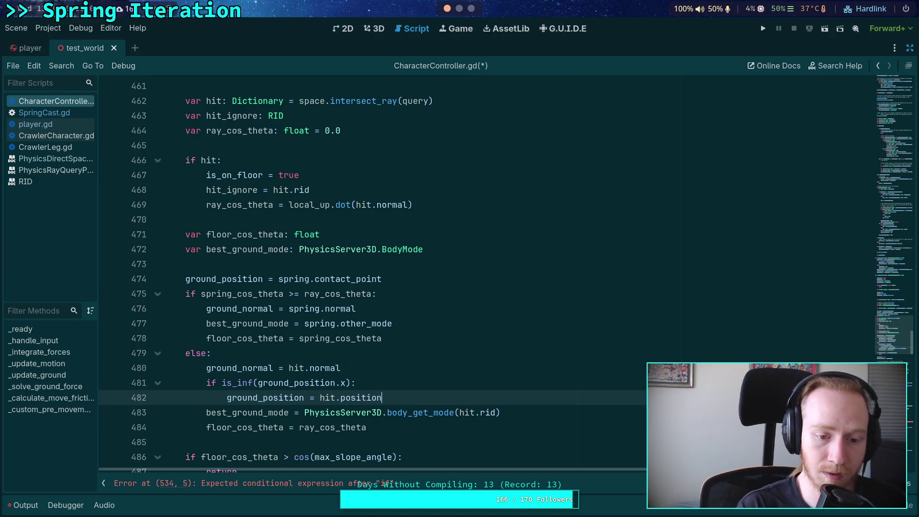
{"action": "scroll", "coordinate": [420, 368], "scroll_direction": "down", "scroll_amount": 1}
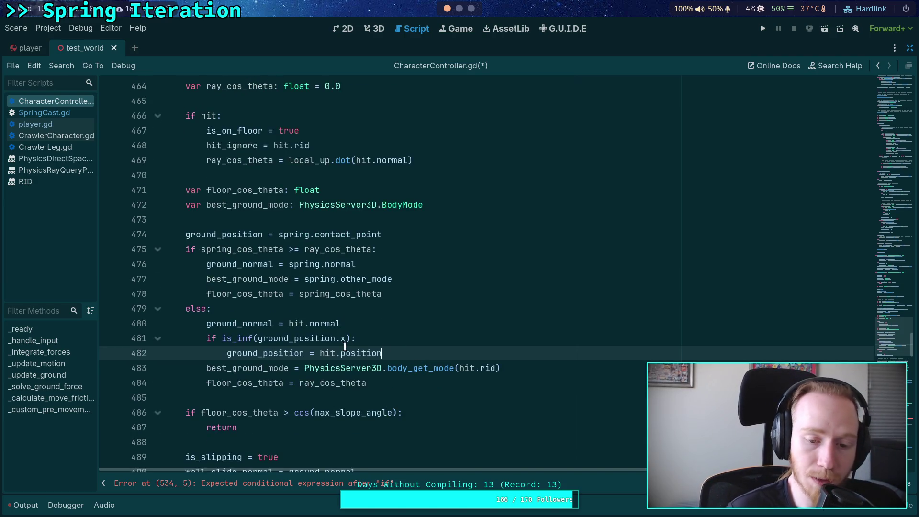
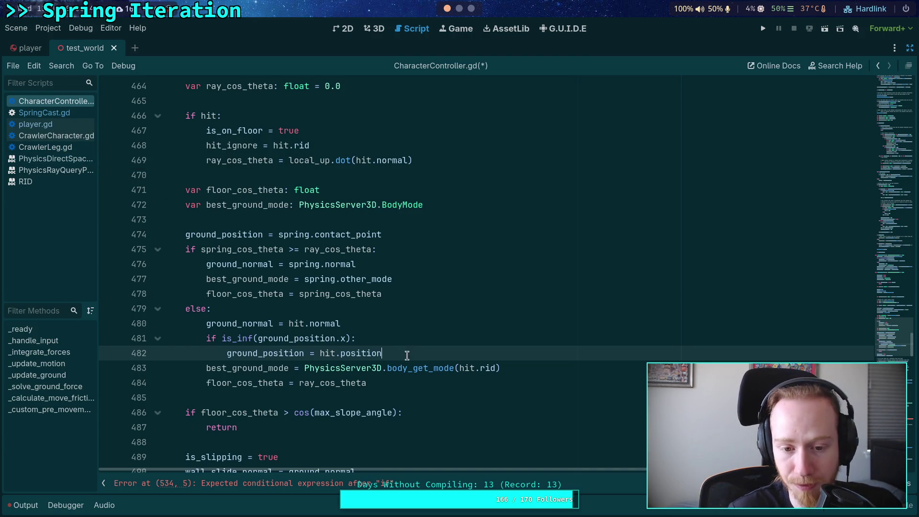
Delete the is_inf fallback from the else branch and cut the ground_position = spring.contact_point line.
{"action": "left_click_drag", "start_coordinate": [420, 352], "coordinate": [427, 324]}
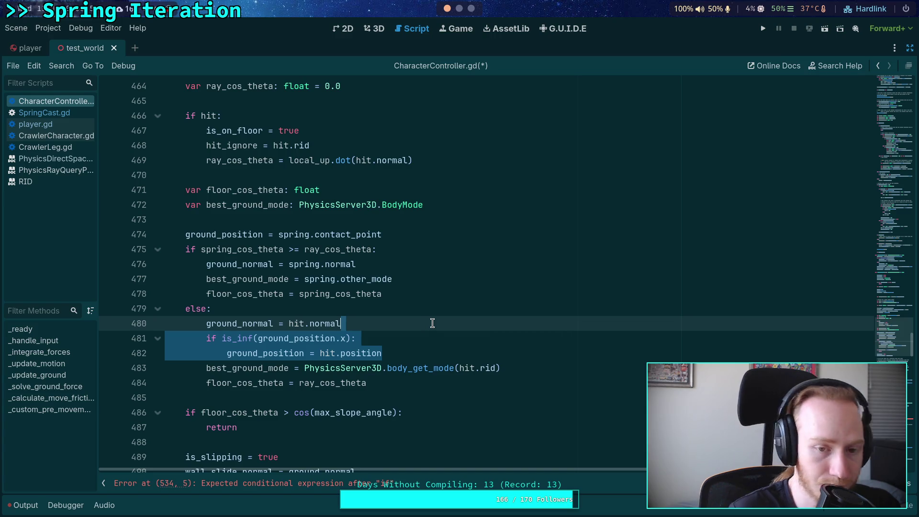
{"action": "key", "text": "BackSpace"}
{"action": "left_click", "coordinate": [427, 233]}
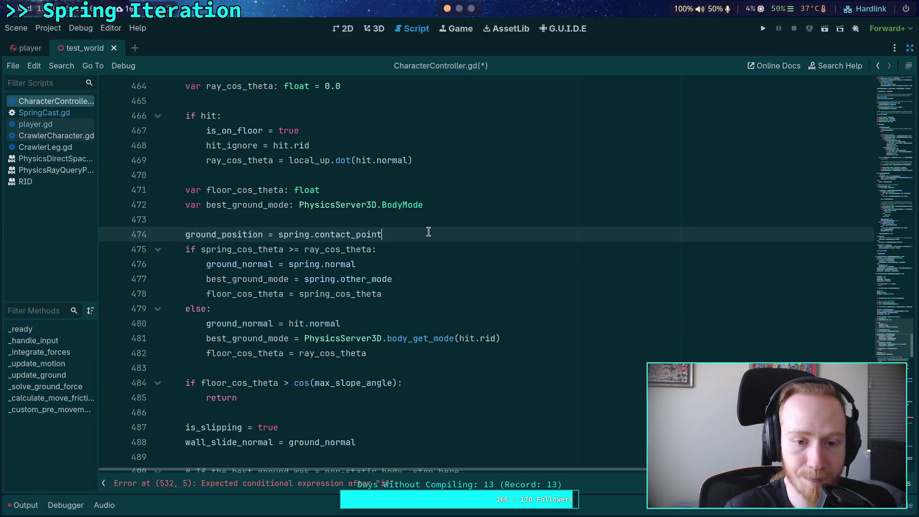
{"action": "key", "text": "ctrl+x"}
Paste ground_position = spring.contact_point right below is_on_floor = spring.is_colliding().
{"action": "scroll", "coordinate": [379, 292], "scroll_direction": "up", "scroll_amount": 13}
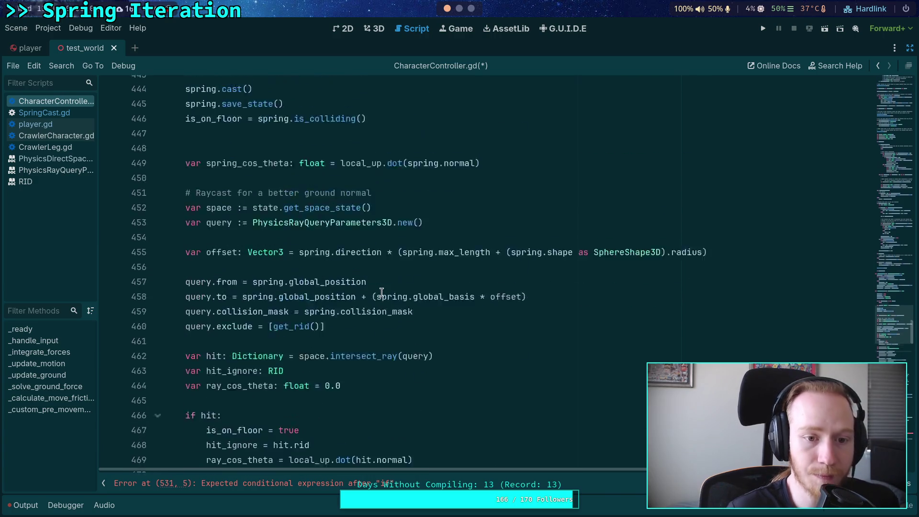
{"action": "left_click", "coordinate": [417, 401]}
{"action": "left_click", "coordinate": [413, 424]}
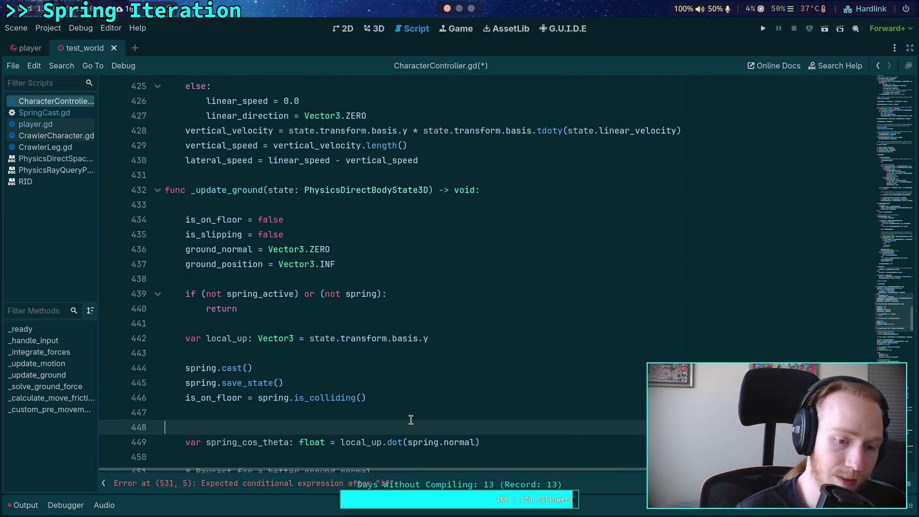
{"action": "key", "text": "Up"}
{"action": "key", "text": "ctrl+v"}
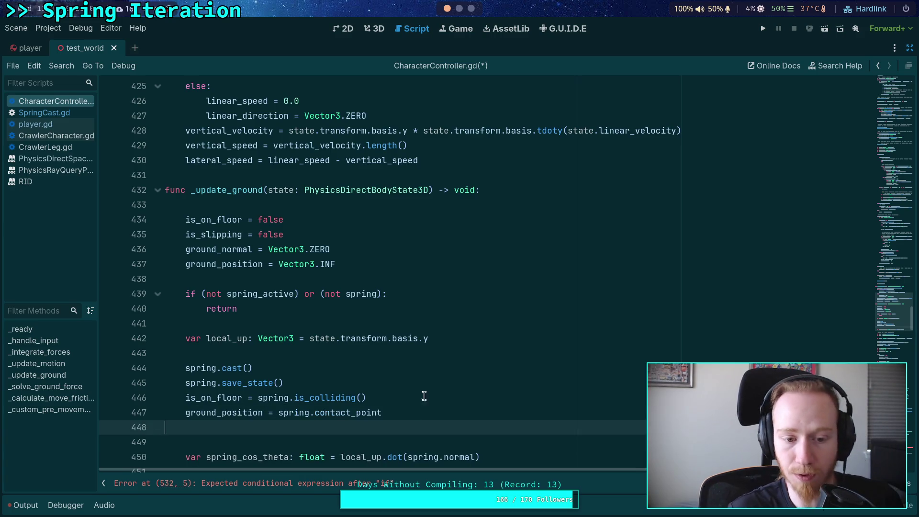
{"action": "key", "text": "Up"}
{"action": "scroll", "coordinate": [546, 340], "scroll_direction": "down", "scroll_amount": 2}
Review where ground_position and is_on_floor are used throughout _update_ground.
{"action": "double_click", "coordinate": [234, 324]}
{"action": "scroll", "coordinate": [383, 325], "scroll_direction": "down", "scroll_amount": 12}
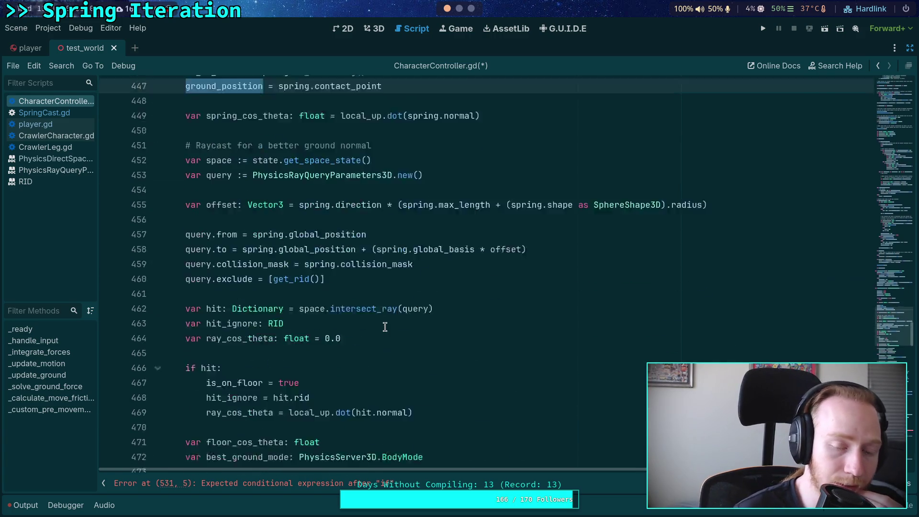
{"action": "scroll", "coordinate": [385, 328], "scroll_direction": "up", "scroll_amount": 1}
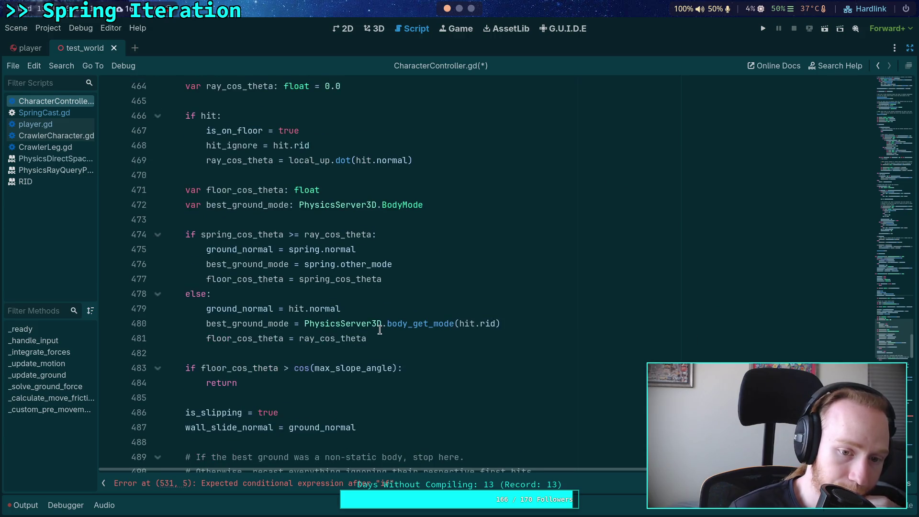
{"action": "scroll", "coordinate": [257, 279], "scroll_direction": "up", "scroll_amount": 3}
{"action": "scroll", "coordinate": [257, 280], "scroll_direction": "up", "scroll_amount": 6}
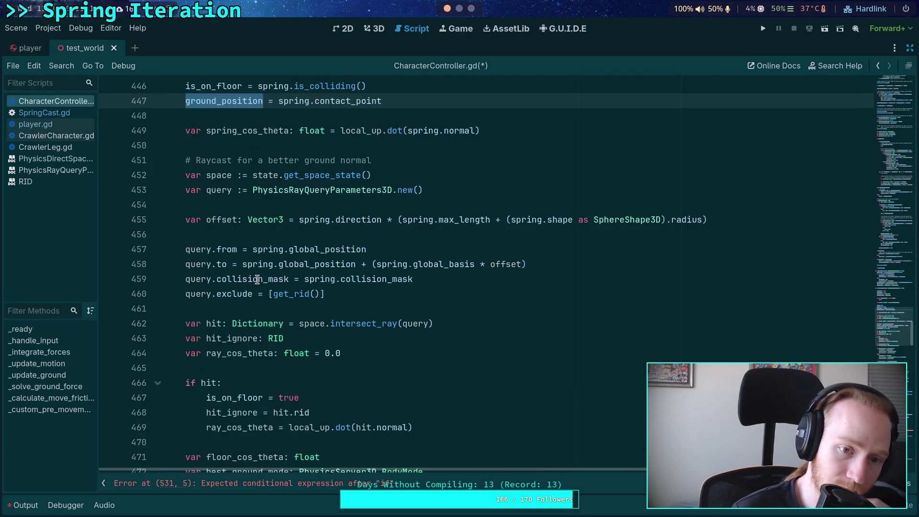
{"action": "left_click", "coordinate": [406, 296]}
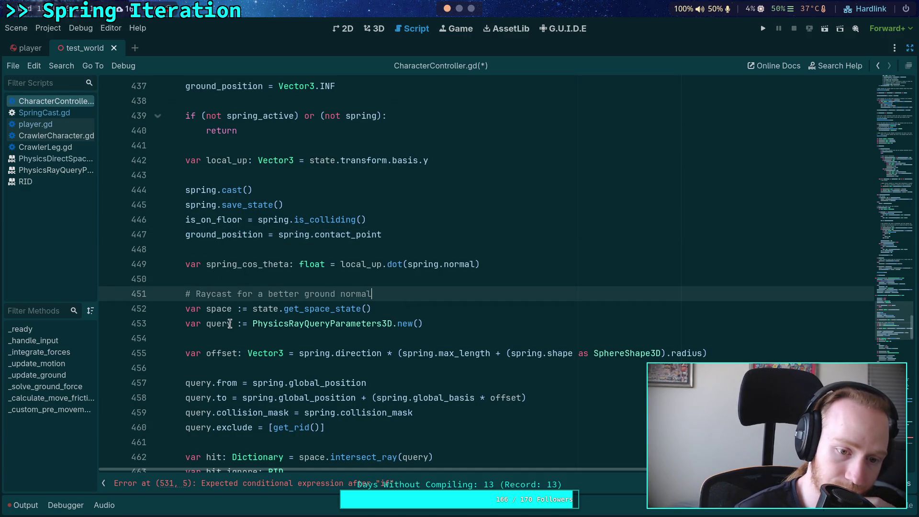
{"action": "scroll", "coordinate": [230, 324], "scroll_direction": "up", "scroll_amount": 3}
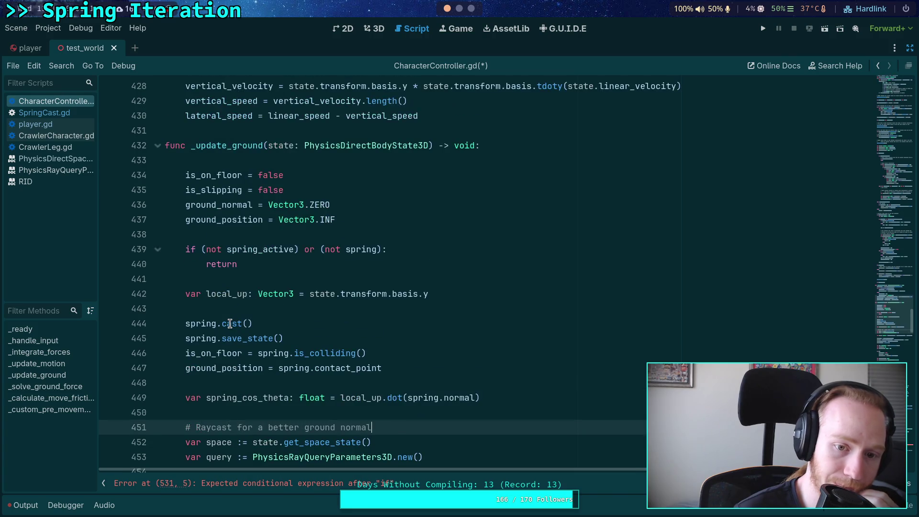
{"action": "scroll", "coordinate": [230, 324], "scroll_direction": "down", "scroll_amount": 2}
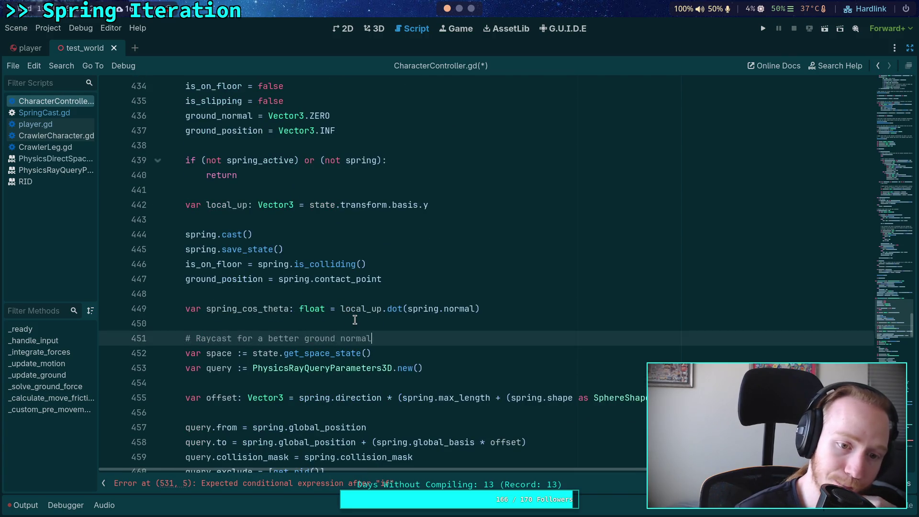
{"action": "scroll", "coordinate": [353, 320], "scroll_direction": "down", "scroll_amount": 1}
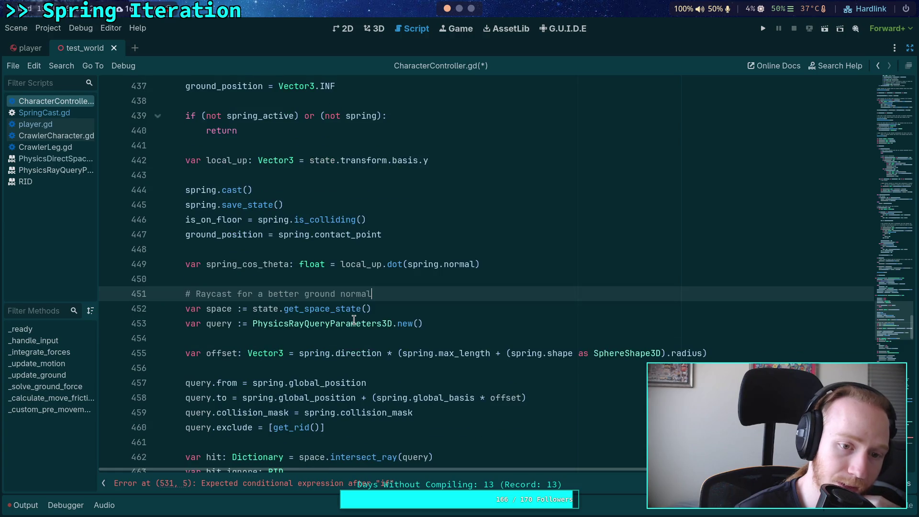
{"action": "double_click", "coordinate": [223, 220]}
{"action": "scroll", "coordinate": [391, 352], "scroll_direction": "down", "scroll_amount": 10}
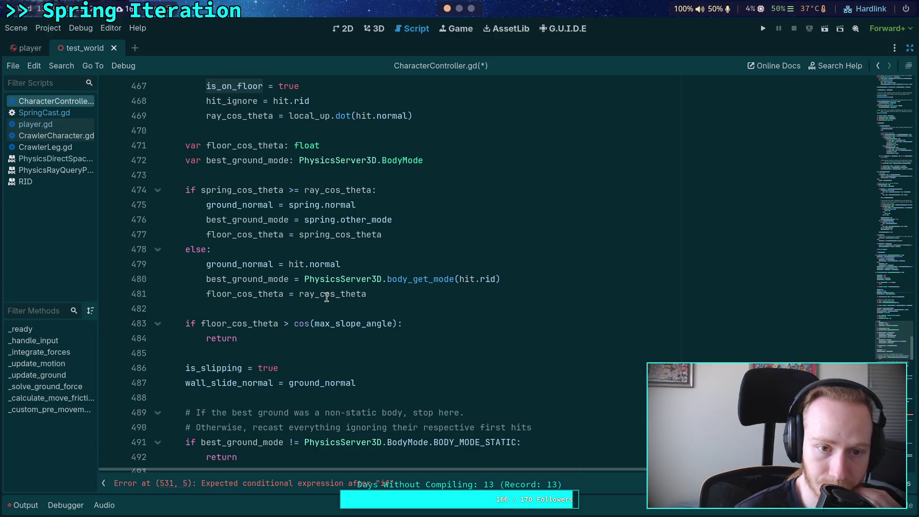
{"action": "scroll", "coordinate": [326, 297], "scroll_direction": "up", "scroll_amount": 3}
{"action": "left_click_drag", "start_coordinate": [300, 220], "coordinate": [321, 206]}
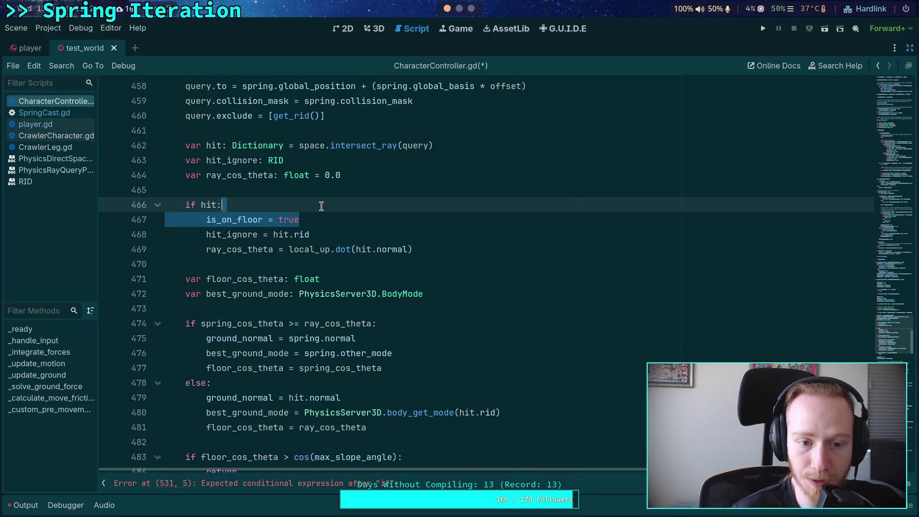
Delete is_on_floor = true from the ray-hit block and return to after the ray_cos_theta line.
{"action": "key", "text": "BackSpace"}
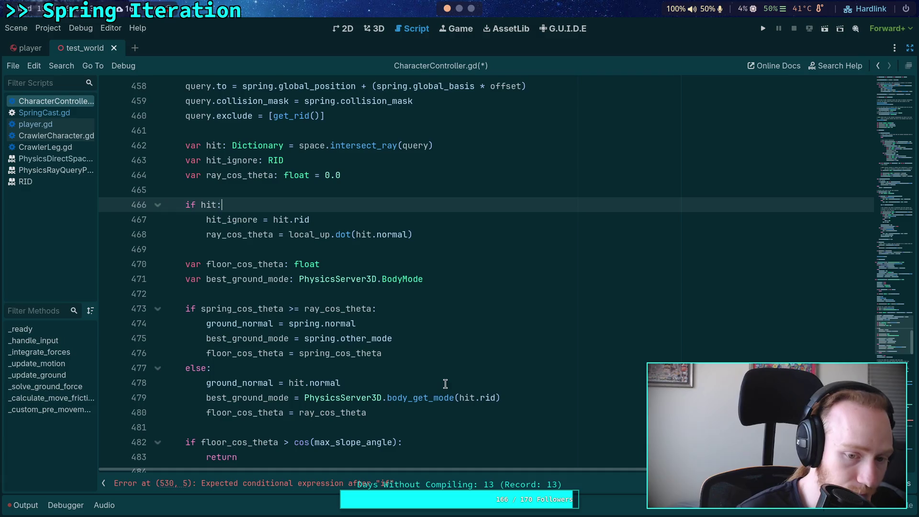
{"action": "left_click", "coordinate": [445, 383]}
{"action": "left_click", "coordinate": [437, 367]}
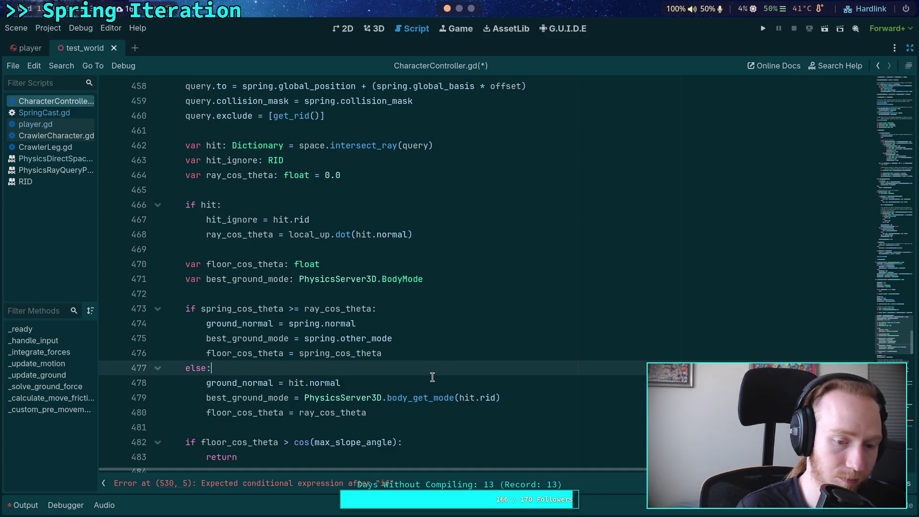
{"action": "left_click", "coordinate": [426, 413]}
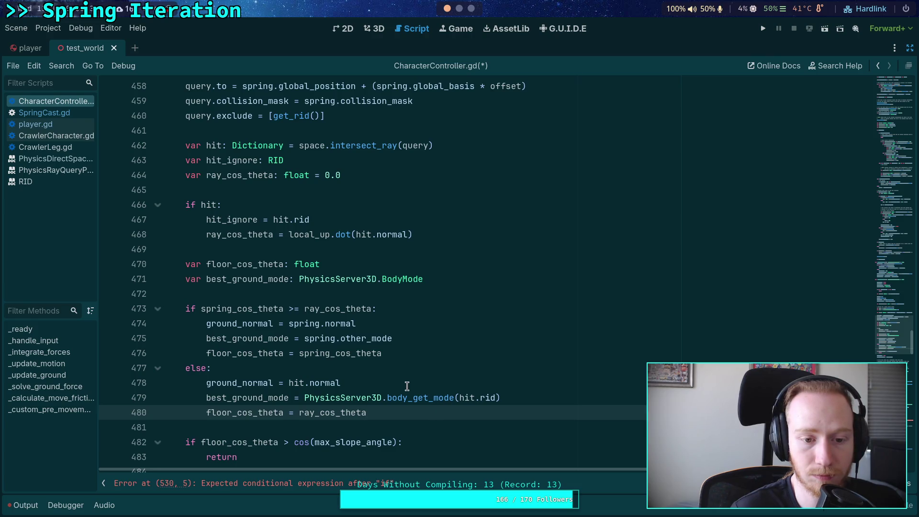
{"action": "scroll", "coordinate": [407, 386], "scroll_direction": "up", "scroll_amount": 8}
{"action": "left_click", "coordinate": [211, 263]}
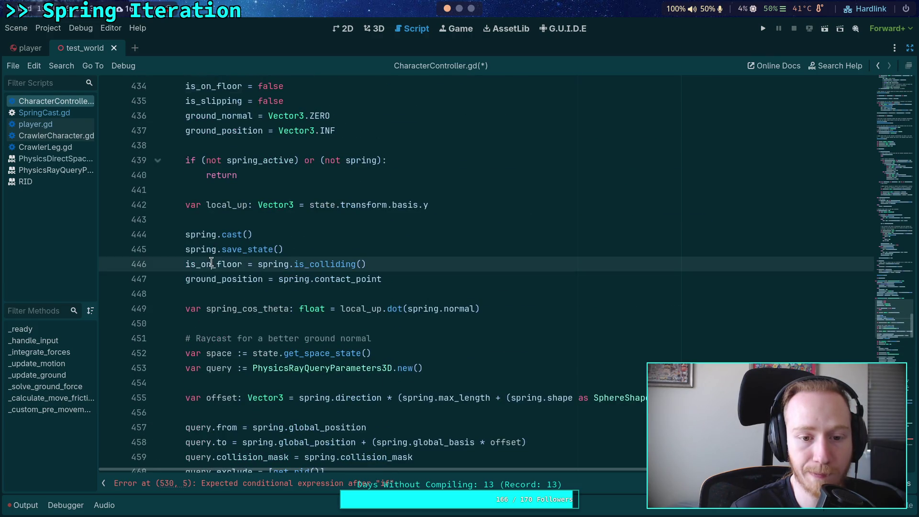
{"action": "scroll", "coordinate": [287, 282], "scroll_direction": "down", "scroll_amount": 10}
{"action": "scroll", "coordinate": [335, 296], "scroll_direction": "up", "scroll_amount": 3}
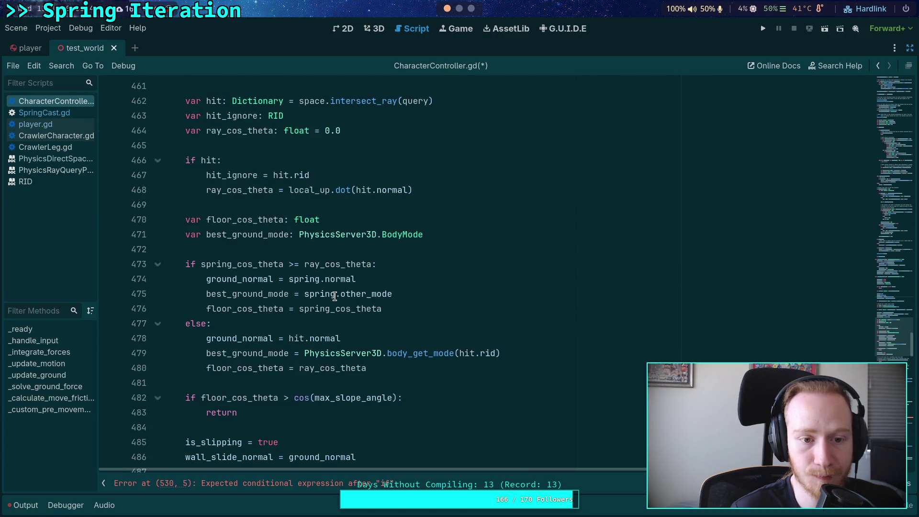
{"action": "left_click", "coordinate": [460, 281]}
{"action": "scroll", "coordinate": [460, 281], "scroll_direction": "down", "scroll_amount": 2}
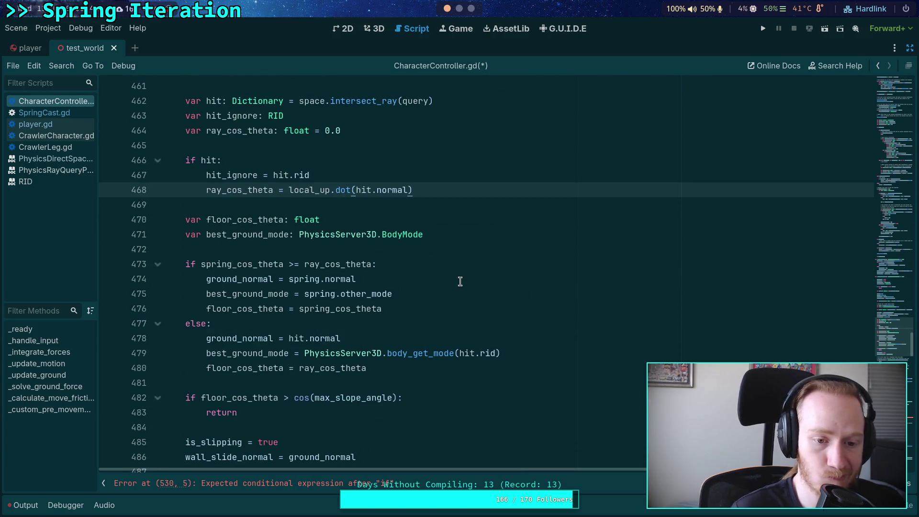
Add an 'if not is_on_floor:' check that sets ground_position = hit.position.
{"action": "key", "text": "Return"}
{"action": "type", "text": "if not is_"}
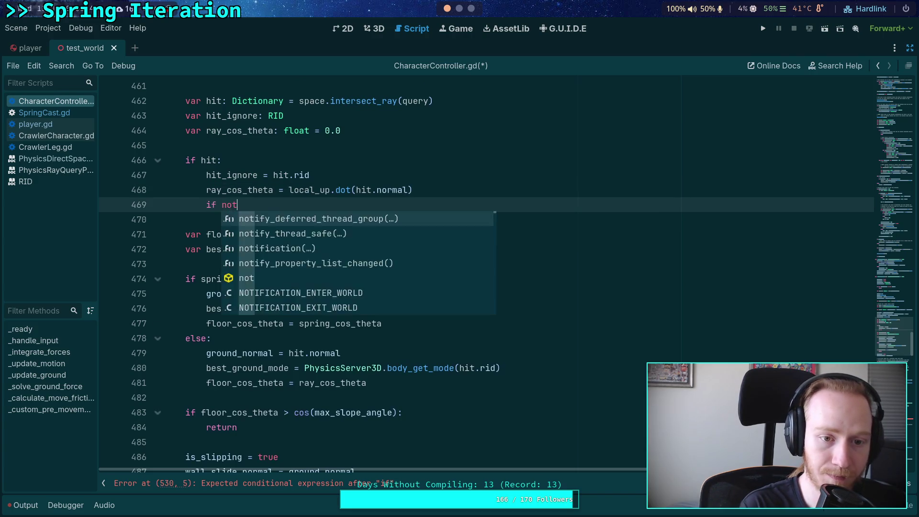
{"action": "key", "text": "Return"}
{"action": "type", "text": ":"}
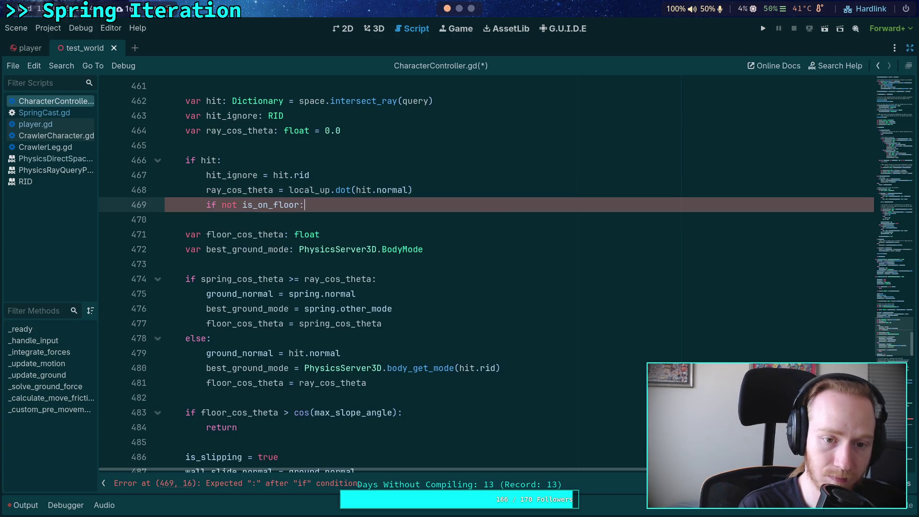
{"action": "key", "text": "Return"}
{"action": "type", "text": "ground_posi"}
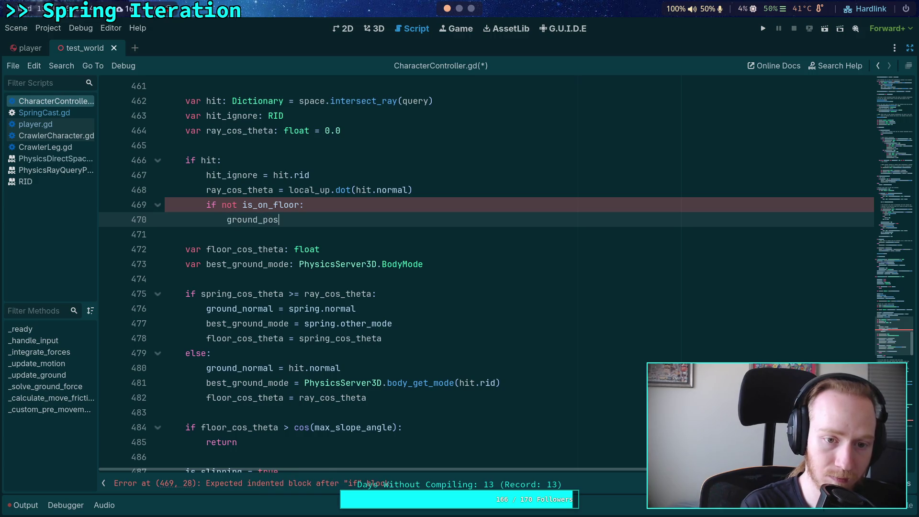
{"action": "key", "text": "Return"}
{"action": "type", "text": "= "}
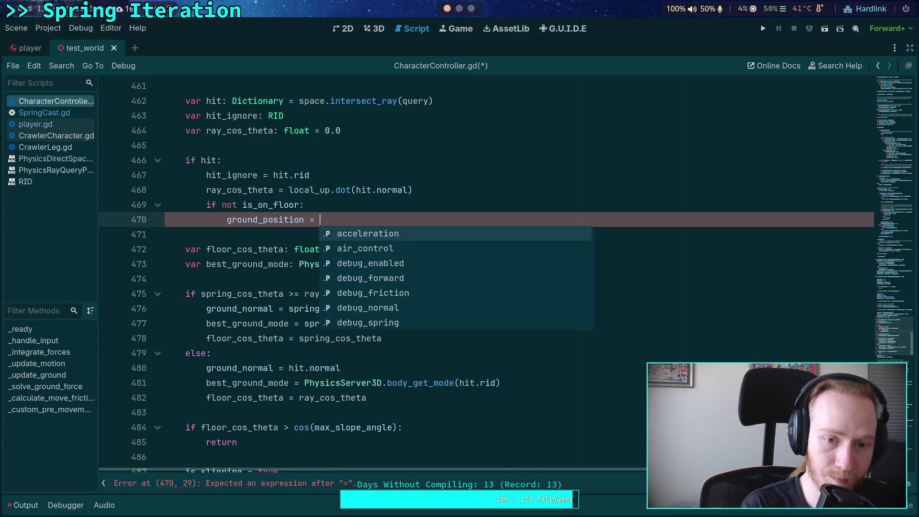
{"action": "type", "text": "hit.pos"}
{"action": "key", "text": "Return"}
{"action": "key", "text": "Return"}
Add is_on_floor = true above the ground_position line in the check and save the script.
{"action": "type", "text": "is_on"}
{"action": "key", "text": "Return"}
{"action": "type", "text": "= true"}
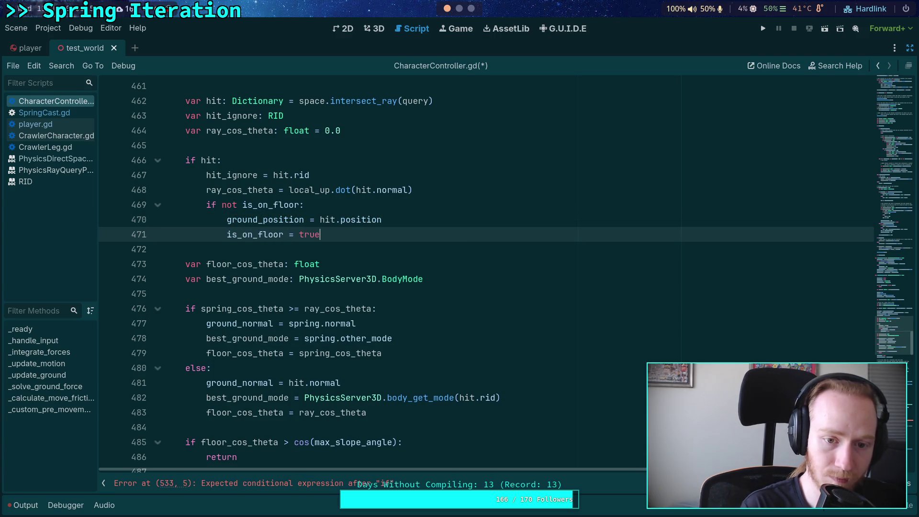
{"action": "key", "text": "alt+Up"}
{"action": "key", "text": "ctrl+s"}
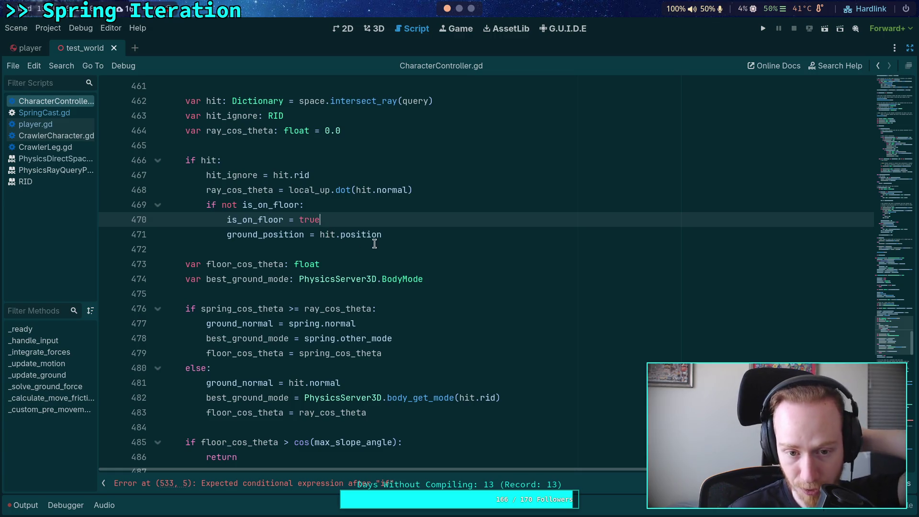
{"action": "left_click", "coordinate": [310, 243]}
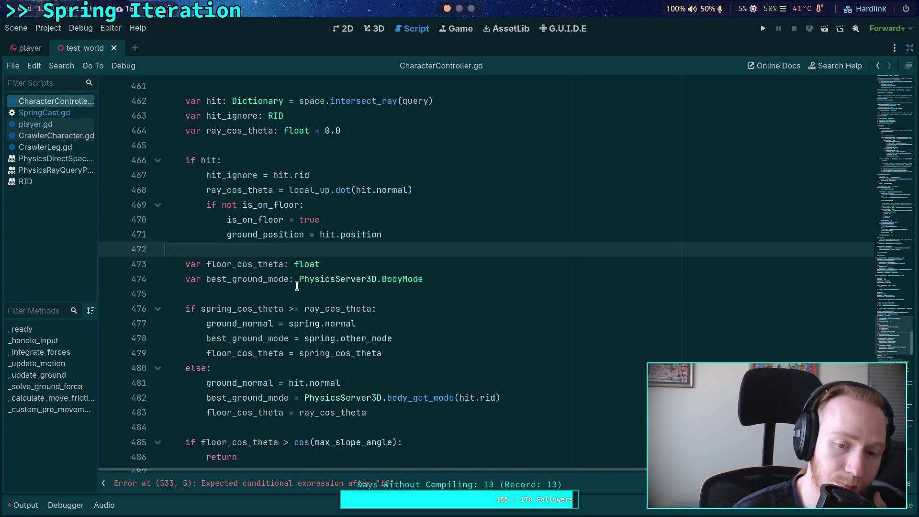
Replace is_on_floor with spring.is_colliding() in the ray-hit condition on line 469.
{"action": "left_click", "coordinate": [239, 293]}
{"action": "scroll", "coordinate": [239, 293], "scroll_direction": "up", "scroll_amount": 9}
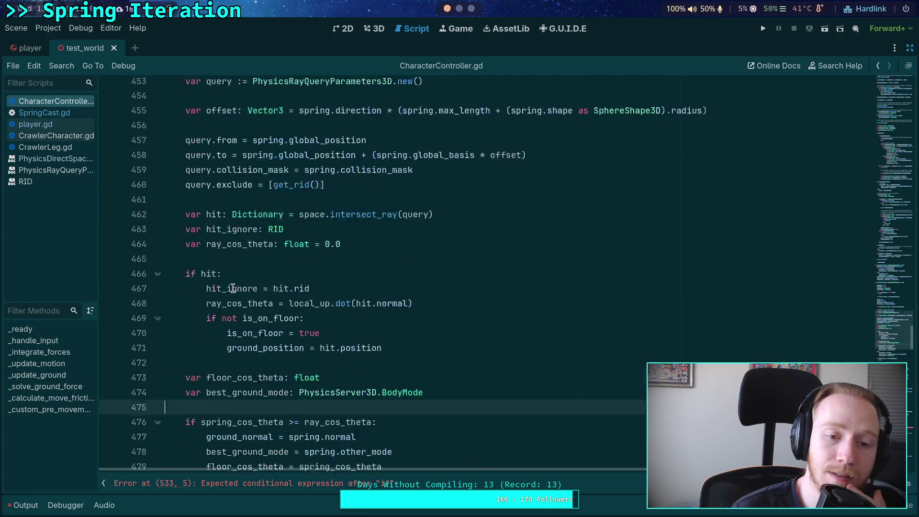
{"action": "scroll", "coordinate": [233, 285], "scroll_direction": "down", "scroll_amount": 6}
{"action": "scroll", "coordinate": [233, 285], "scroll_direction": "up", "scroll_amount": 4}
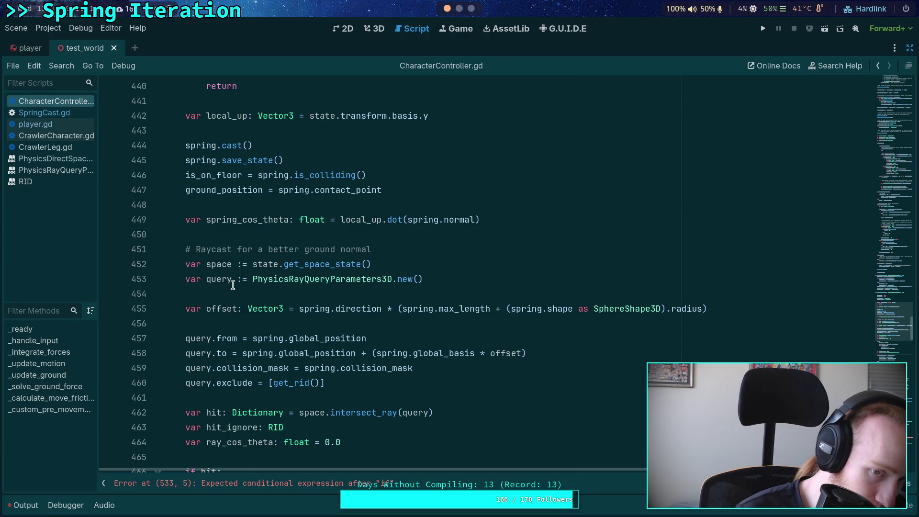
{"action": "scroll", "coordinate": [233, 286], "scroll_direction": "down", "scroll_amount": 1}
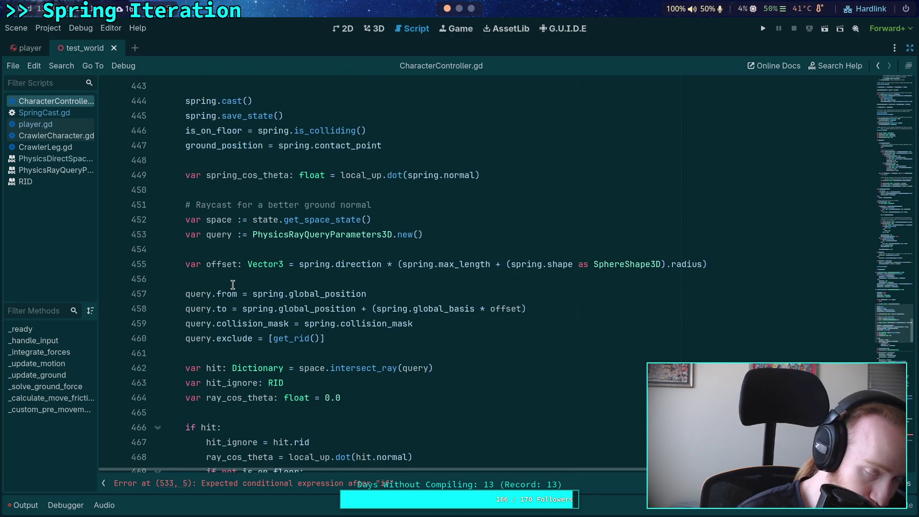
{"action": "scroll", "coordinate": [232, 285], "scroll_direction": "down", "scroll_amount": 4}
{"action": "scroll", "coordinate": [232, 285], "scroll_direction": "down", "scroll_amount": 3}
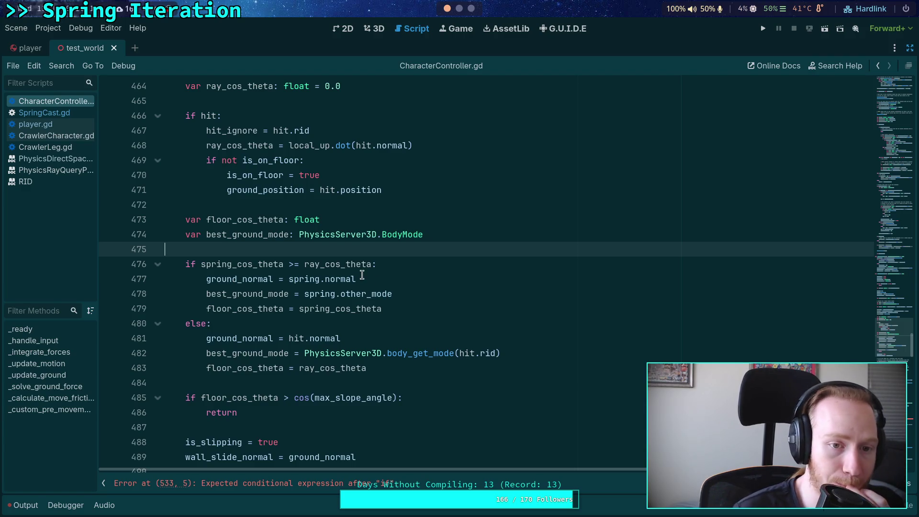
{"action": "scroll", "coordinate": [363, 274], "scroll_direction": "up", "scroll_amount": 3}
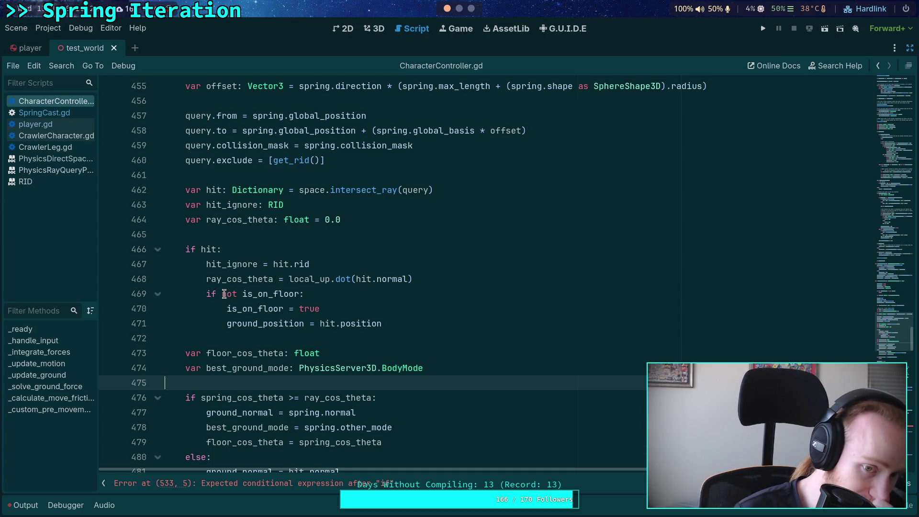
{"action": "left_click_drag", "start_coordinate": [223, 294], "coordinate": [298, 293]}
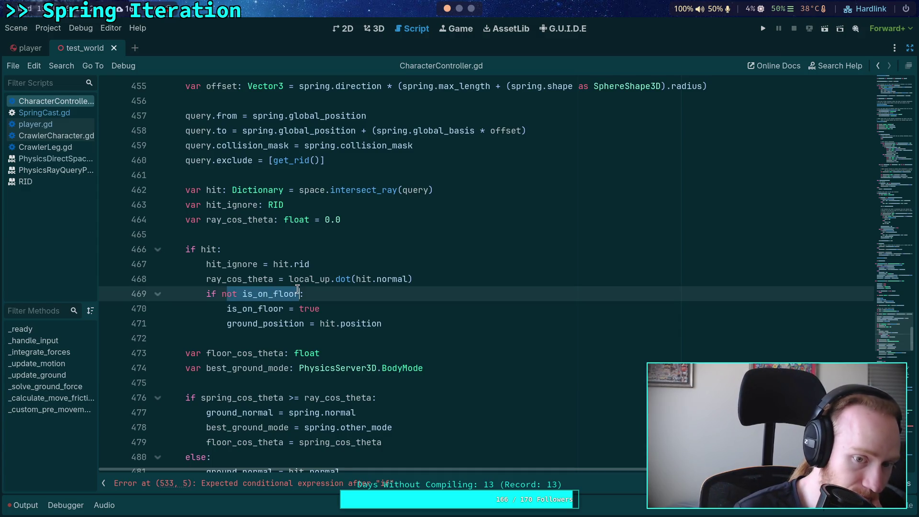
{"action": "double_click", "coordinate": [294, 293]}
{"action": "type", "text": "spring."}
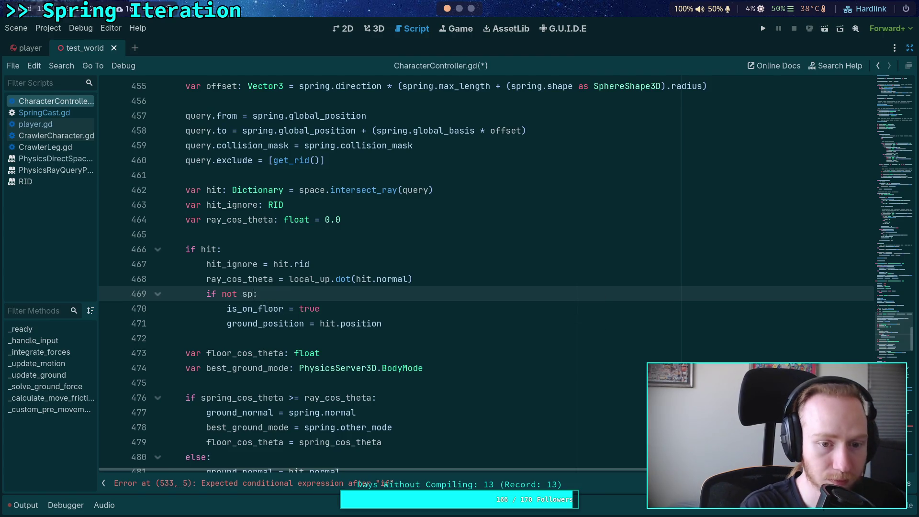
{"action": "type", "text": "is_"}
{"action": "key", "text": "Return"}
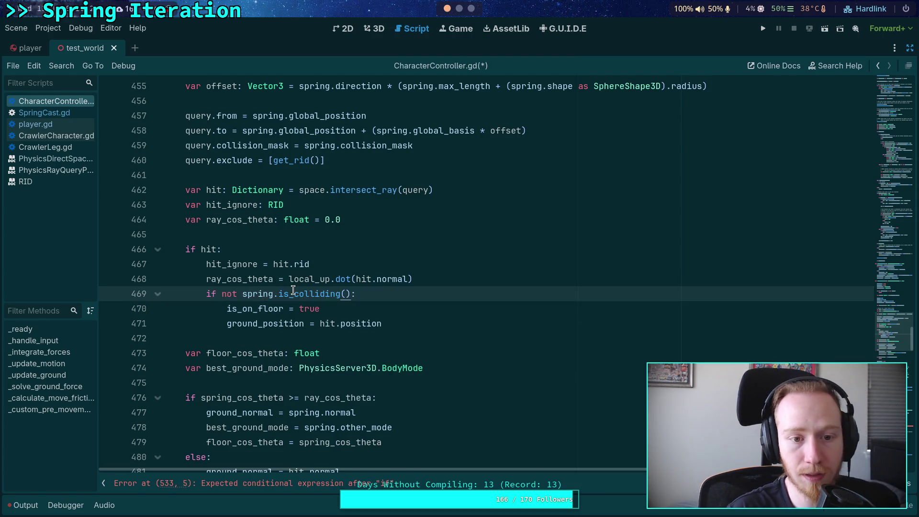
Cut the three-line not spring.is_colliding() block out of the code.
{"action": "scroll", "coordinate": [292, 286], "scroll_direction": "up", "scroll_amount": 3}
{"action": "scroll", "coordinate": [292, 286], "scroll_direction": "up", "scroll_amount": 3}
{"action": "scroll", "coordinate": [291, 286], "scroll_direction": "down", "scroll_amount": 1}
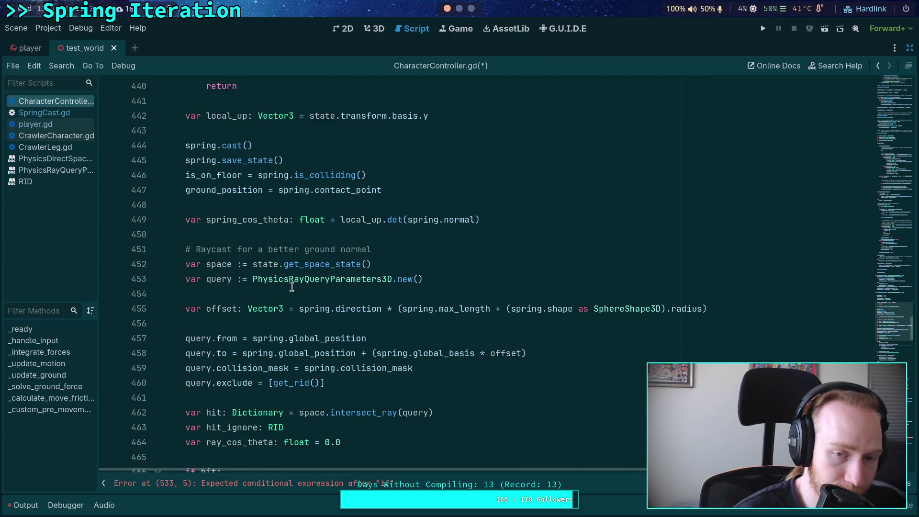
{"action": "scroll", "coordinate": [291, 286], "scroll_direction": "down", "scroll_amount": 5}
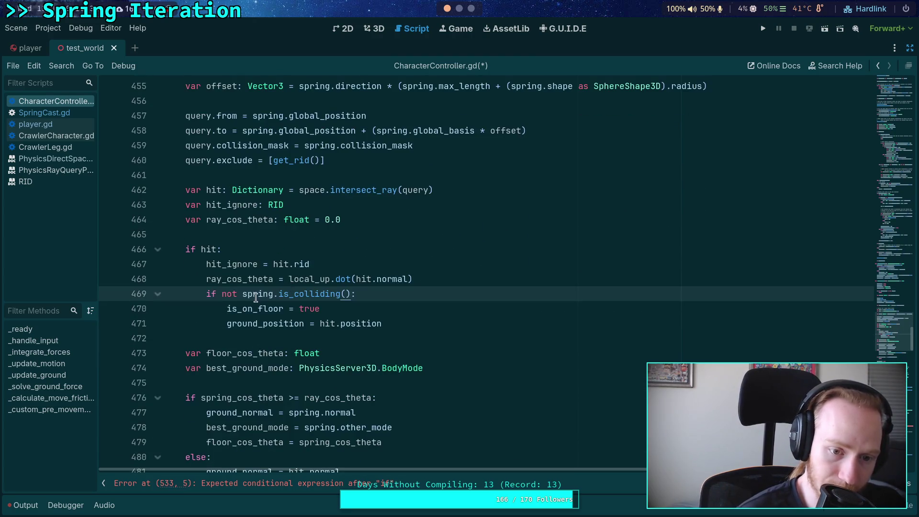
{"action": "double_click", "coordinate": [236, 309]}
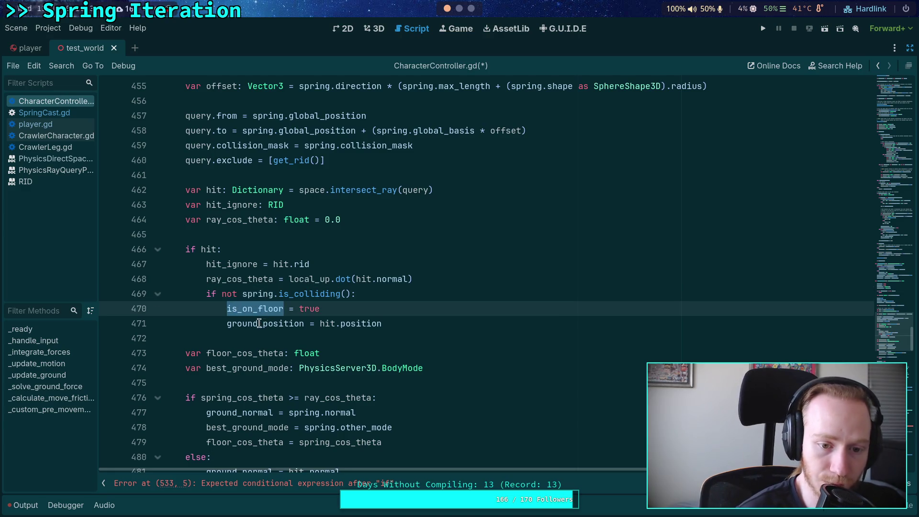
{"action": "double_click", "coordinate": [259, 324]}
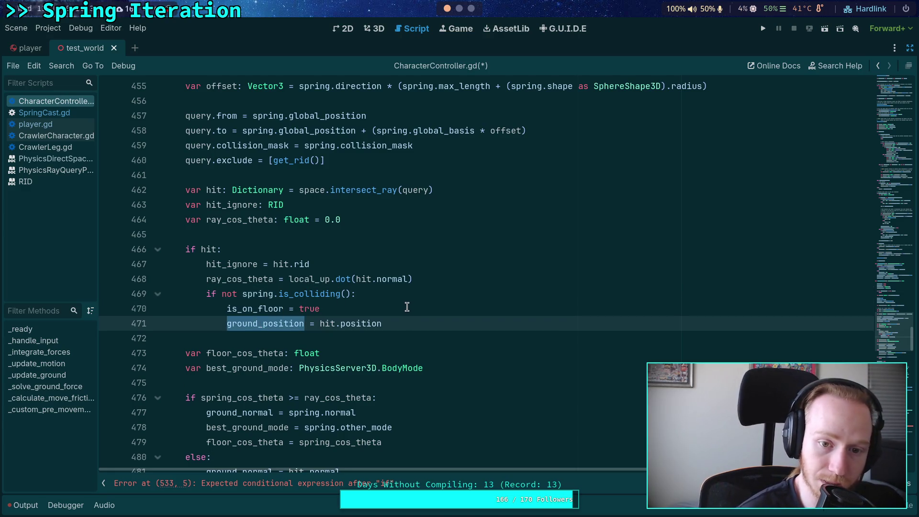
{"action": "scroll", "coordinate": [388, 289], "scroll_direction": "down", "scroll_amount": 2}
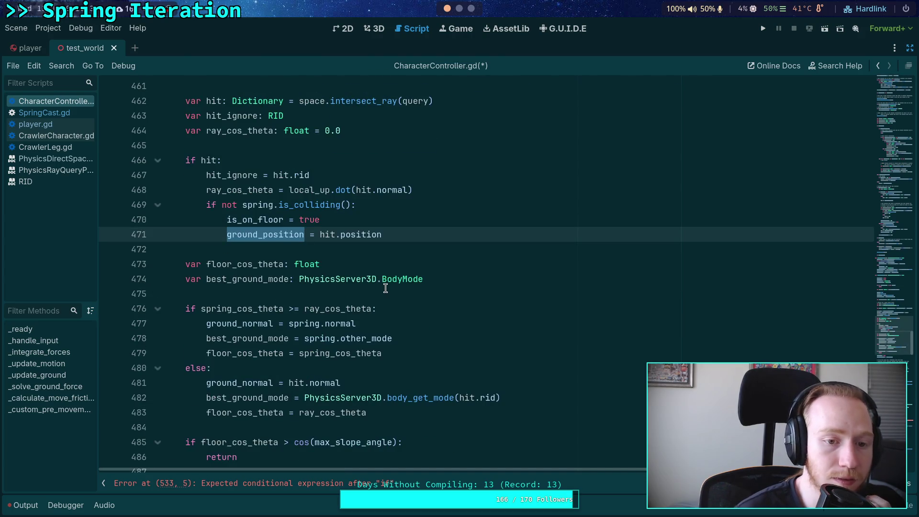
{"action": "left_click_drag", "start_coordinate": [407, 234], "coordinate": [162, 208]}
{"action": "key", "text": "ctrl+c"}
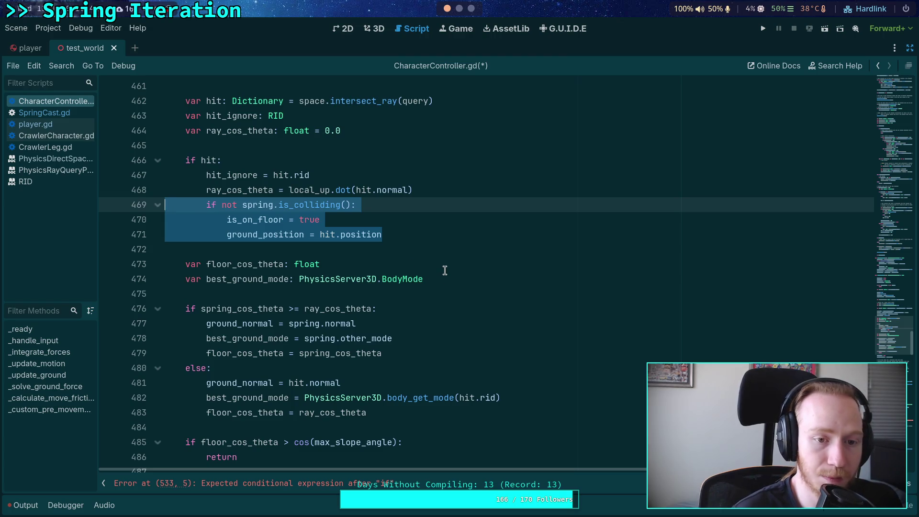
{"action": "key", "text": "BackSpace"}
{"action": "key", "text": "BackSpace"}
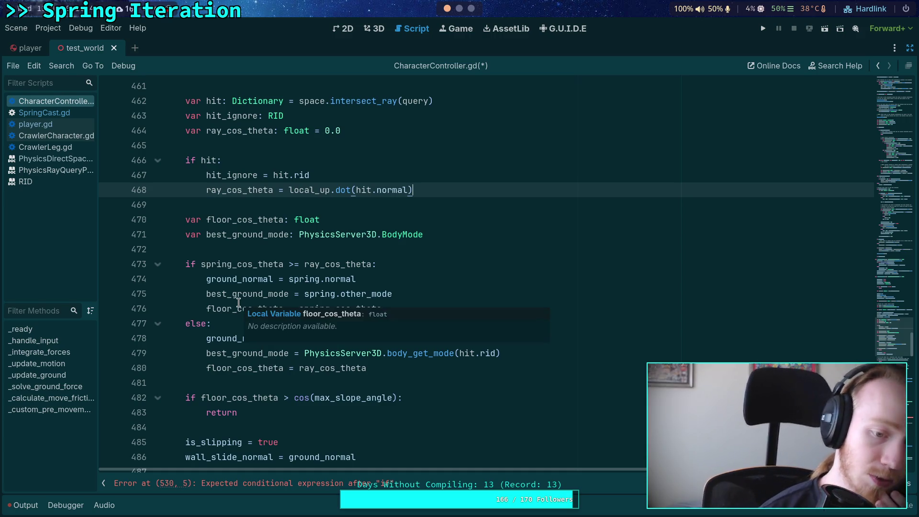
Paste the spring-check block back after the ray_cos_theta line on 468 and fix its indentation.
{"action": "double_click", "coordinate": [247, 402]}
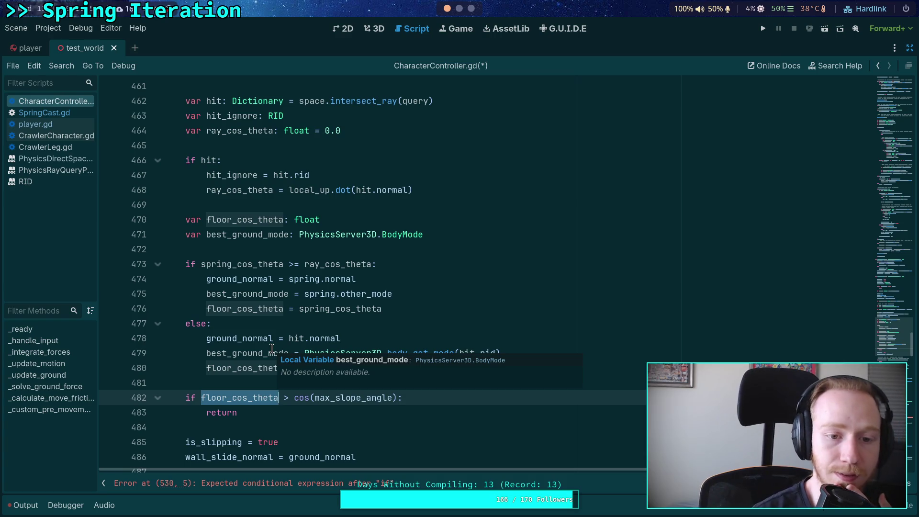
{"action": "left_click", "coordinate": [483, 200]}
{"action": "left_click", "coordinate": [461, 195]}
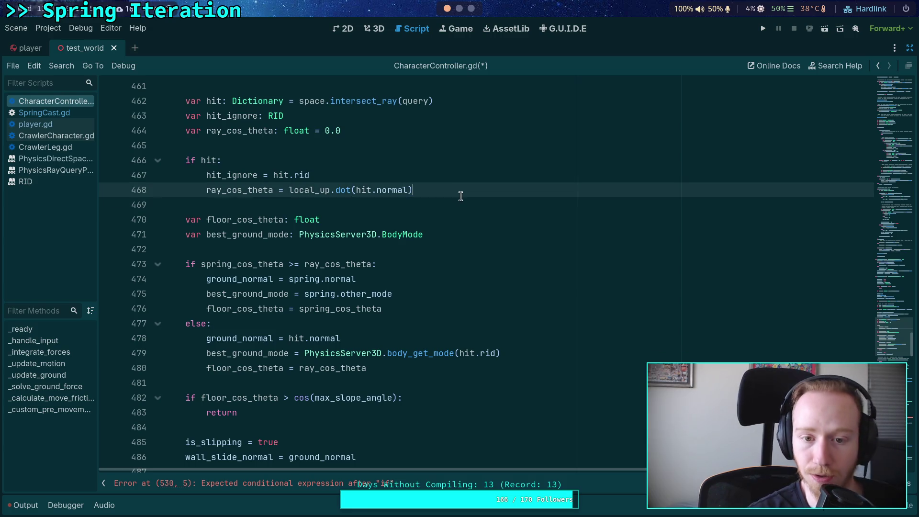
{"action": "key", "text": "ctrl+v"}
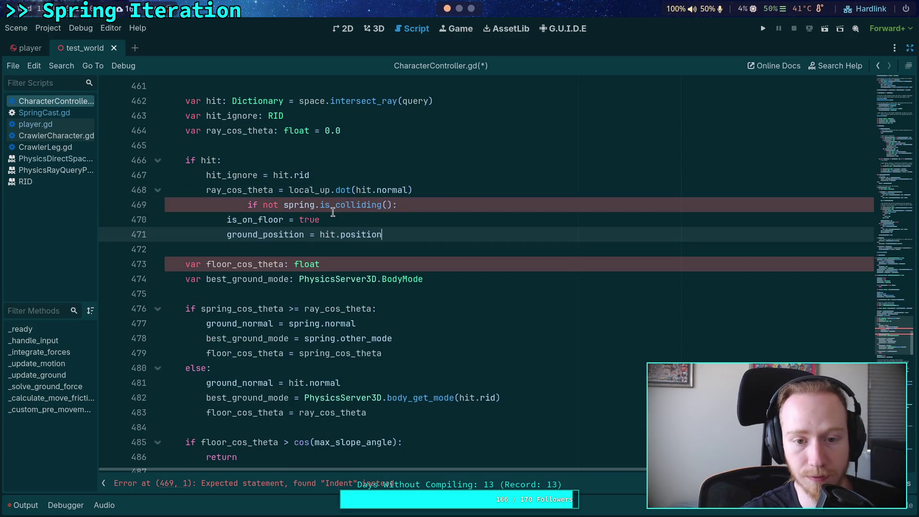
{"action": "key", "text": "Up"}
{"action": "key", "text": "Up"}
{"action": "key", "text": "shift+Tab"}
{"action": "left_click", "coordinate": [459, 191]}
Add the comment '# Possible for spring to hit nothing but ray finds ground' above the block.
{"action": "key", "text": "Return"}
{"action": "key", "text": "Return"}
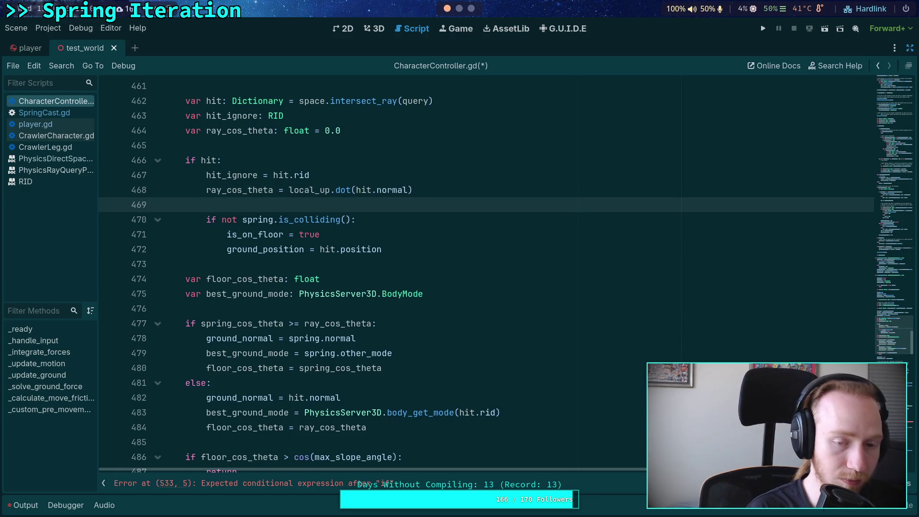
{"action": "type", "text": "sible for spring to hit nothing"}
{"action": "key", "text": "BackSpace"}
{"action": "type", "text": "ut ray finds ground"}
{"action": "left_click", "coordinate": [385, 266]}
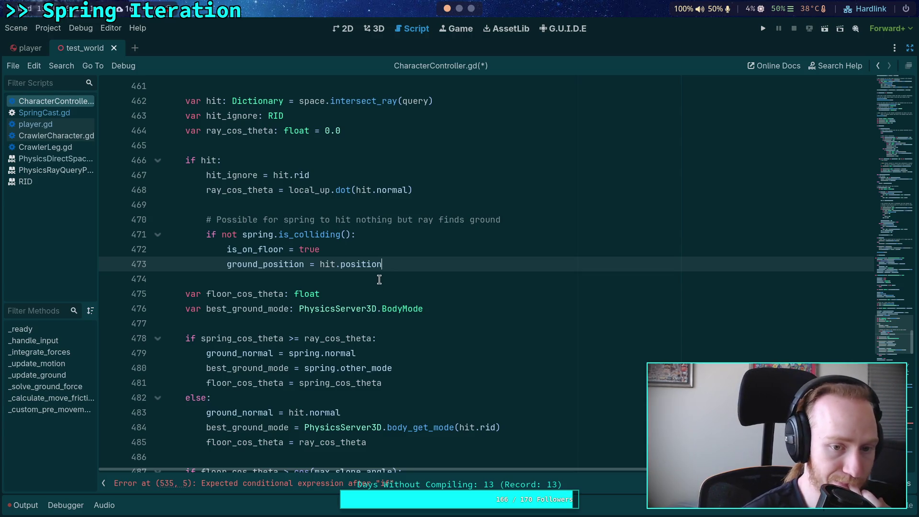
{"action": "left_click", "coordinate": [383, 275]}
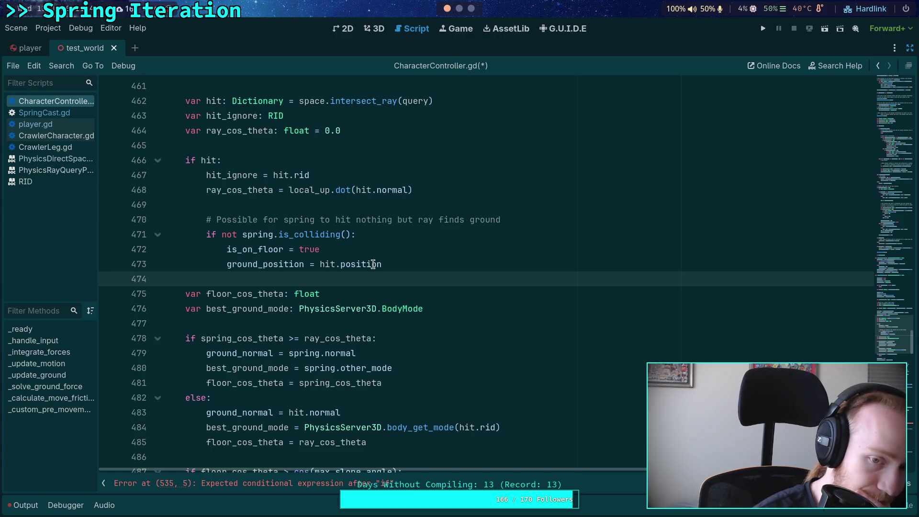
{"action": "left_click", "coordinate": [426, 257]}
{"action": "scroll", "coordinate": [426, 257], "scroll_direction": "up", "scroll_amount": 12}
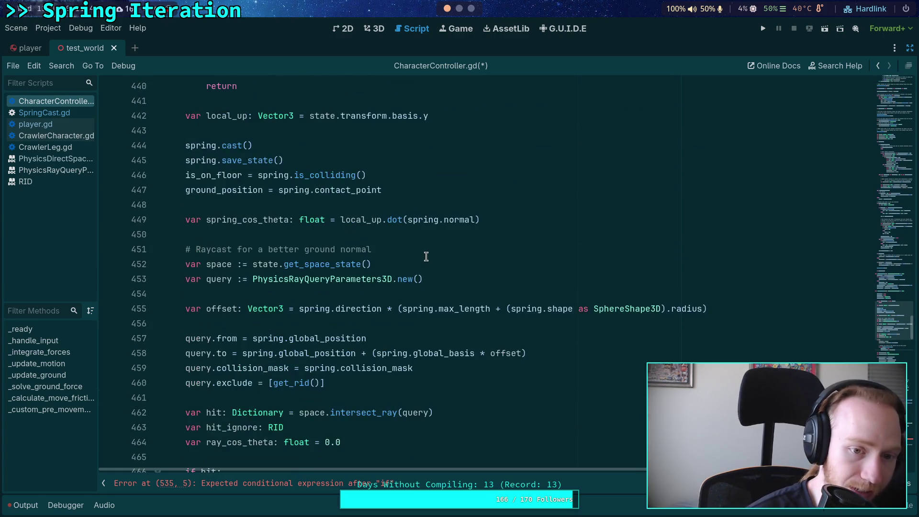
{"action": "scroll", "coordinate": [426, 257], "scroll_direction": "up", "scroll_amount": 3}
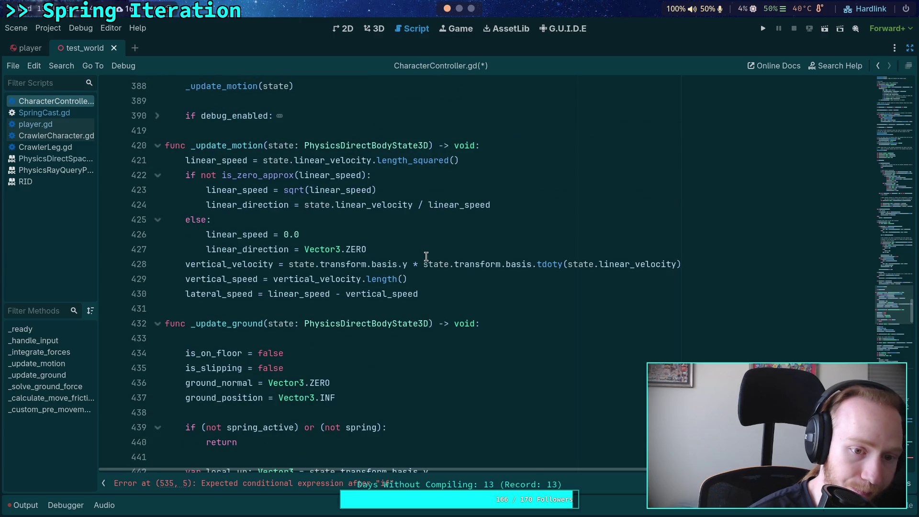
{"action": "scroll", "coordinate": [426, 256], "scroll_direction": "up", "scroll_amount": 6}
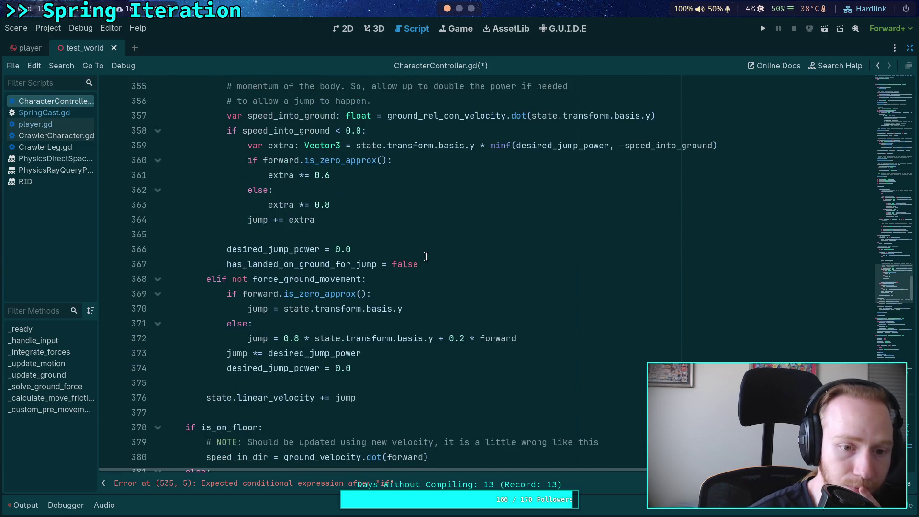
{"action": "scroll", "coordinate": [426, 258], "scroll_direction": "down", "scroll_amount": 14}
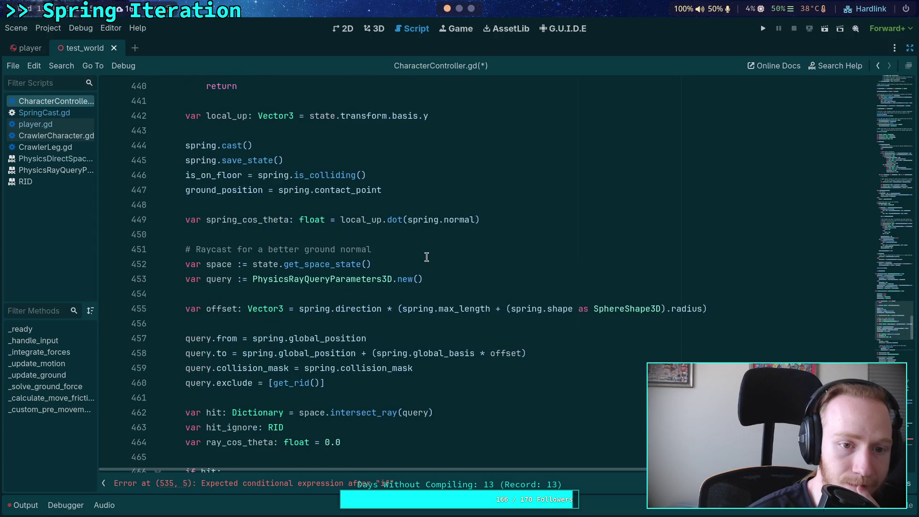
{"action": "scroll", "coordinate": [426, 257], "scroll_direction": "down", "scroll_amount": 10}
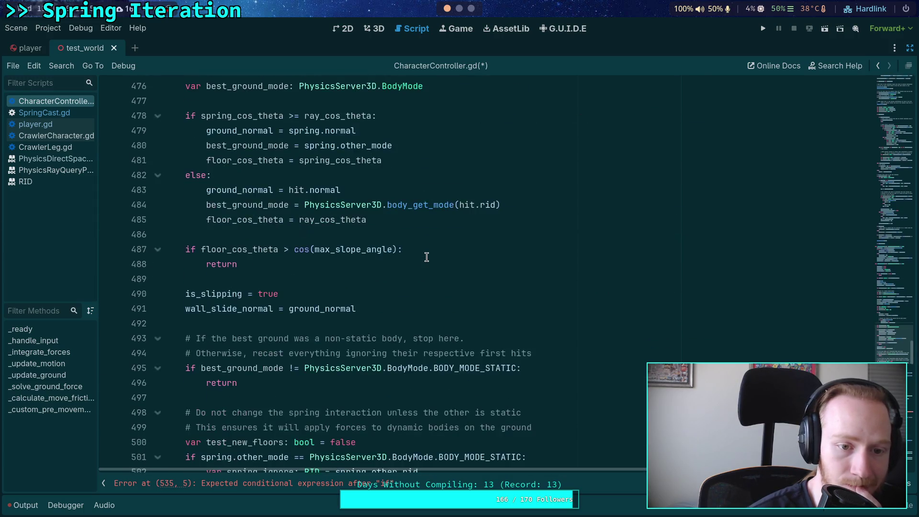
{"action": "scroll", "coordinate": [427, 257], "scroll_direction": "down", "scroll_amount": 8}
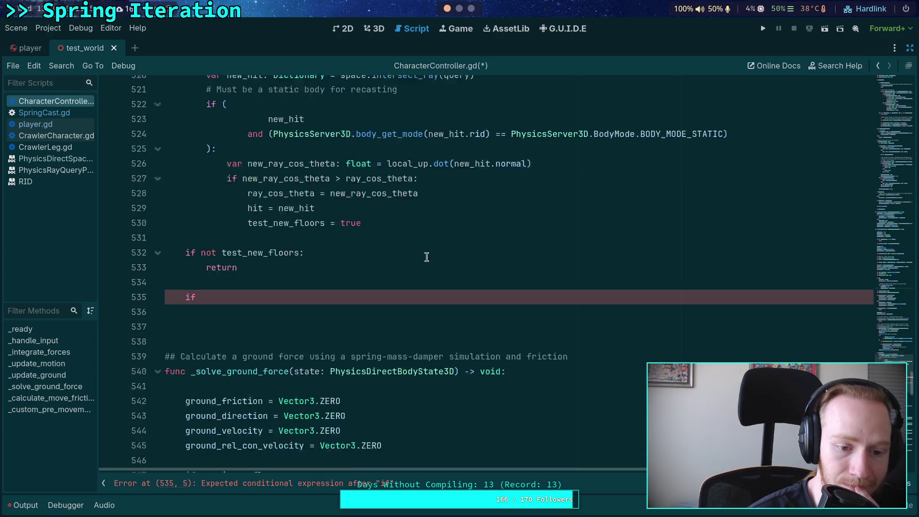
{"action": "scroll", "coordinate": [426, 257], "scroll_direction": "down", "scroll_amount": 3}
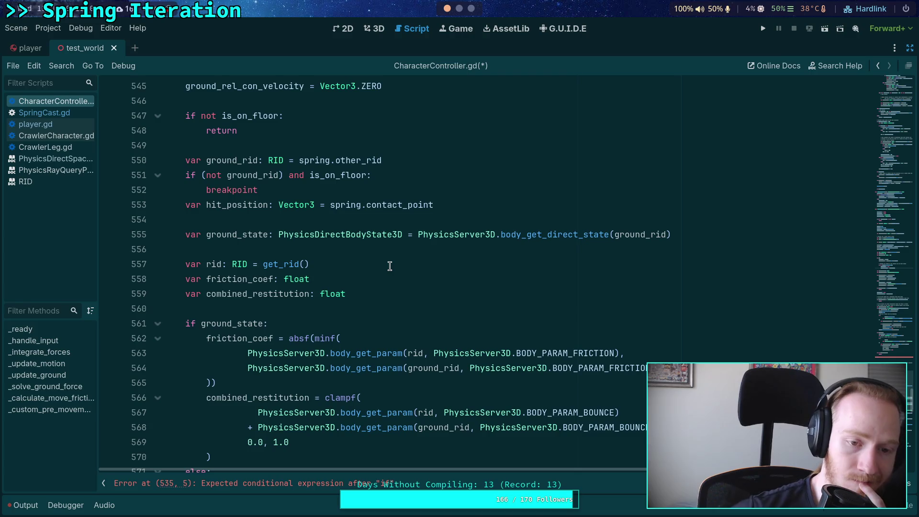
{"action": "double_click", "coordinate": [244, 205]}
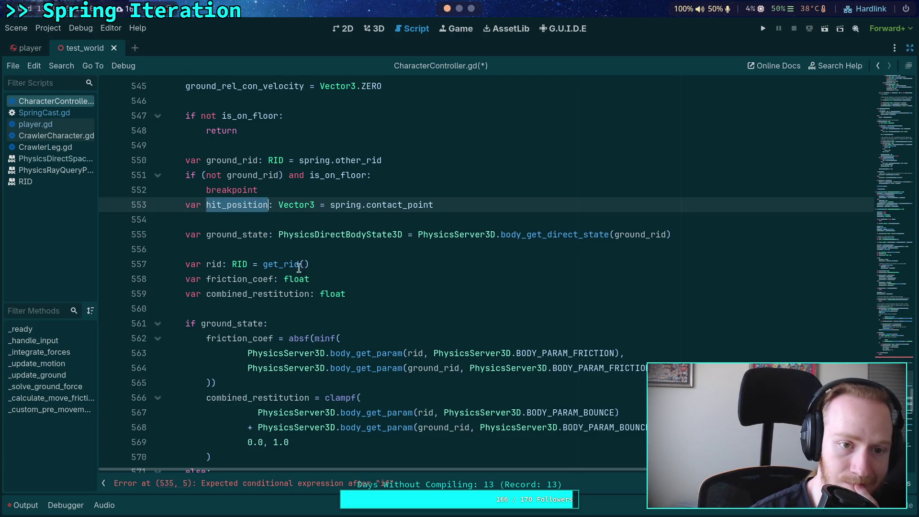
{"action": "scroll", "coordinate": [295, 264], "scroll_direction": "up", "scroll_amount": 2}
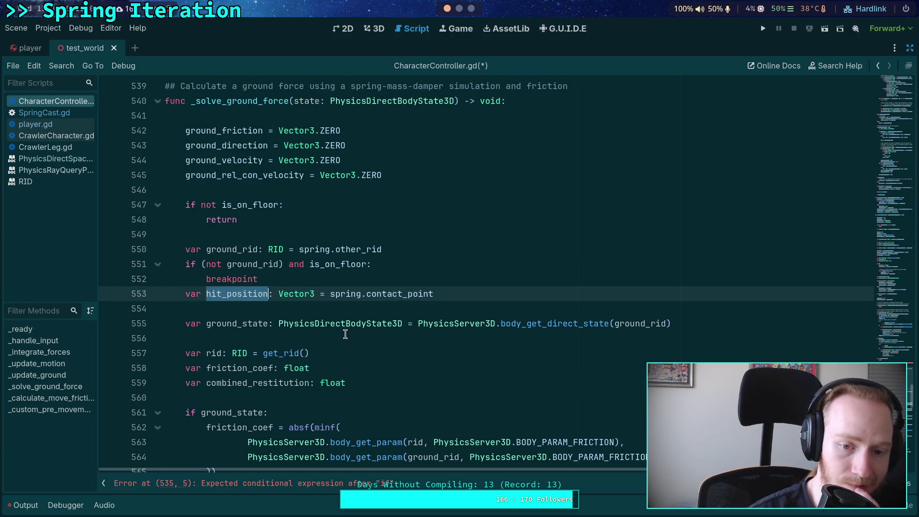
{"action": "scroll", "coordinate": [346, 334], "scroll_direction": "up", "scroll_amount": 3}
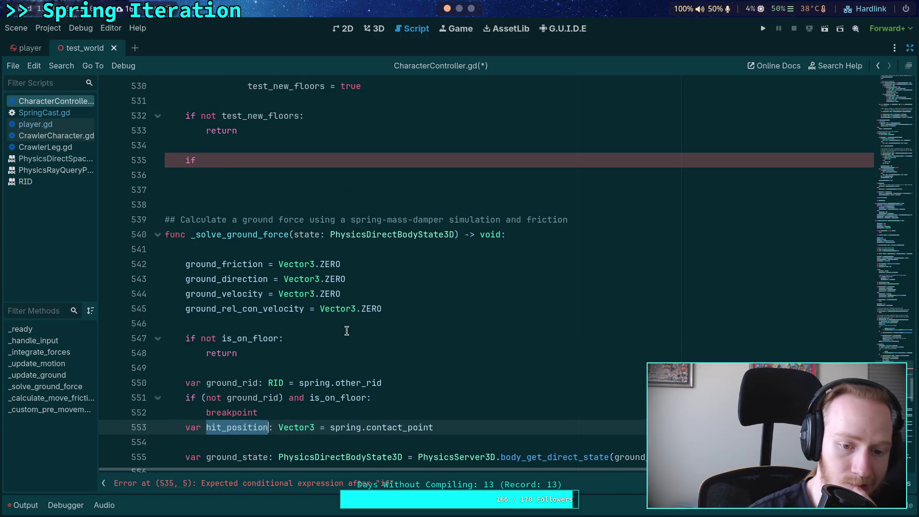
{"action": "scroll", "coordinate": [346, 331], "scroll_direction": "down", "scroll_amount": 3}
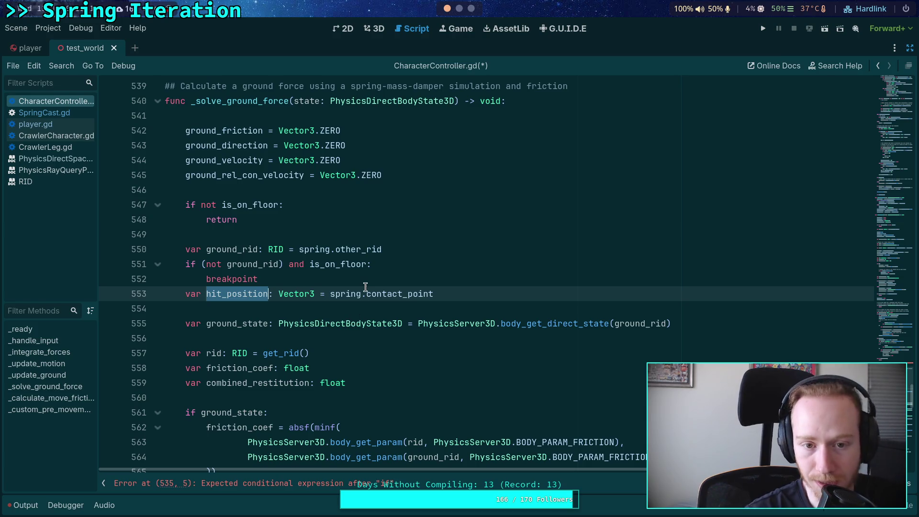
{"action": "scroll", "coordinate": [338, 287], "scroll_direction": "up", "scroll_amount": 11}
{"action": "scroll", "coordinate": [335, 284], "scroll_direction": "up", "scroll_amount": 12}
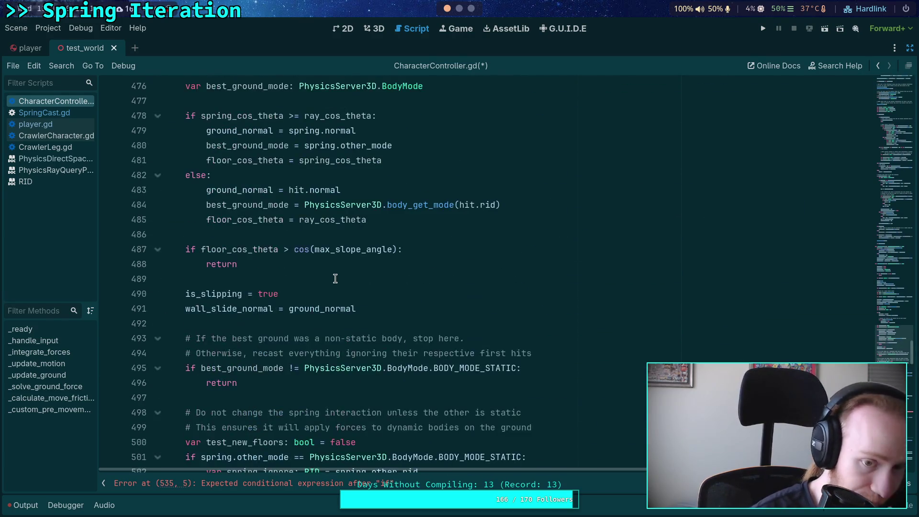
{"action": "scroll", "coordinate": [344, 282], "scroll_direction": "down", "scroll_amount": 20}
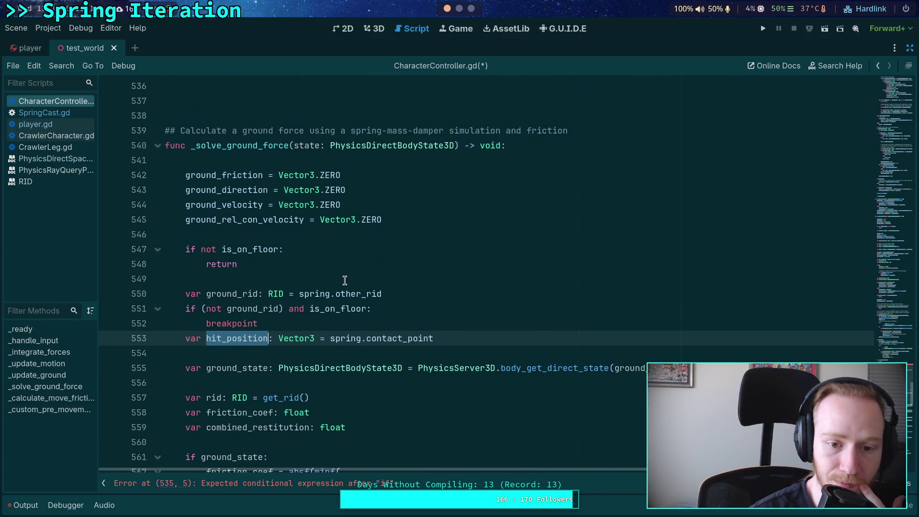
{"action": "scroll", "coordinate": [344, 280], "scroll_direction": "down", "scroll_amount": 1}
{"action": "double_click", "coordinate": [359, 249]}
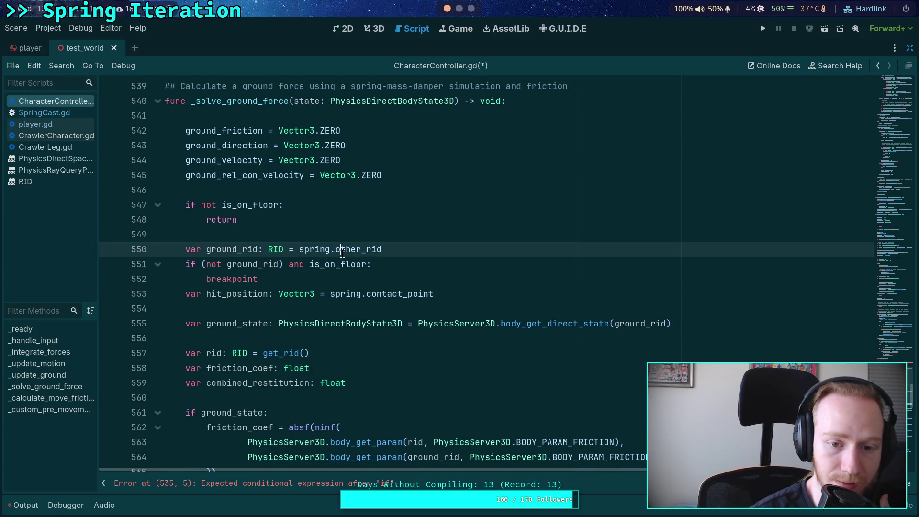
{"action": "double_click", "coordinate": [404, 291]}
{"action": "scroll", "coordinate": [350, 268], "scroll_direction": "up", "scroll_amount": 17}
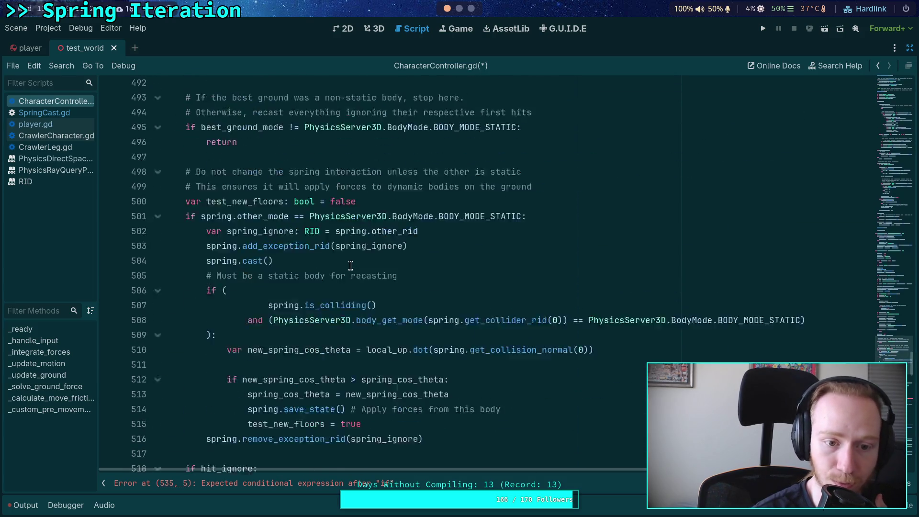
{"action": "scroll", "coordinate": [350, 266], "scroll_direction": "up", "scroll_amount": 8}
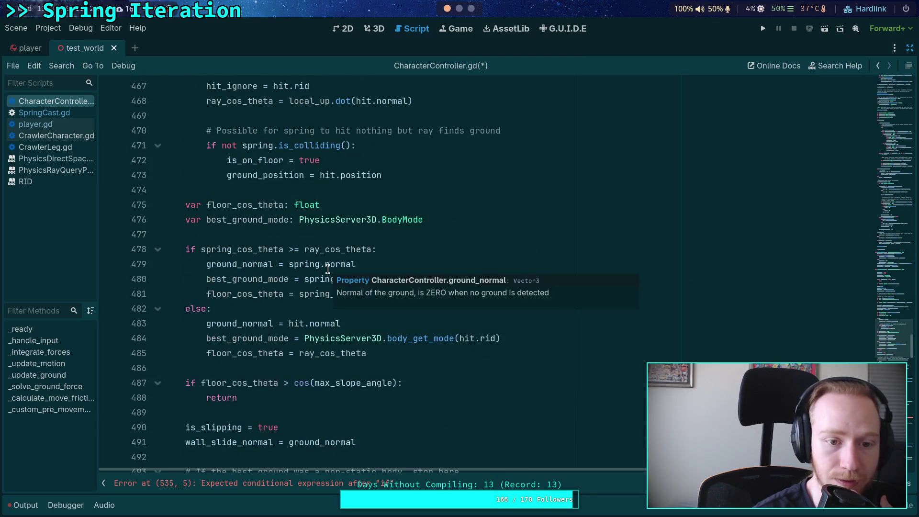
{"action": "scroll", "coordinate": [248, 257], "scroll_direction": "up", "scroll_amount": 10}
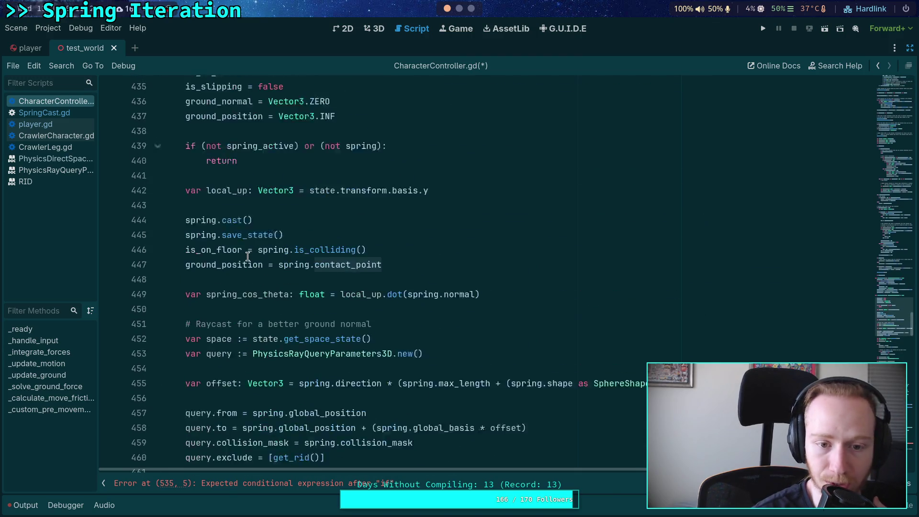
{"action": "scroll", "coordinate": [307, 266], "scroll_direction": "down", "scroll_amount": 17}
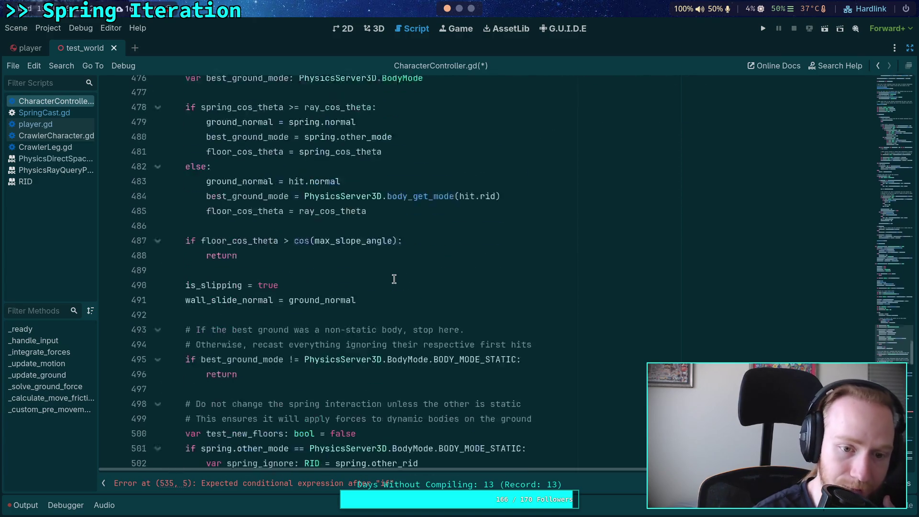
{"action": "scroll", "coordinate": [393, 279], "scroll_direction": "down", "scroll_amount": 12}
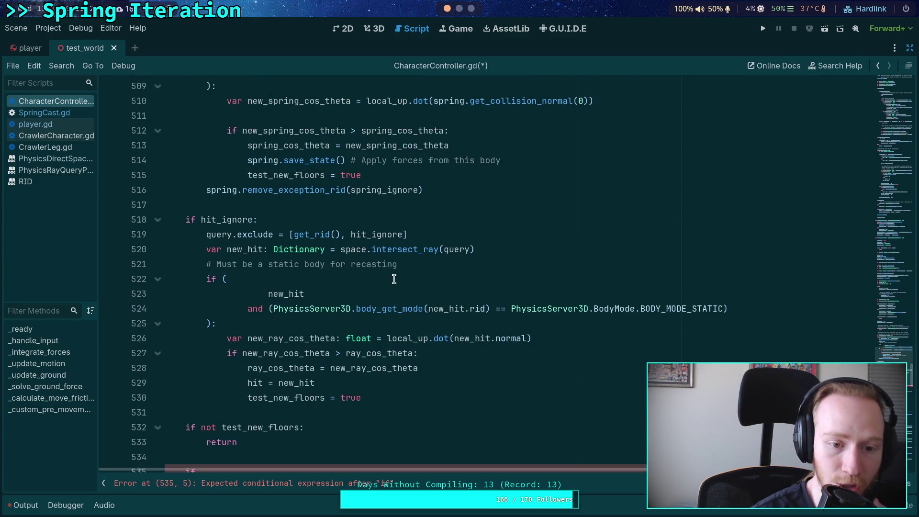
{"action": "scroll", "coordinate": [394, 279], "scroll_direction": "up", "scroll_amount": 7}
{"action": "scroll", "coordinate": [394, 279], "scroll_direction": "up", "scroll_amount": 6}
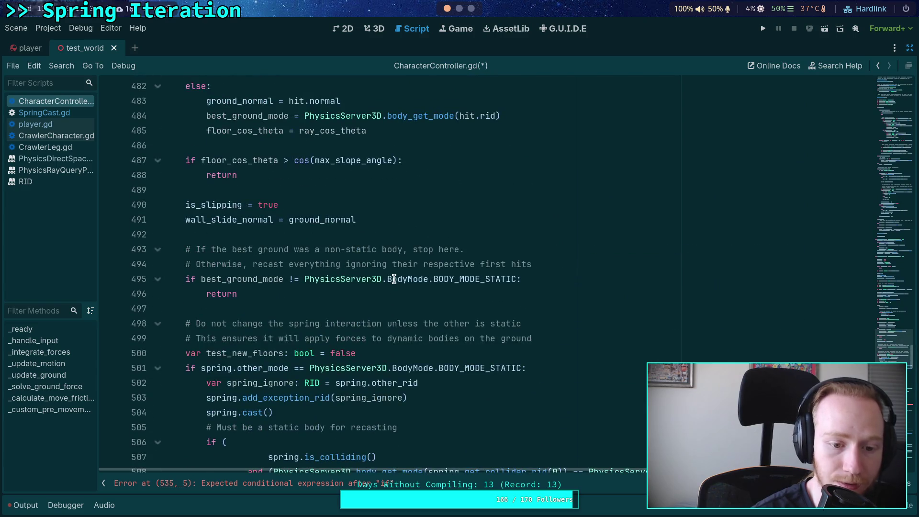
{"action": "scroll", "coordinate": [394, 279], "scroll_direction": "up", "scroll_amount": 4}
{"action": "scroll", "coordinate": [394, 280], "scroll_direction": "up", "scroll_amount": 2}
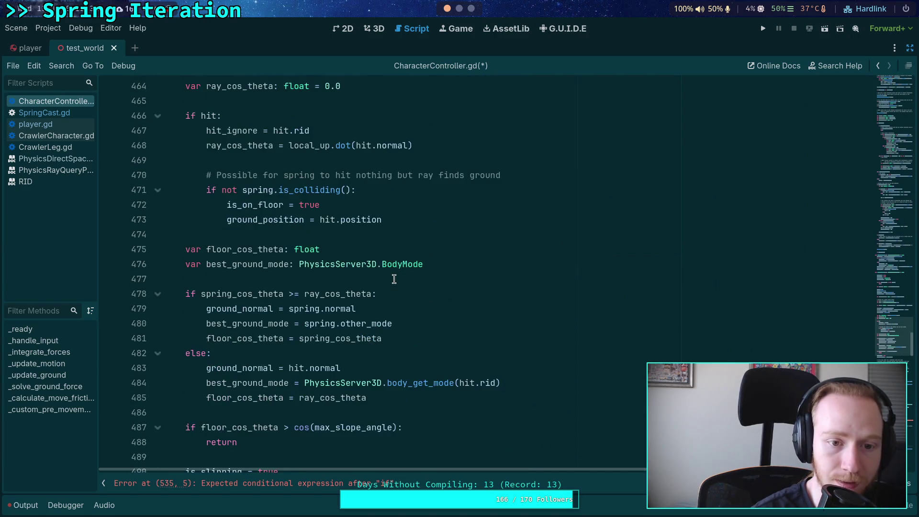
{"action": "scroll", "coordinate": [383, 274], "scroll_direction": "up", "scroll_amount": 2}
{"action": "left_click_drag", "start_coordinate": [416, 310], "coordinate": [461, 258]}
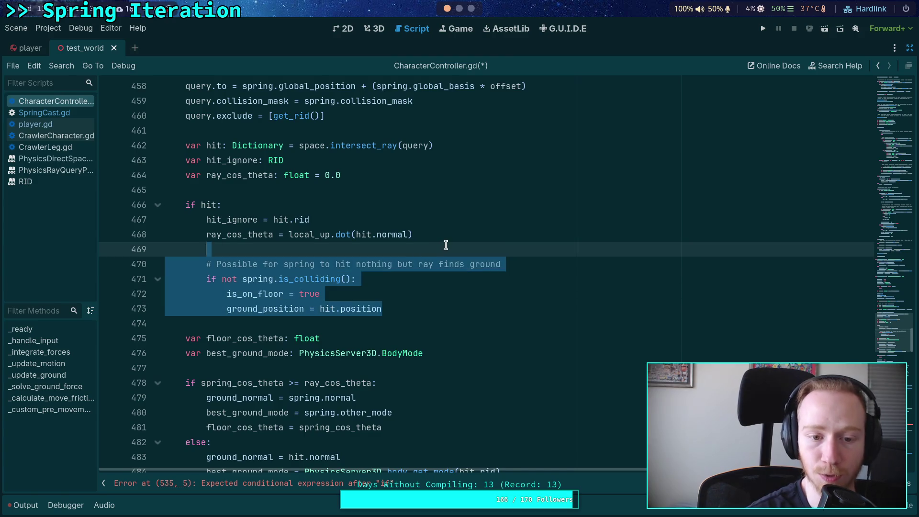
Delete the ray-only floor block on lines 469–473 and return to the ground_position line near 447.
{"action": "key", "text": "BackSpace"}
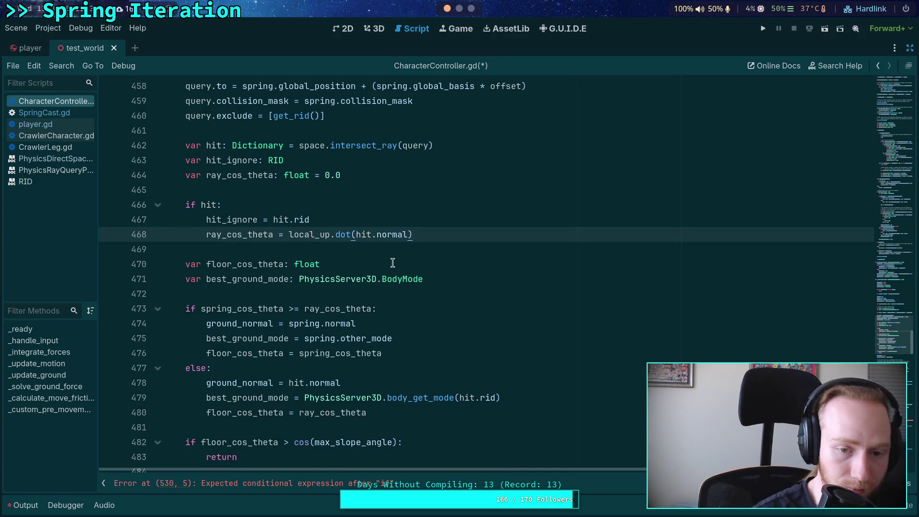
{"action": "scroll", "coordinate": [415, 257], "scroll_direction": "up", "scroll_amount": 4}
{"action": "scroll", "coordinate": [415, 257], "scroll_direction": "up", "scroll_amount": 2}
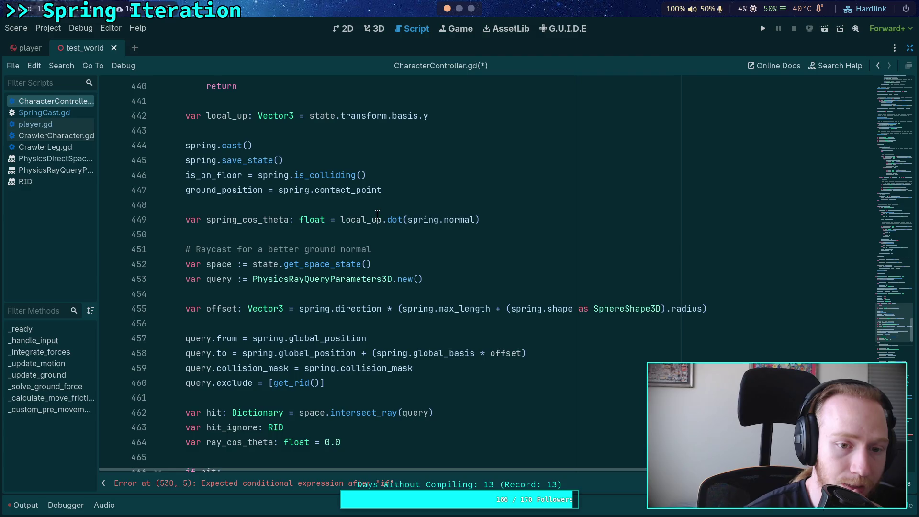
{"action": "left_click", "coordinate": [420, 191]}
{"action": "scroll", "coordinate": [420, 191], "scroll_direction": "up", "scroll_amount": 4}
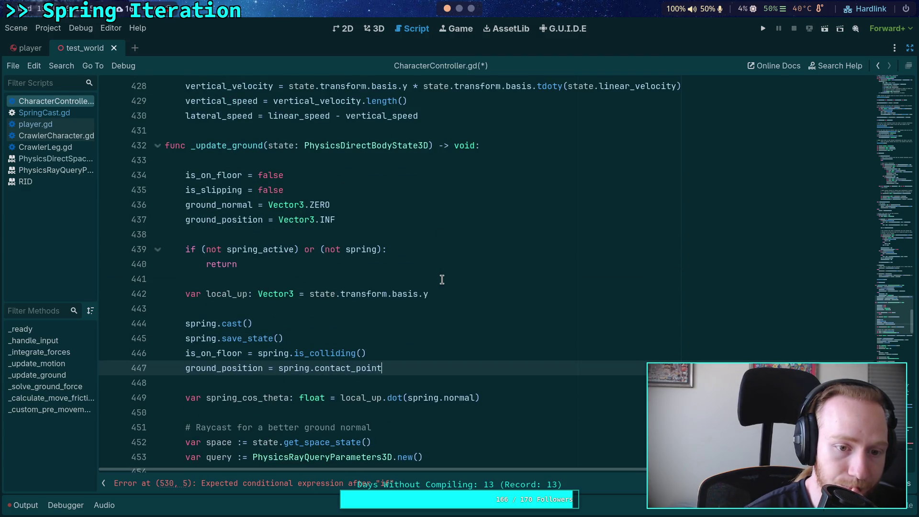
{"action": "scroll", "coordinate": [442, 280], "scroll_direction": "down", "scroll_amount": 1}
{"action": "scroll", "coordinate": [442, 280], "scroll_direction": "down", "scroll_amount": 2}
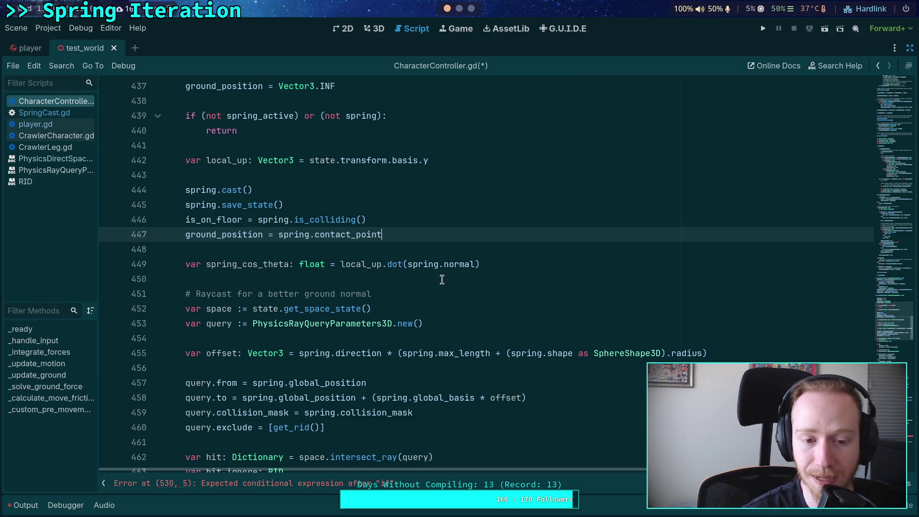
{"action": "scroll", "coordinate": [467, 287], "scroll_direction": "up", "scroll_amount": 2}
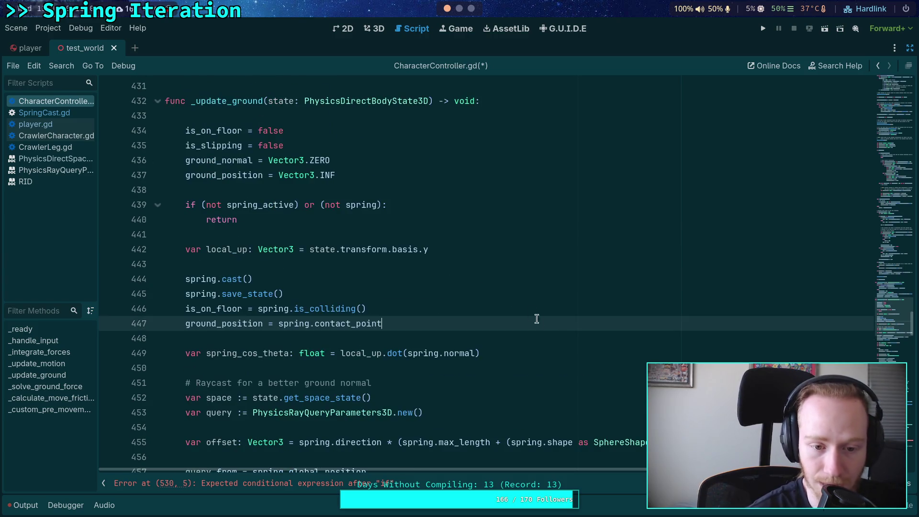
Add 'if not is_on_floor:' with an indented 'return' after the ground_position line.
{"action": "key", "text": "Return"}
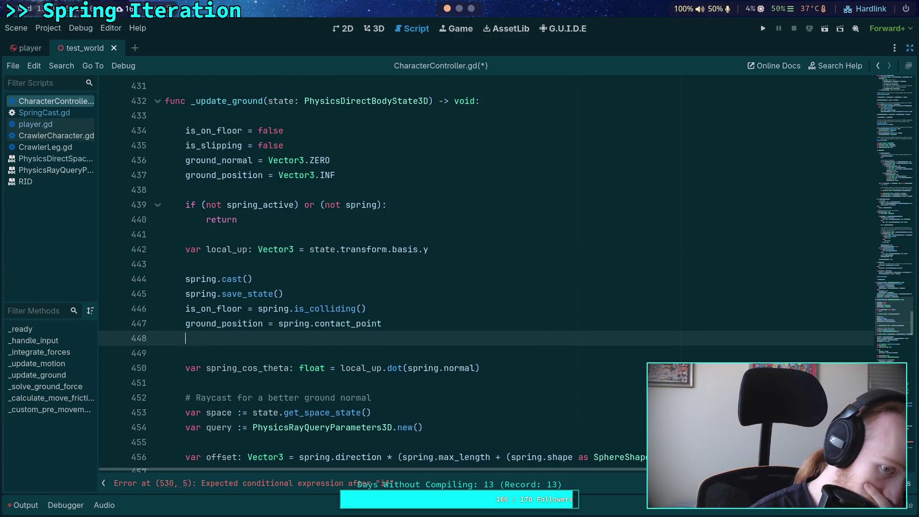
{"action": "key", "text": "Return"}
{"action": "type", "text": "if not is_on"}
{"action": "key", "text": "Return"}
{"action": "type", "text": ":"}
{"action": "key", "text": "Return"}
{"action": "type", "text": "return"}
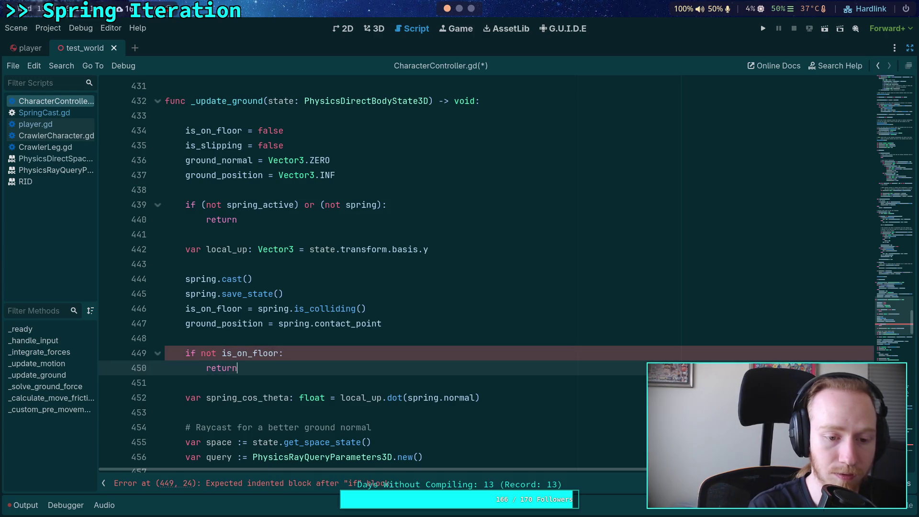
{"action": "left_click", "coordinate": [186, 338]}
{"action": "scroll", "coordinate": [527, 316], "scroll_direction": "down", "scroll_amount": 10}
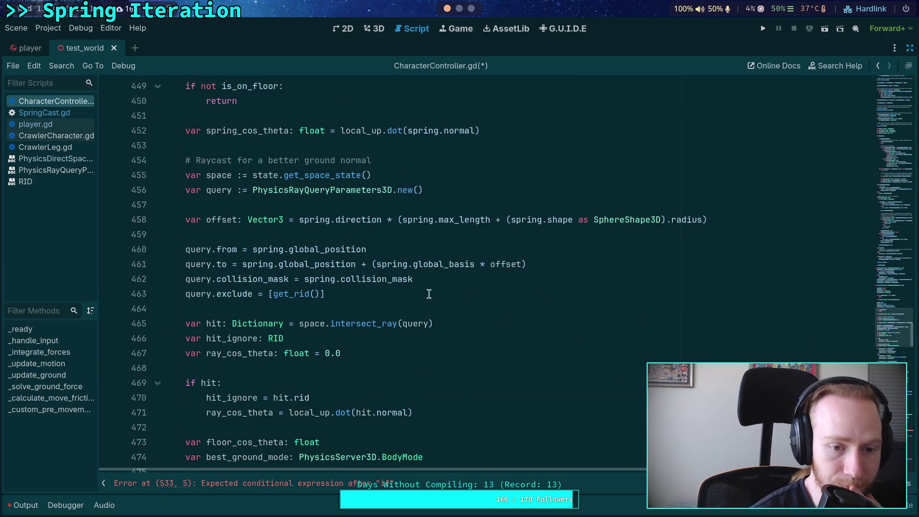
{"action": "scroll", "coordinate": [404, 291], "scroll_direction": "down", "scroll_amount": 4}
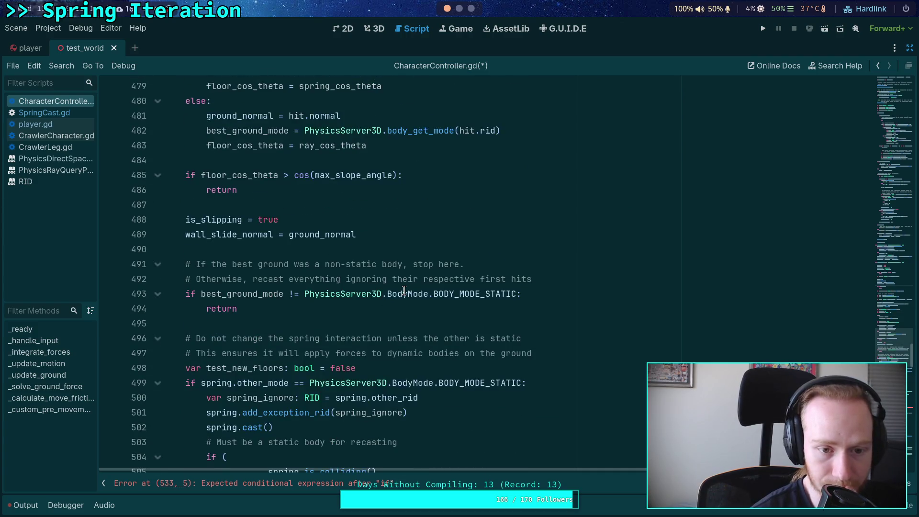
{"action": "scroll", "coordinate": [404, 291], "scroll_direction": "up", "scroll_amount": 15}
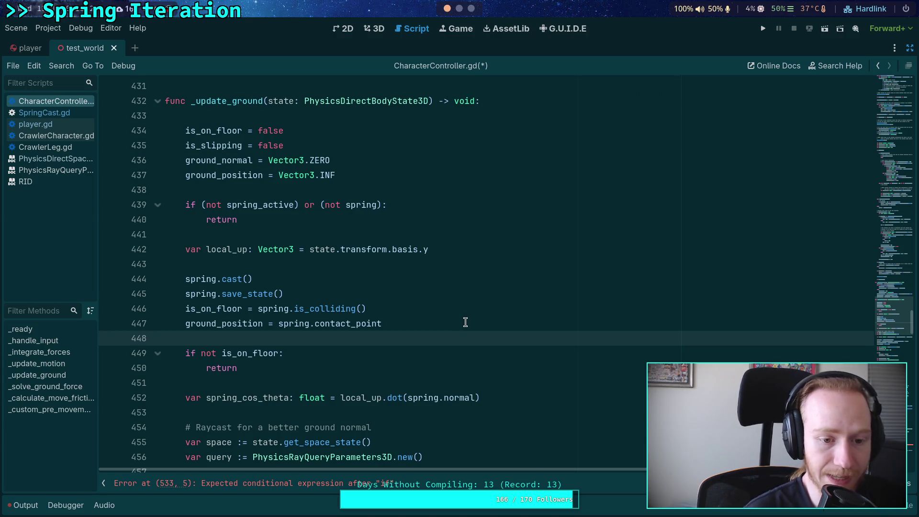
Add the comment '# If spring hits nothing, stop here, do not risk raycast discovering ground' above the check.
{"action": "key", "text": "Return"}
{"action": "type", "text": "# If "}
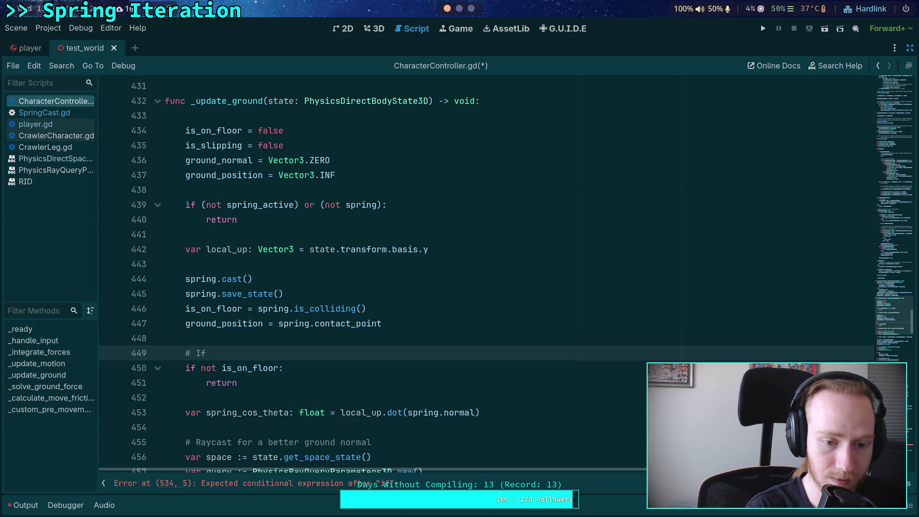
{"action": "type", "text": "spring "}
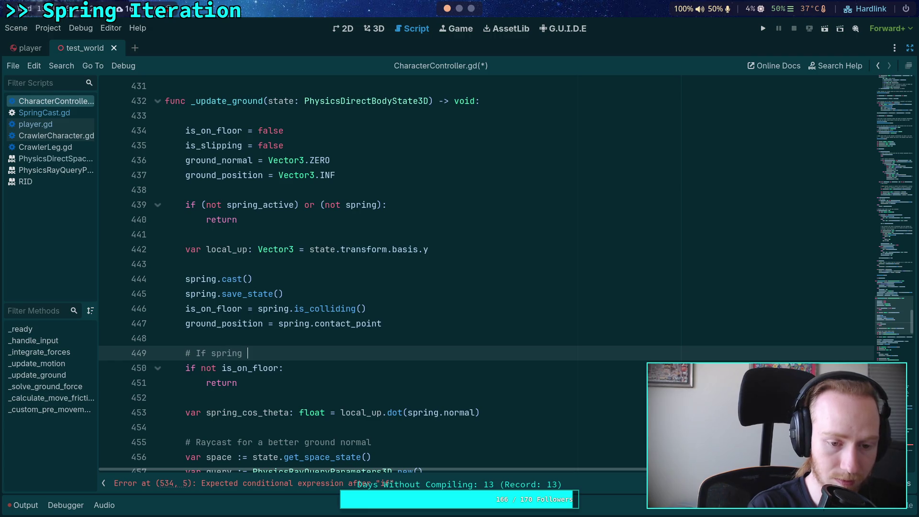
{"action": "type", "text": "hits nothing"}
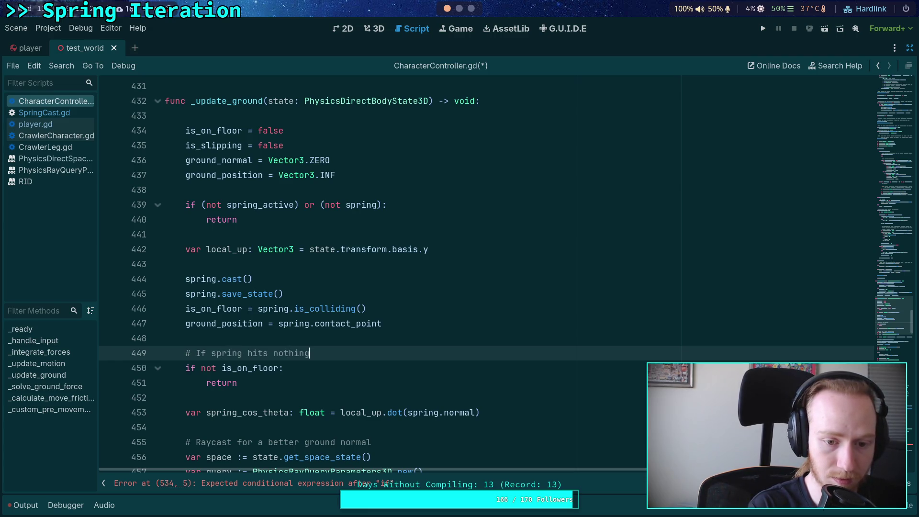
{"action": "type", "text": ", stop "}
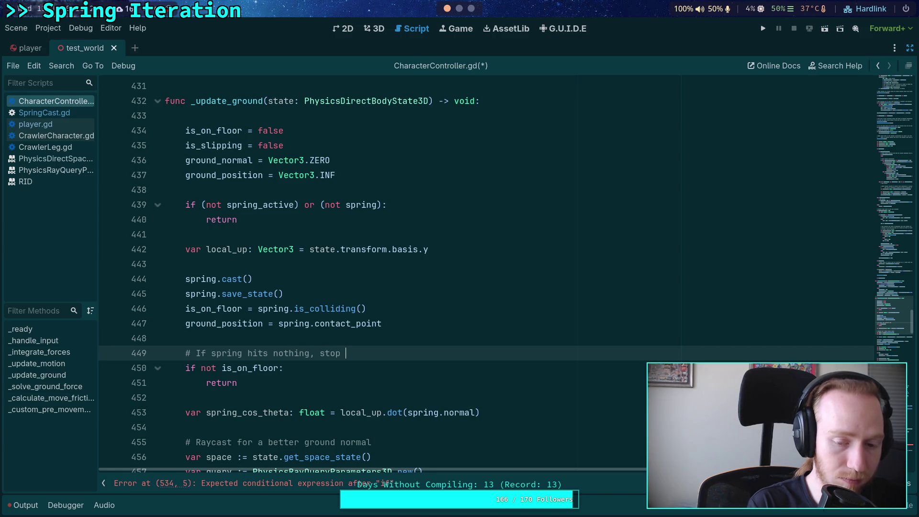
{"action": "type", "text": "here, do not allow "}
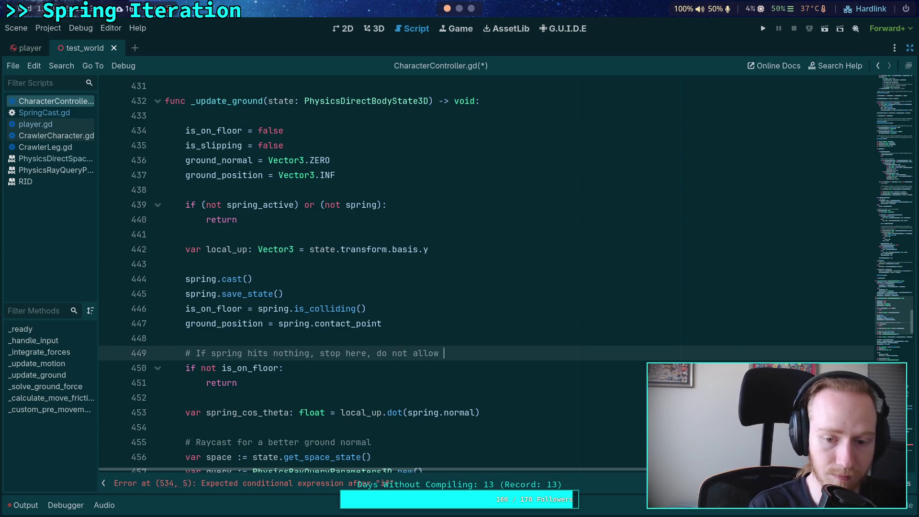
{"action": "type", "text": "ray"}
{"action": "key", "text": "BackSpace"}
{"action": "key", "text": "BackSpace"}
{"action": "key", "text": "BackSpace"}
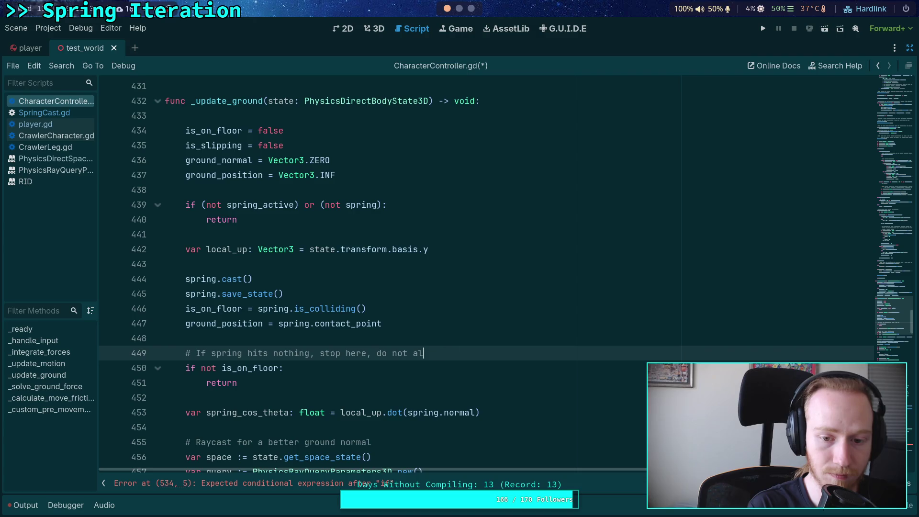
{"action": "type", "text": "rist"}
{"action": "key", "text": "BackSpace"}
{"action": "type", "text": "k "}
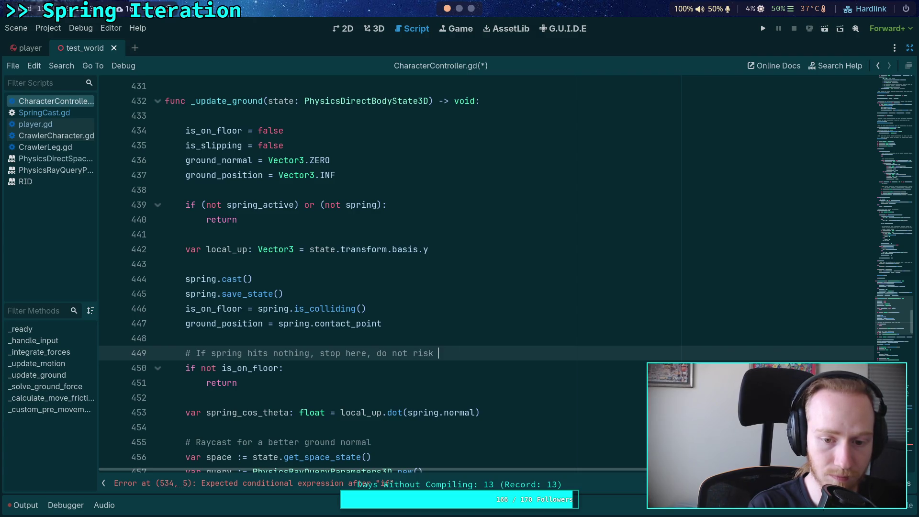
{"action": "type", "text": "raycasting f"}
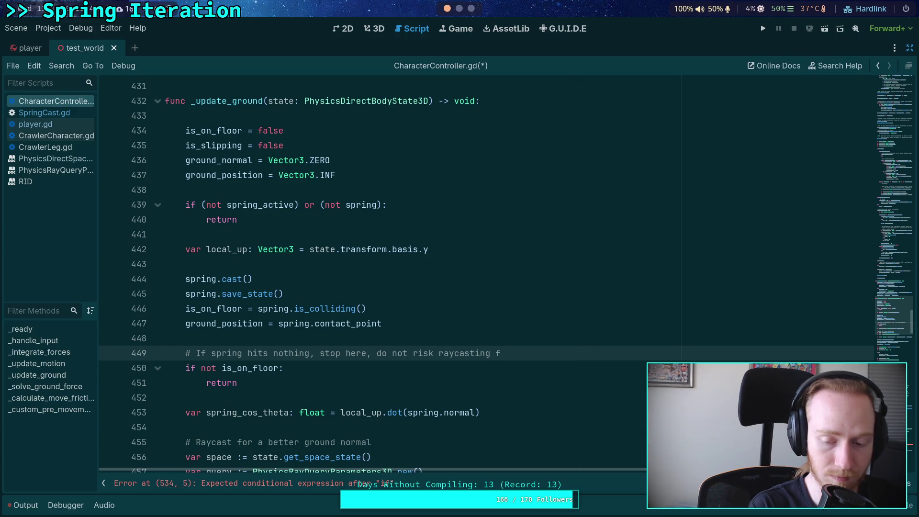
{"action": "key", "text": "BackSpace"}
{"action": "type", "text": "discovering "}
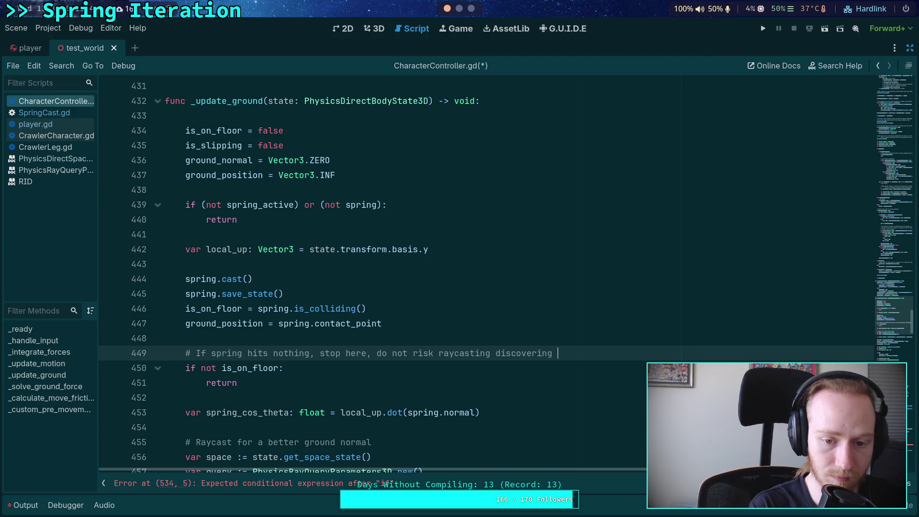
{"action": "type", "text": "ground"}
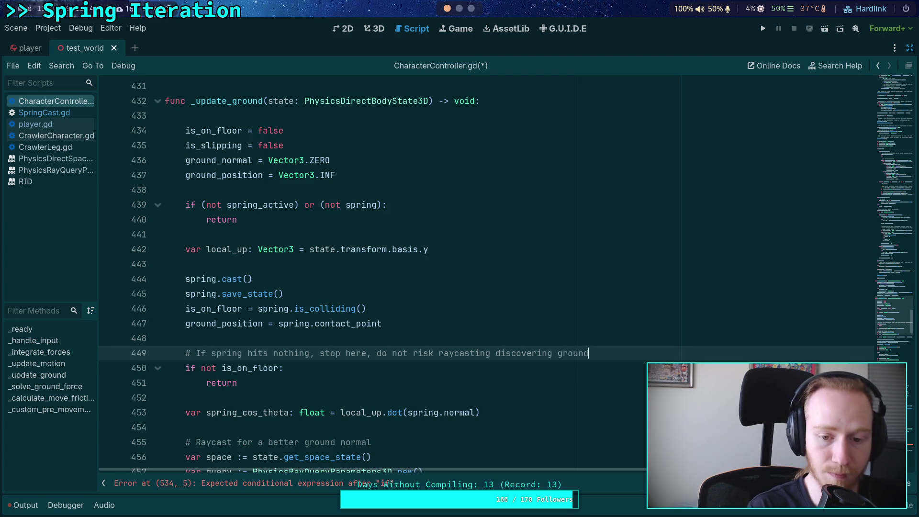
{"action": "left_click_drag", "start_coordinate": [490, 353], "coordinate": [477, 354]}
{"action": "key", "text": "BackSpace"}
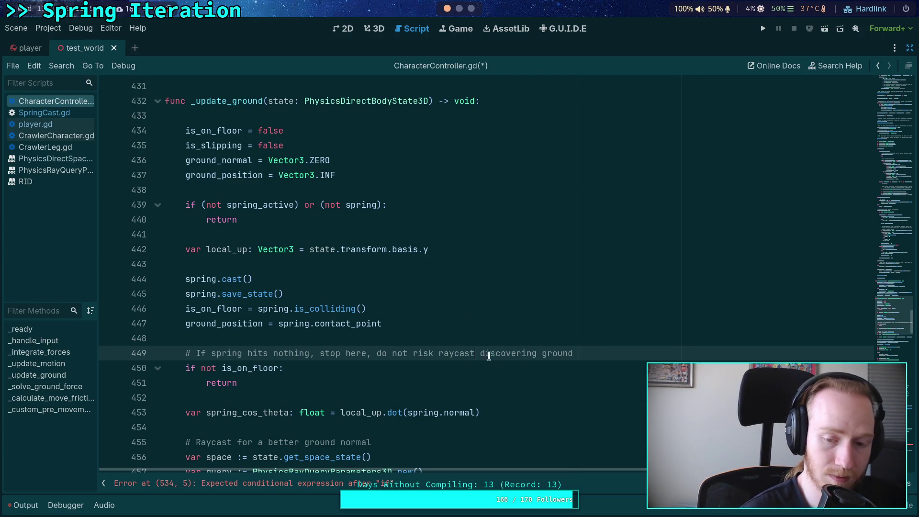
{"action": "left_click", "coordinate": [563, 363]}
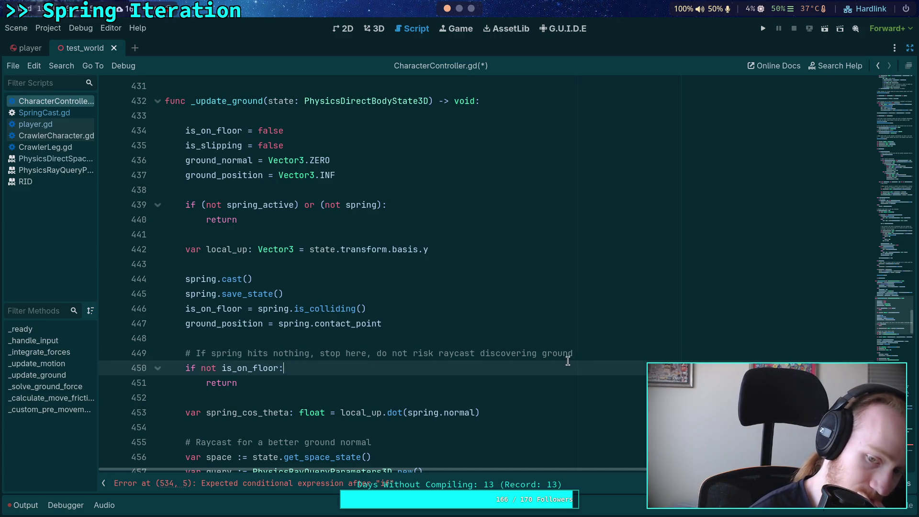
{"action": "left_click", "coordinate": [424, 383]}
{"action": "scroll", "coordinate": [360, 350], "scroll_direction": "down", "scroll_amount": 2}
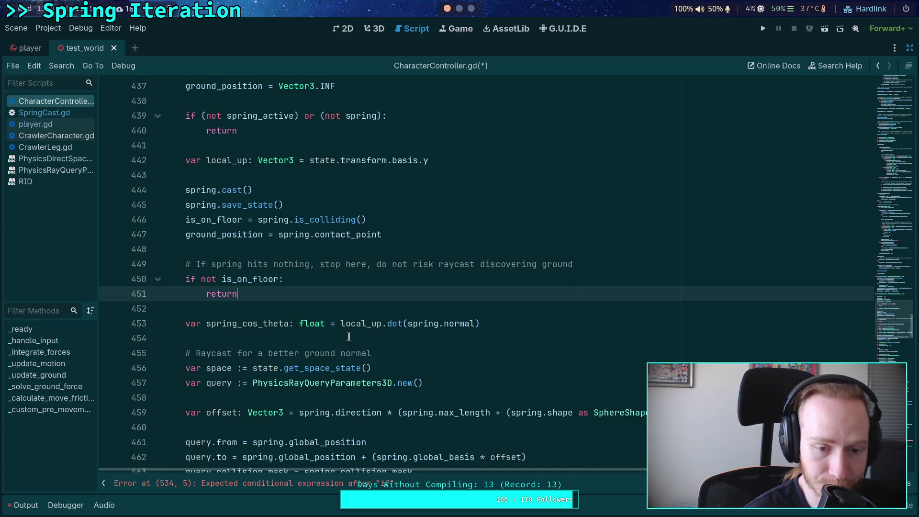
{"action": "double_click", "coordinate": [246, 322]}
{"action": "scroll", "coordinate": [330, 335], "scroll_direction": "down", "scroll_amount": 2}
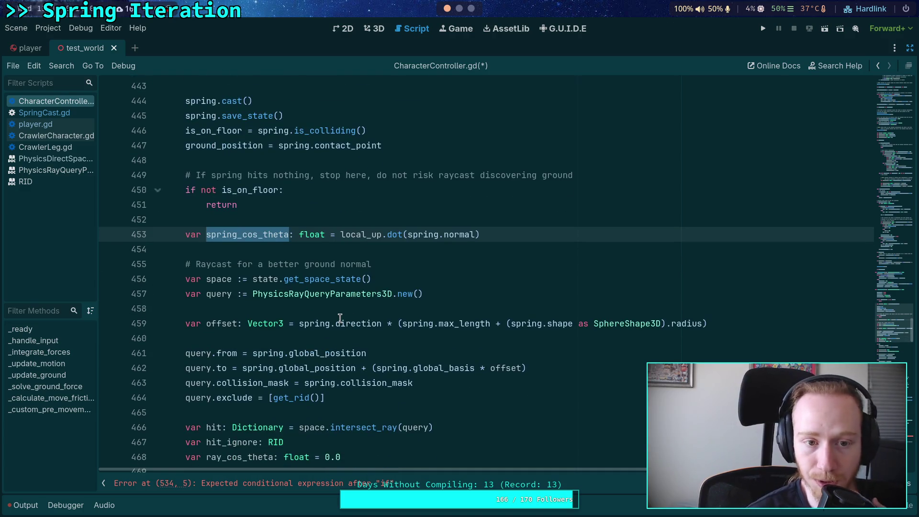
{"action": "scroll", "coordinate": [297, 311], "scroll_direction": "down", "scroll_amount": 1}
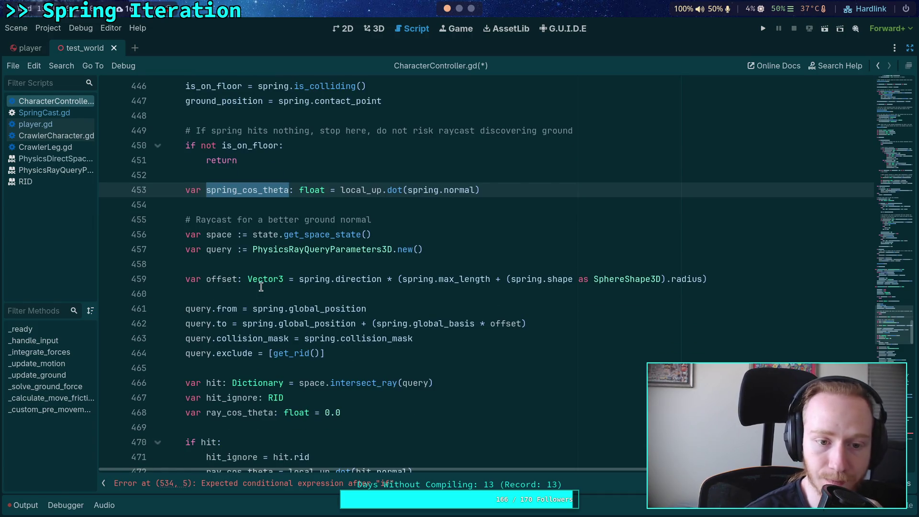
{"action": "scroll", "coordinate": [262, 287], "scroll_direction": "up", "scroll_amount": 2}
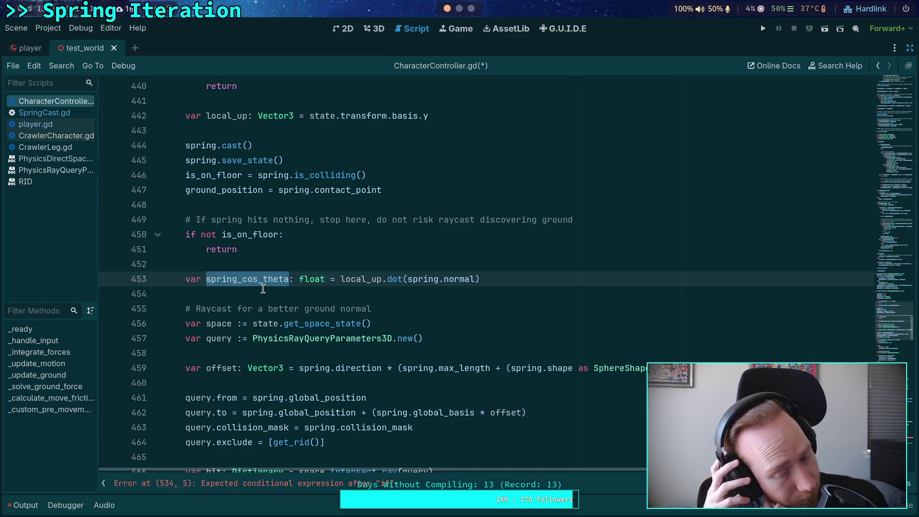
{"action": "scroll", "coordinate": [262, 289], "scroll_direction": "down", "scroll_amount": 2}
{"action": "left_click", "coordinate": [236, 294]}
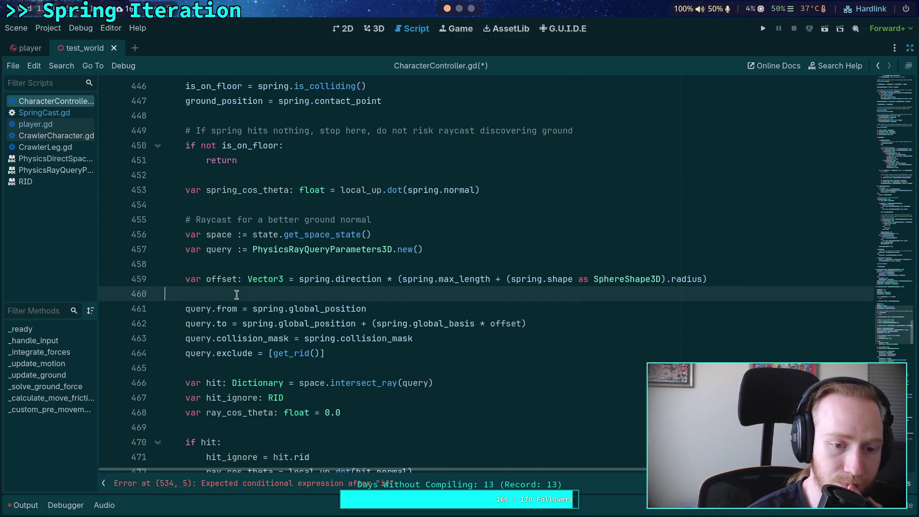
{"action": "scroll", "coordinate": [237, 294], "scroll_direction": "down", "scroll_amount": 1}
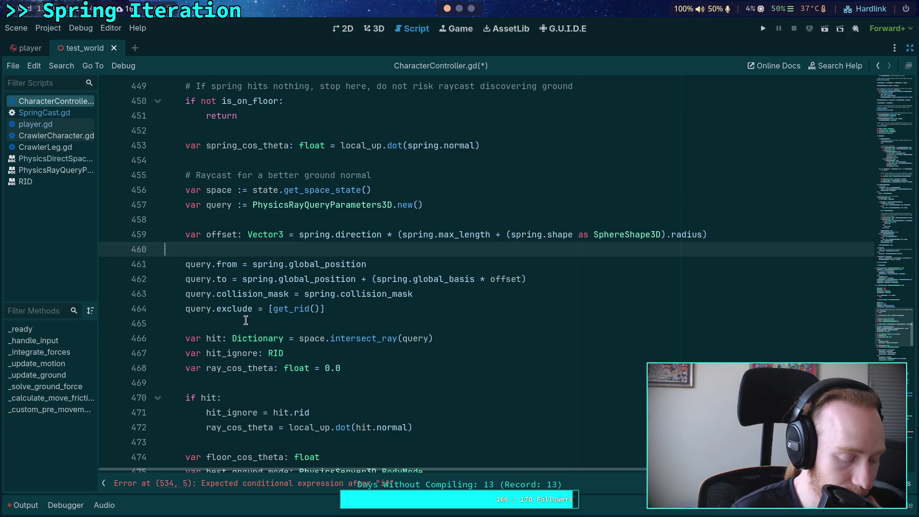
{"action": "scroll", "coordinate": [245, 320], "scroll_direction": "down", "scroll_amount": 1}
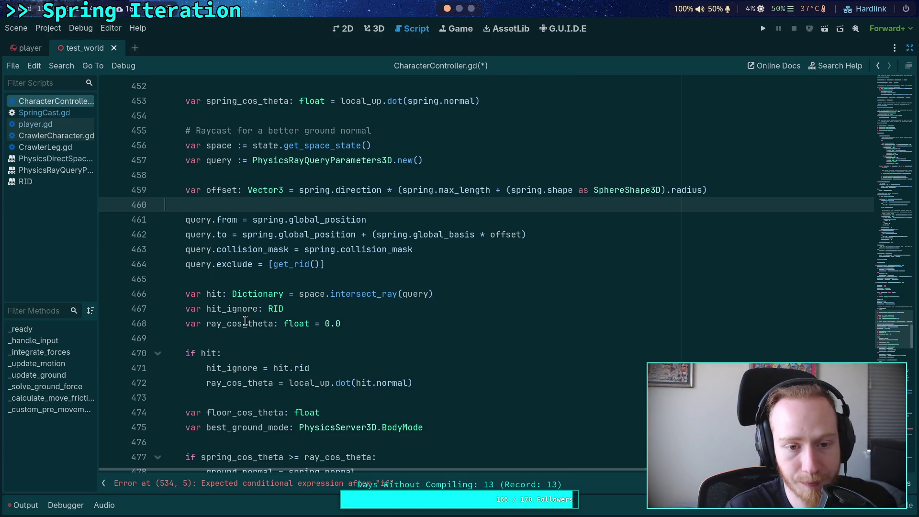
{"action": "left_click", "coordinate": [256, 279]}
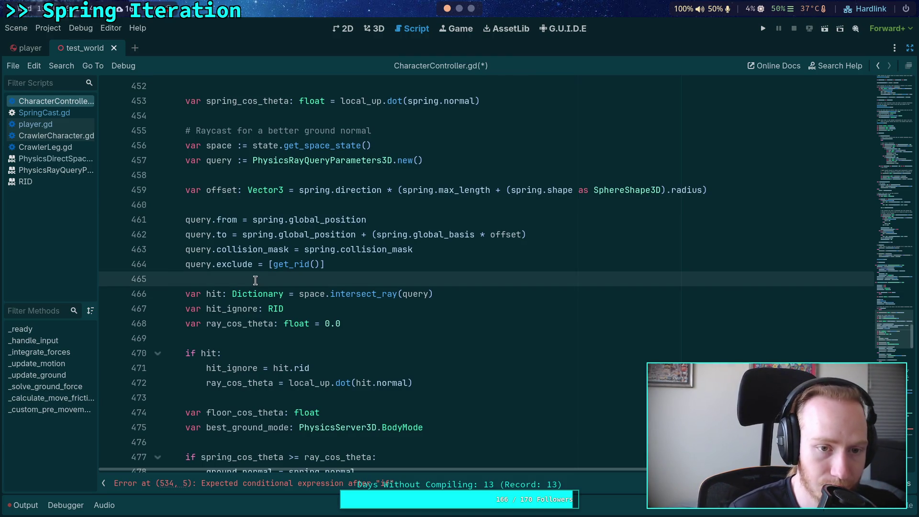
{"action": "scroll", "coordinate": [255, 280], "scroll_direction": "up", "scroll_amount": 1}
{"action": "scroll", "coordinate": [255, 281], "scroll_direction": "up", "scroll_amount": 1}
{"action": "scroll", "coordinate": [258, 281], "scroll_direction": "down", "scroll_amount": 4}
{"action": "scroll", "coordinate": [265, 283], "scroll_direction": "down", "scroll_amount": 1}
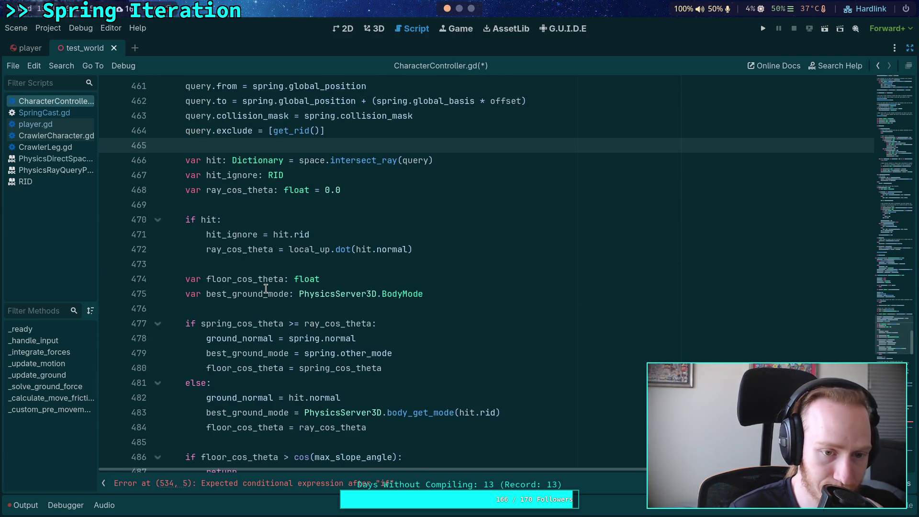
{"action": "scroll", "coordinate": [270, 266], "scroll_direction": "down", "scroll_amount": 2}
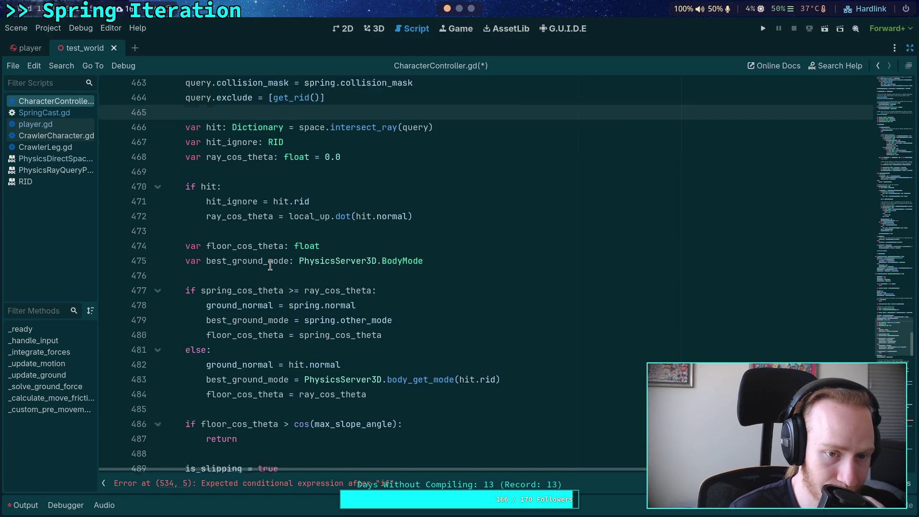
{"action": "scroll", "coordinate": [271, 265], "scroll_direction": "down", "scroll_amount": 2}
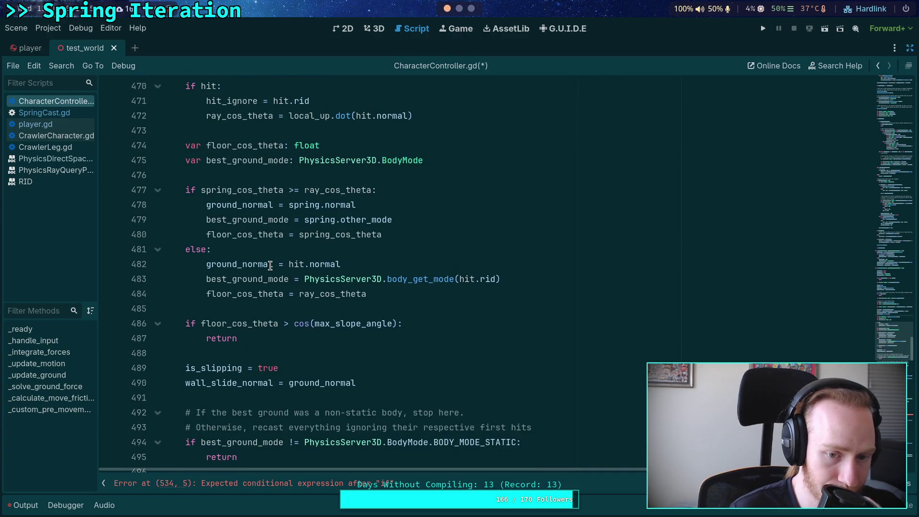
{"action": "double_click", "coordinate": [238, 280]}
{"action": "scroll", "coordinate": [192, 268], "scroll_direction": "up", "scroll_amount": 4}
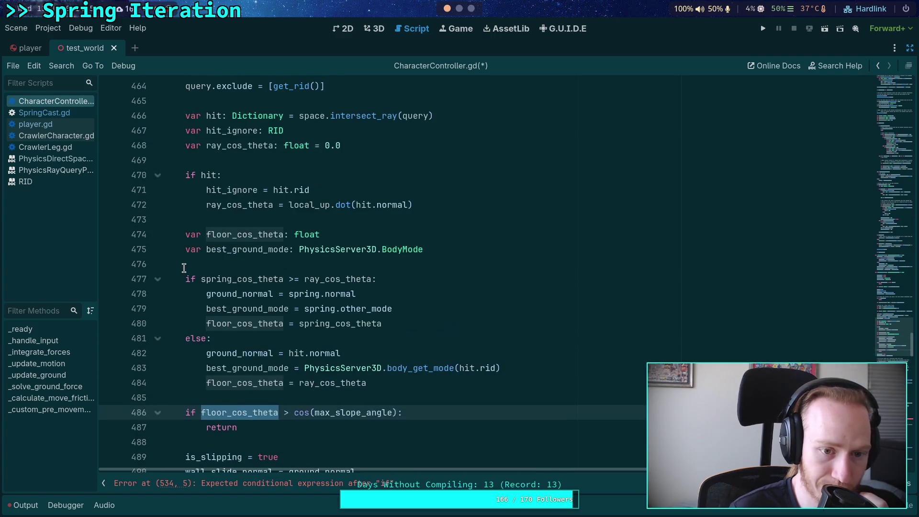
{"action": "scroll", "coordinate": [192, 268], "scroll_direction": "down", "scroll_amount": 2}
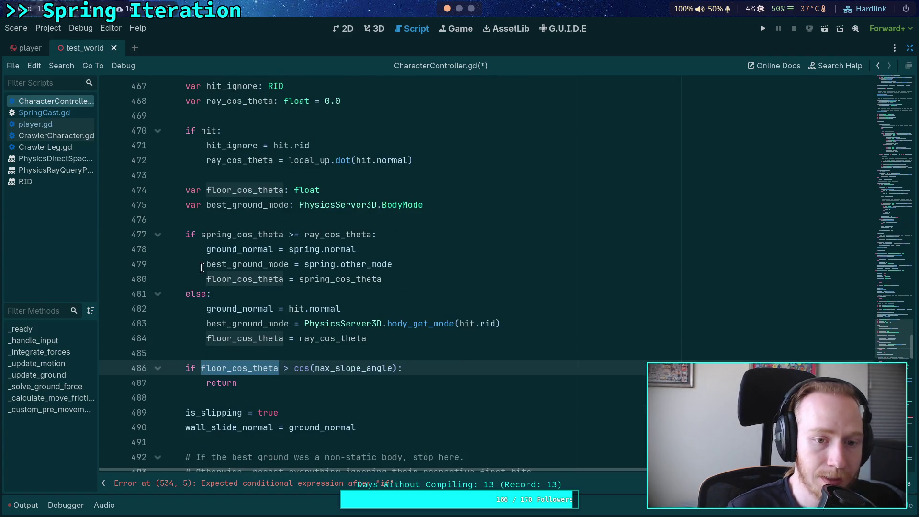
{"action": "scroll", "coordinate": [214, 322], "scroll_direction": "down", "scroll_amount": 1}
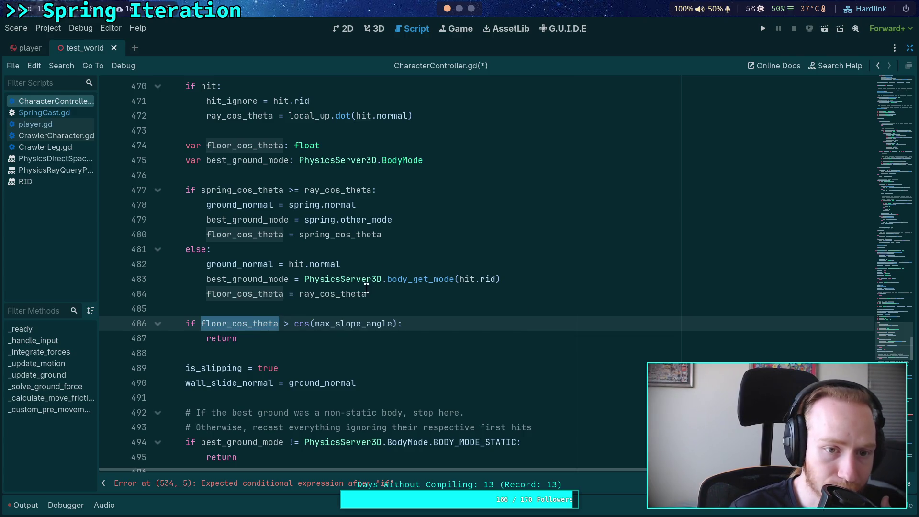
{"action": "scroll", "coordinate": [346, 291], "scroll_direction": "up", "scroll_amount": 1}
{"action": "double_click", "coordinate": [225, 200]}
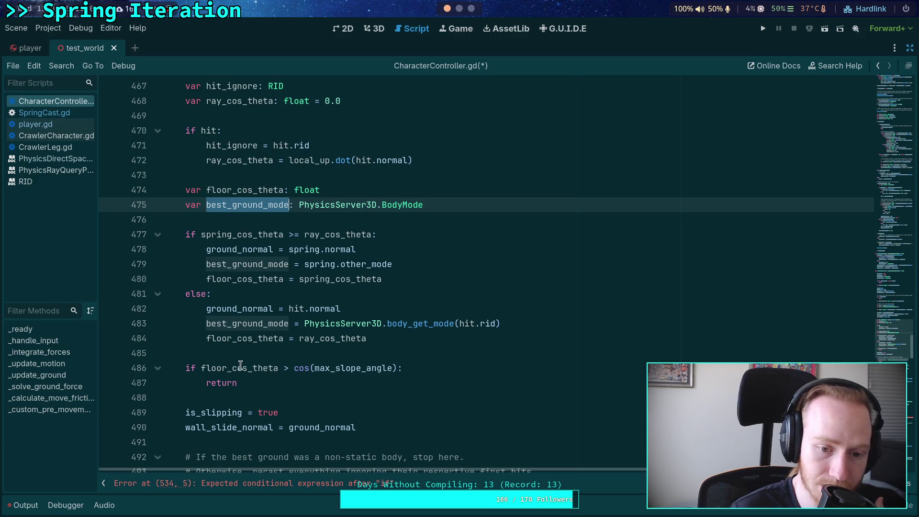
{"action": "scroll", "coordinate": [329, 375], "scroll_direction": "down", "scroll_amount": 2}
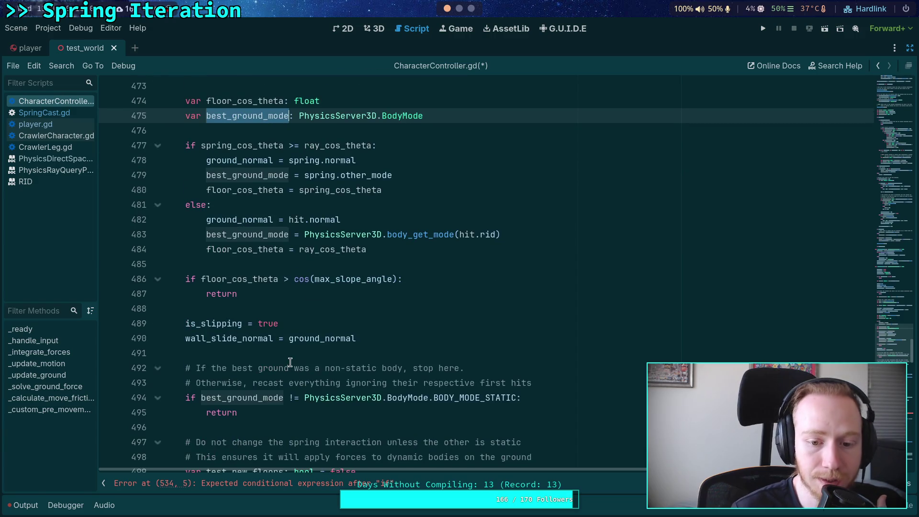
{"action": "double_click", "coordinate": [207, 324]}
{"action": "double_click", "coordinate": [296, 338]}
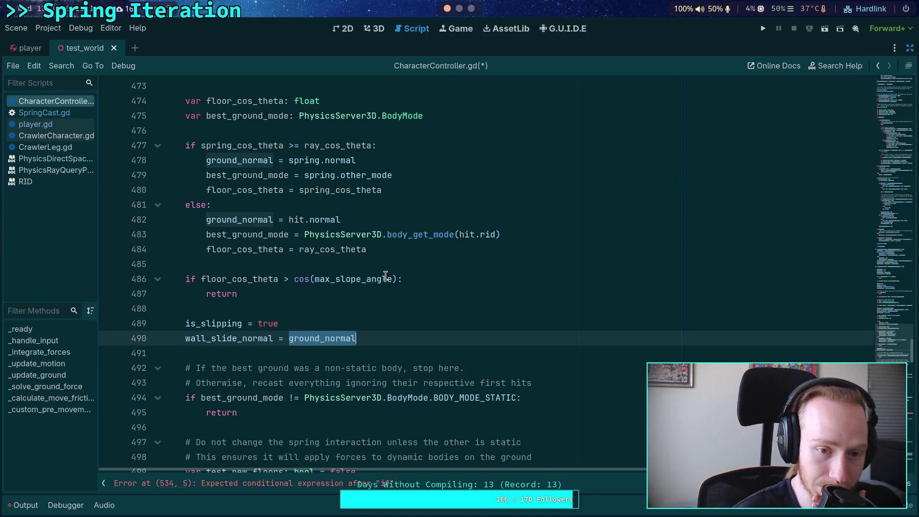
{"action": "scroll", "coordinate": [341, 280], "scroll_direction": "down", "scroll_amount": 1}
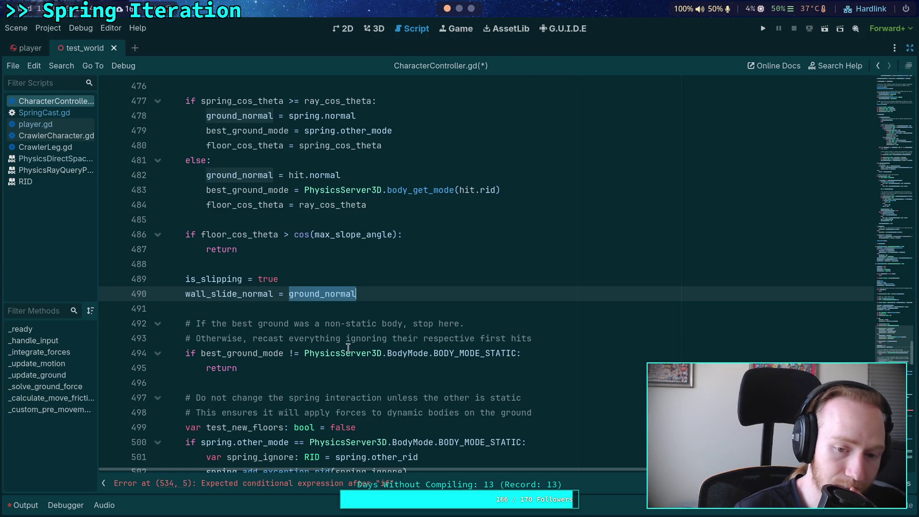
{"action": "double_click", "coordinate": [267, 353]}
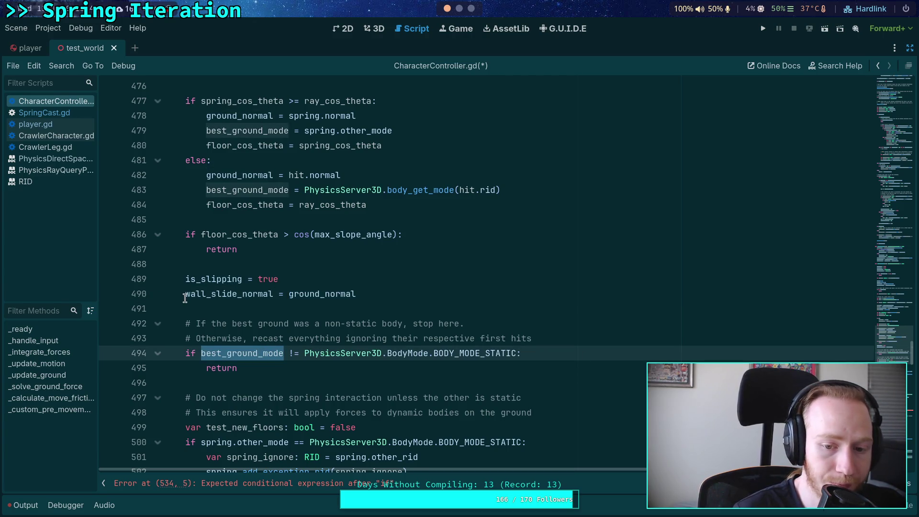
{"action": "scroll", "coordinate": [234, 299], "scroll_direction": "down", "scroll_amount": 2}
{"action": "scroll", "coordinate": [234, 300], "scroll_direction": "down", "scroll_amount": 1}
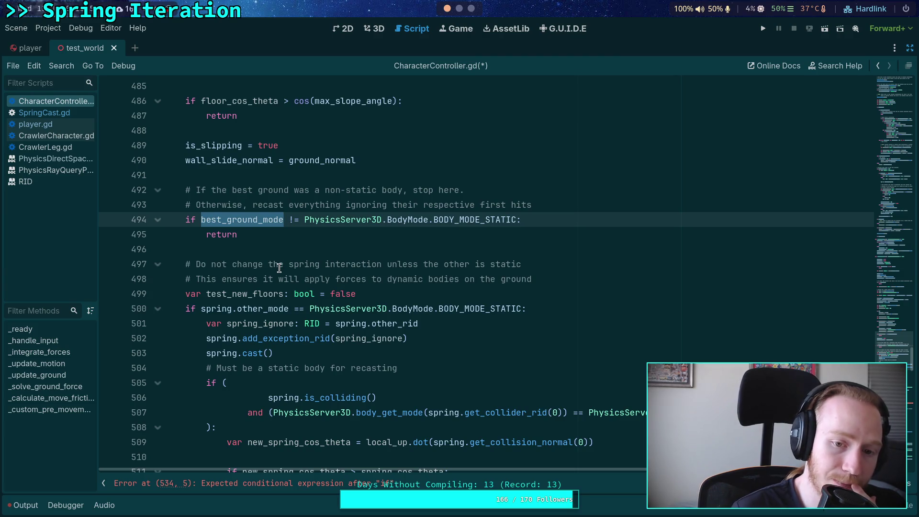
{"action": "scroll", "coordinate": [279, 268], "scroll_direction": "up", "scroll_amount": 2}
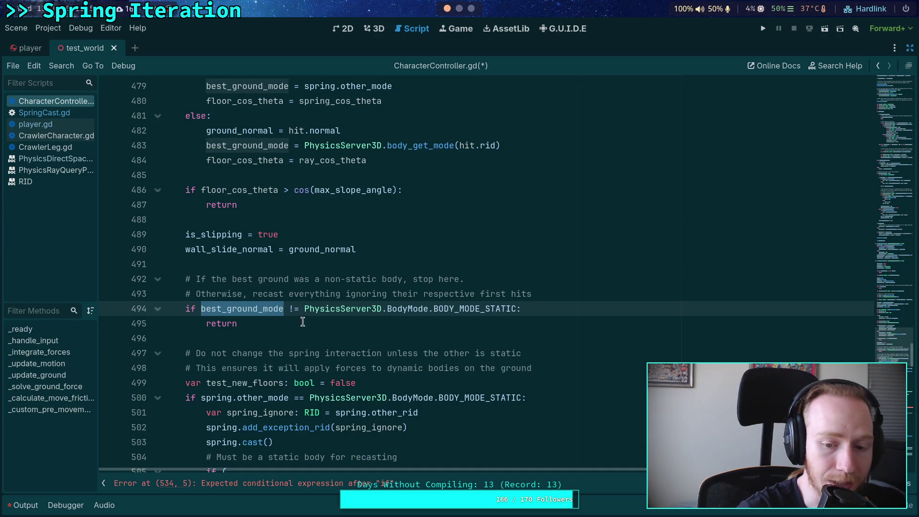
{"action": "scroll", "coordinate": [342, 329], "scroll_direction": "down", "scroll_amount": 1}
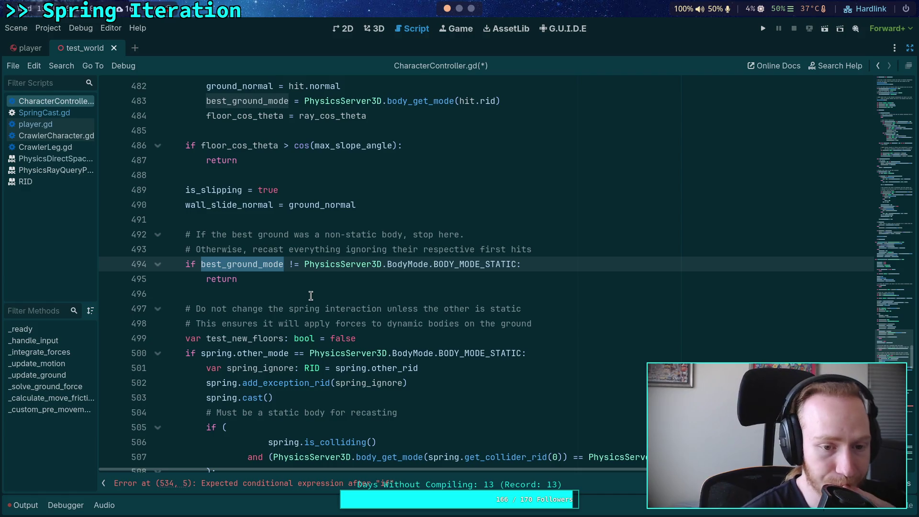
{"action": "scroll", "coordinate": [309, 296], "scroll_direction": "down", "scroll_amount": 1}
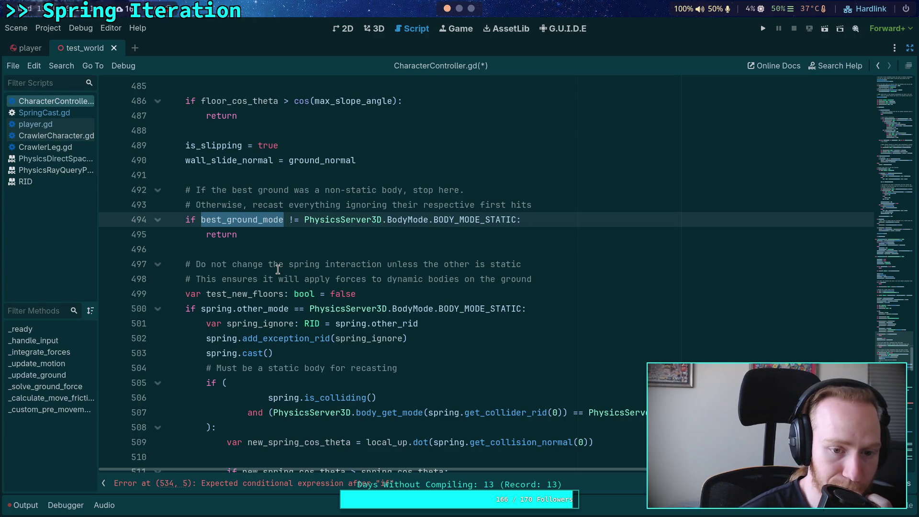
{"action": "scroll", "coordinate": [277, 270], "scroll_direction": "up", "scroll_amount": 3}
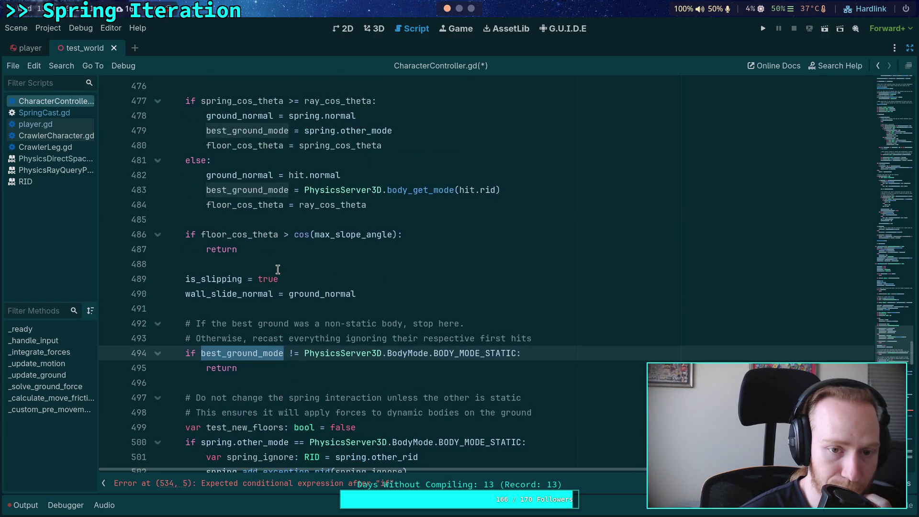
{"action": "scroll", "coordinate": [278, 269], "scroll_direction": "up", "scroll_amount": 2}
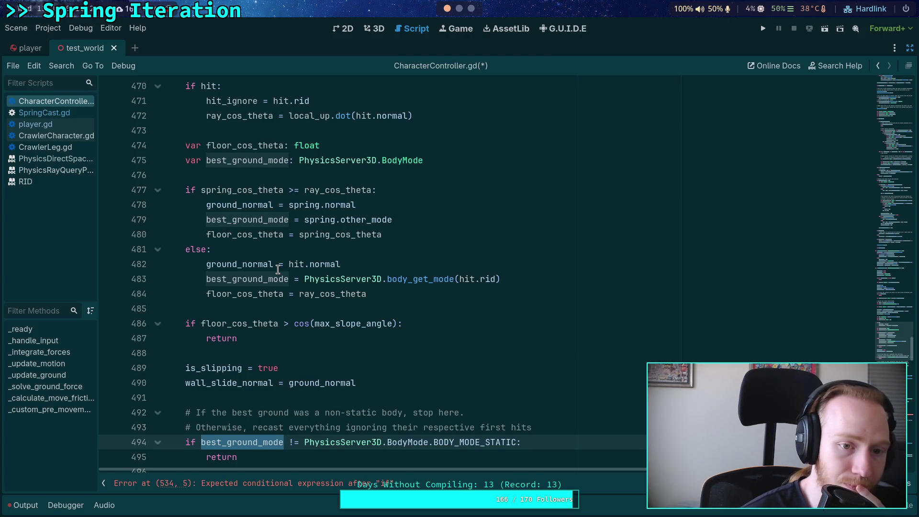
{"action": "scroll", "coordinate": [277, 269], "scroll_direction": "up", "scroll_amount": 3}
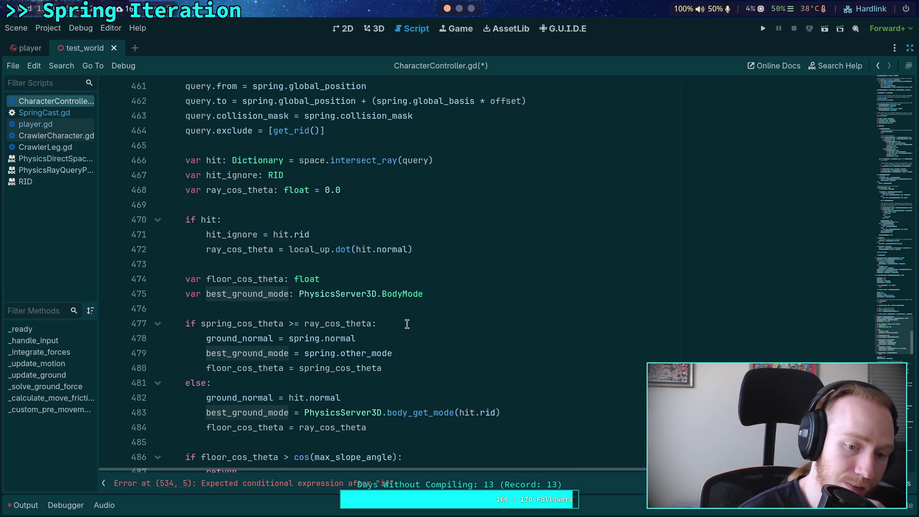
Read through _update_ground, marking the max slope angle check and its return.
{"action": "scroll", "coordinate": [407, 324], "scroll_direction": "down", "scroll_amount": 2}
{"action": "scroll", "coordinate": [406, 324], "scroll_direction": "up", "scroll_amount": 1}
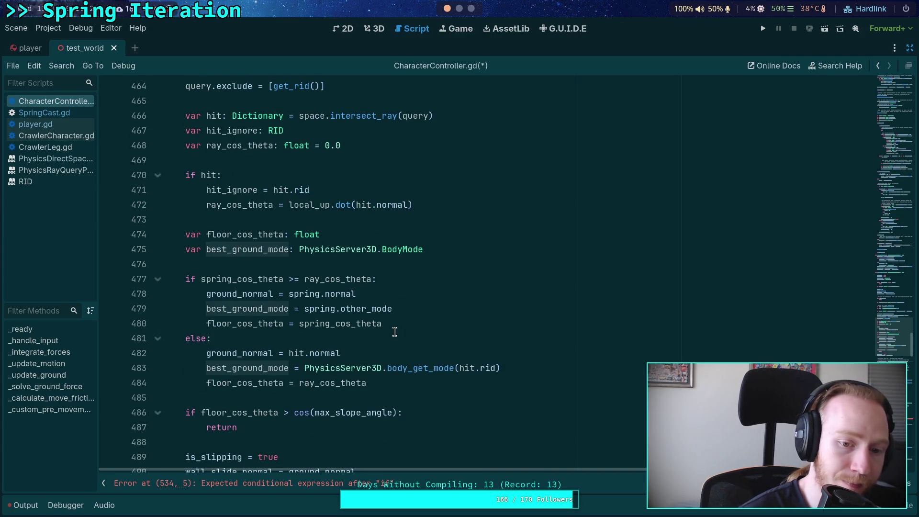
{"action": "scroll", "coordinate": [393, 330], "scroll_direction": "down", "scroll_amount": 1}
{"action": "scroll", "coordinate": [359, 333], "scroll_direction": "up", "scroll_amount": 2}
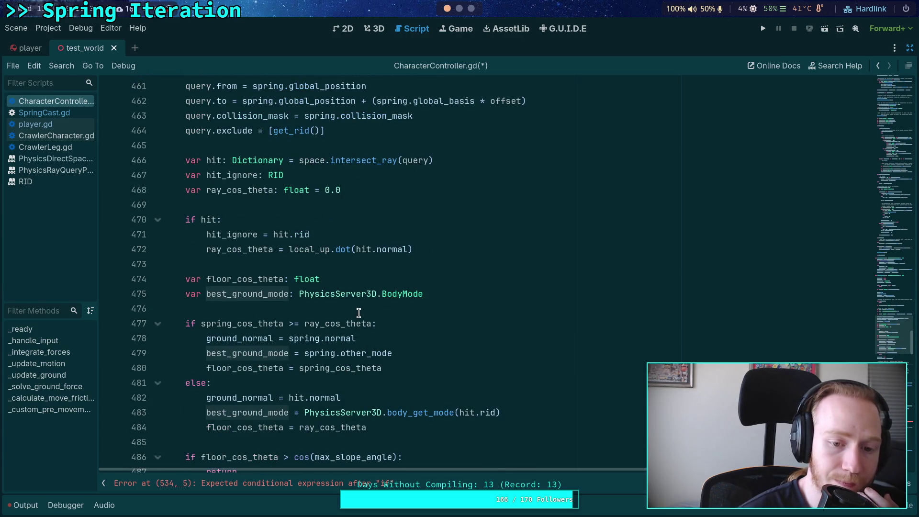
{"action": "left_click", "coordinate": [359, 312]}
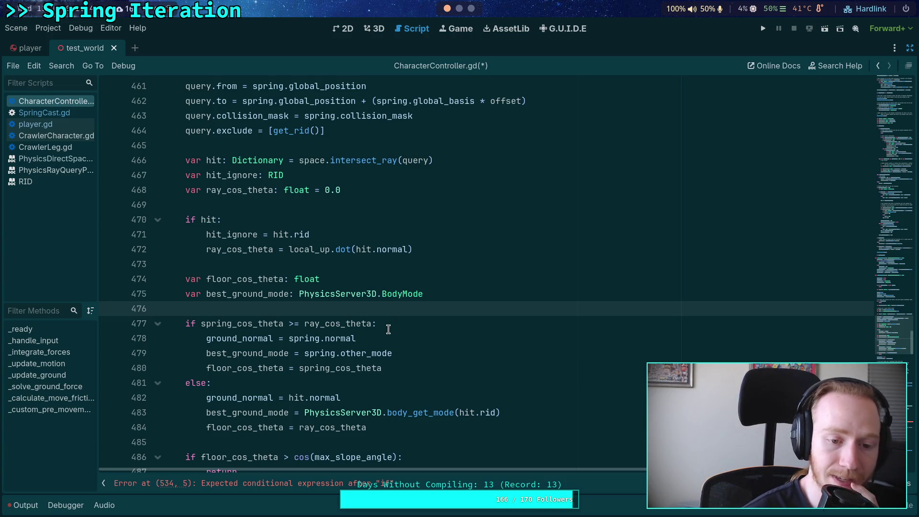
{"action": "mouse_move", "coordinate": [373, 330]}
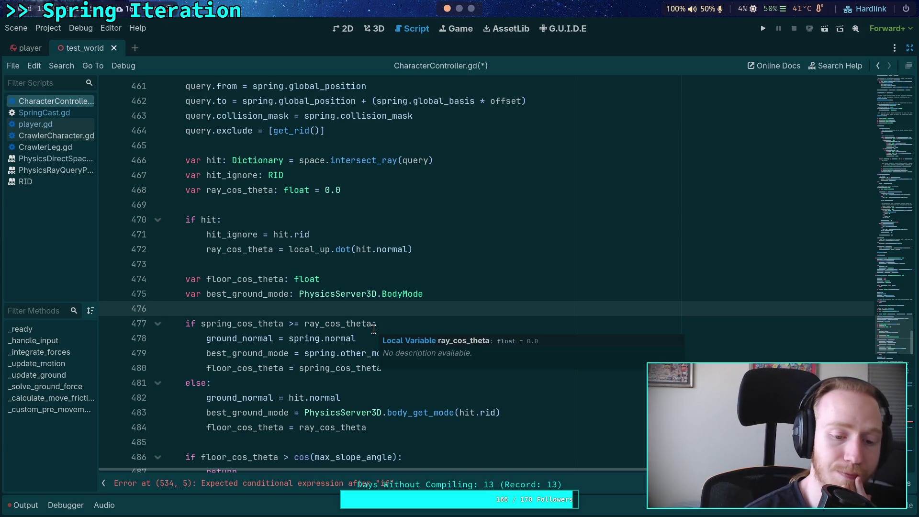
{"action": "scroll", "coordinate": [373, 329], "scroll_direction": "down", "scroll_amount": 3}
{"action": "left_click_drag", "start_coordinate": [201, 324], "coordinate": [397, 325]}
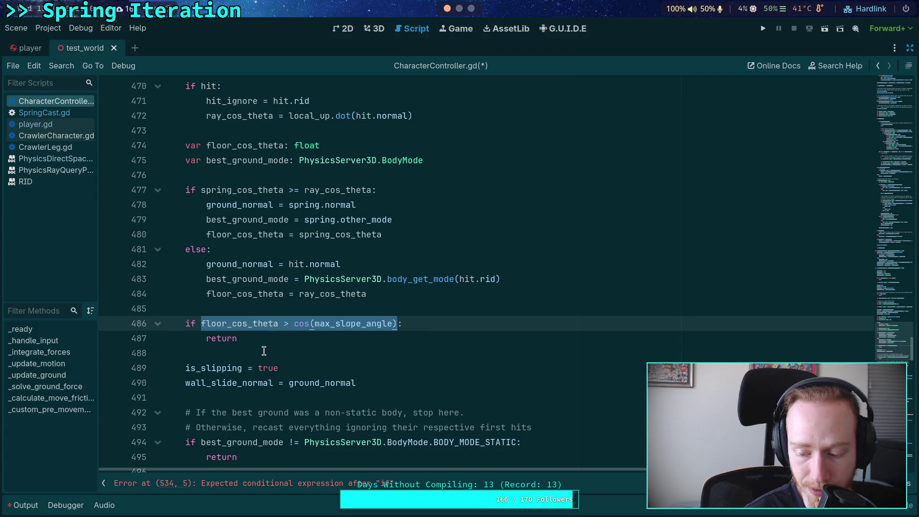
{"action": "scroll", "coordinate": [326, 237], "scroll_direction": "down", "scroll_amount": 2}
{"action": "left_click", "coordinate": [326, 266]}
{"action": "scroll", "coordinate": [326, 265], "scroll_direction": "down", "scroll_amount": 2}
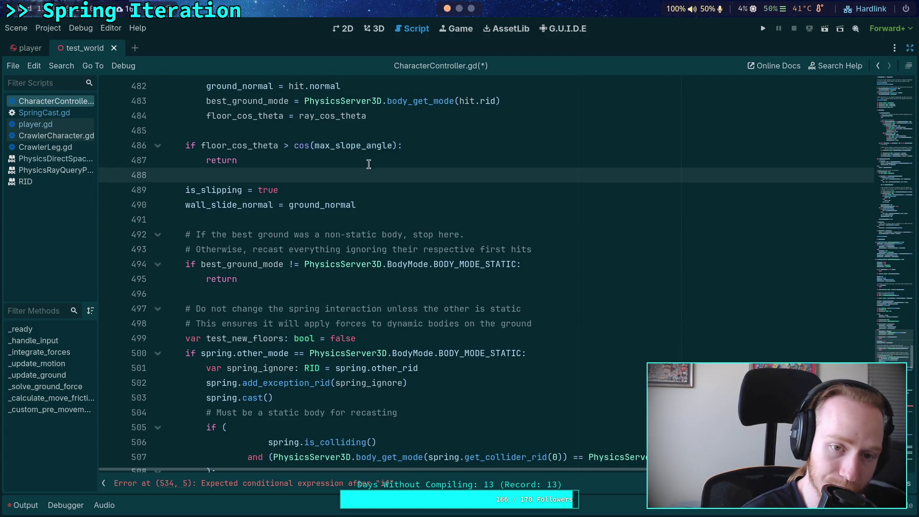
{"action": "left_click_drag", "start_coordinate": [378, 164], "coordinate": [182, 146]}
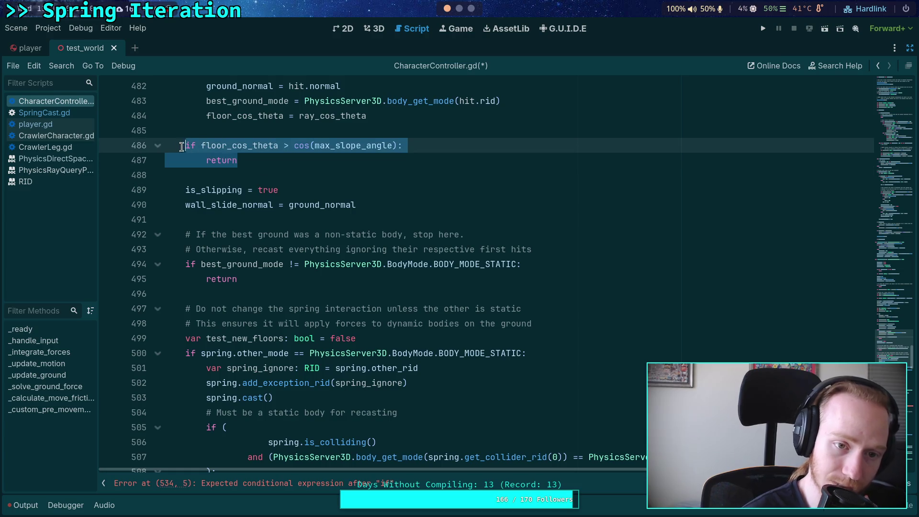
{"action": "left_click", "coordinate": [286, 216]}
Scroll down and select the unfinished if on line 534.
{"action": "scroll", "coordinate": [287, 217], "scroll_direction": "down", "scroll_amount": 1}
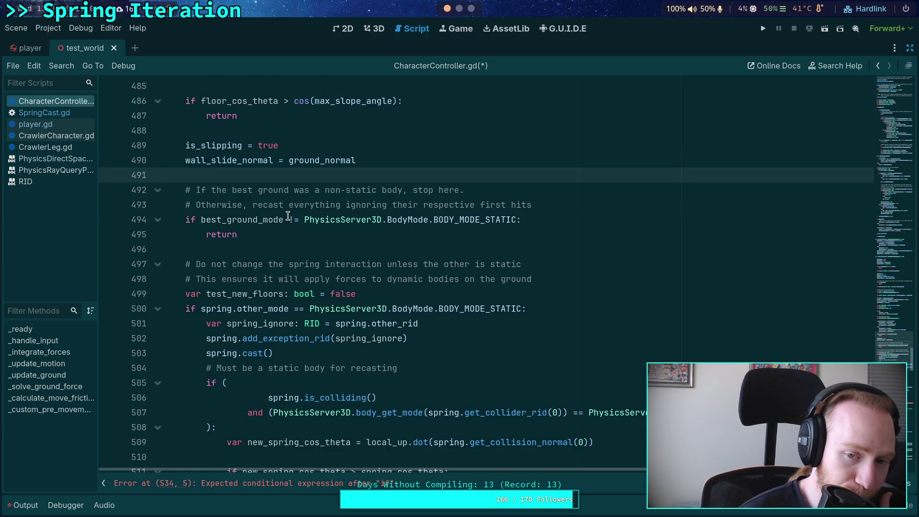
{"action": "scroll", "coordinate": [288, 217], "scroll_direction": "down", "scroll_amount": 1}
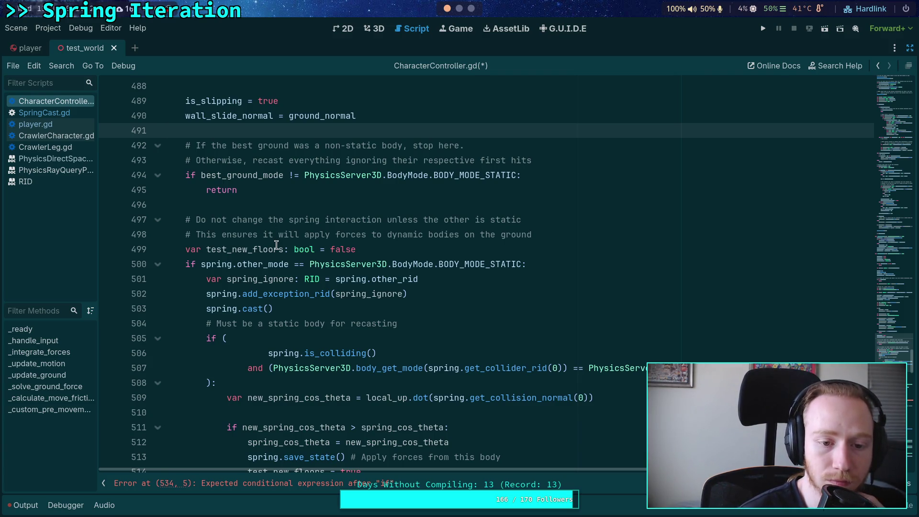
{"action": "scroll", "coordinate": [277, 245], "scroll_direction": "down", "scroll_amount": 1}
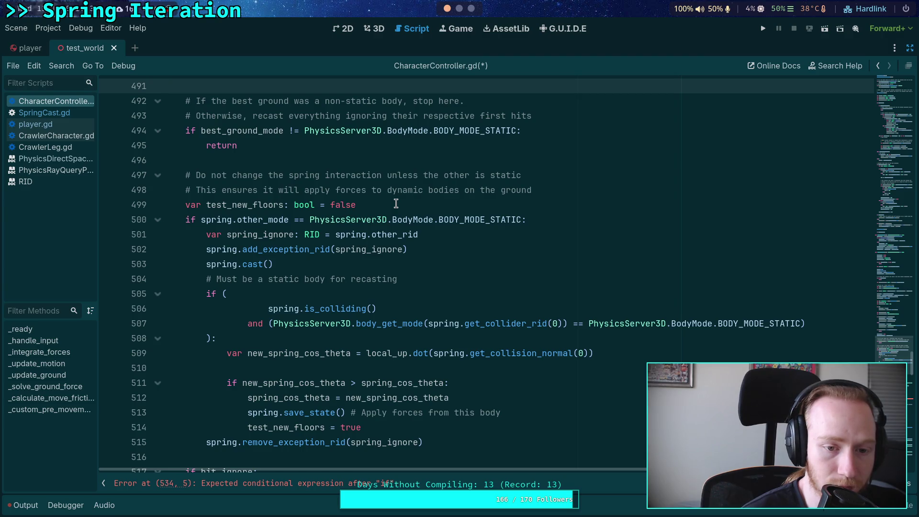
{"action": "scroll", "coordinate": [396, 203], "scroll_direction": "down", "scroll_amount": 2}
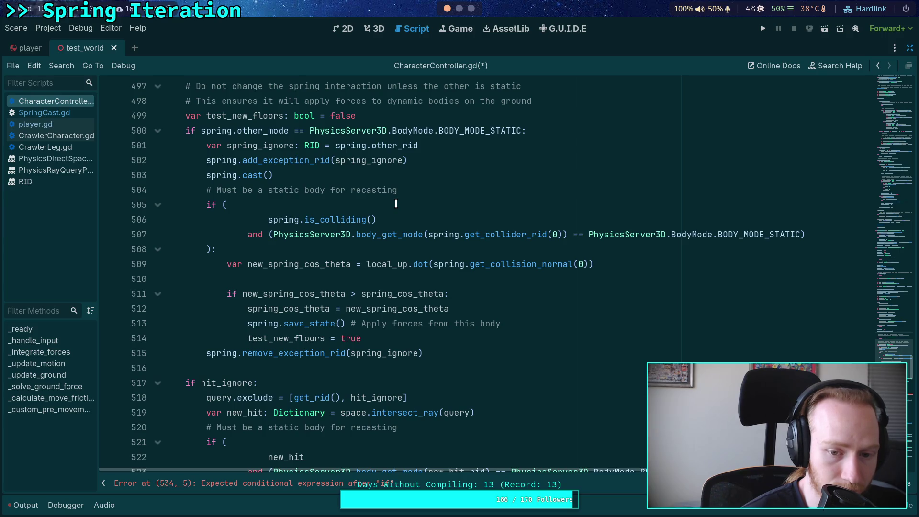
{"action": "scroll", "coordinate": [396, 203], "scroll_direction": "down", "scroll_amount": 5}
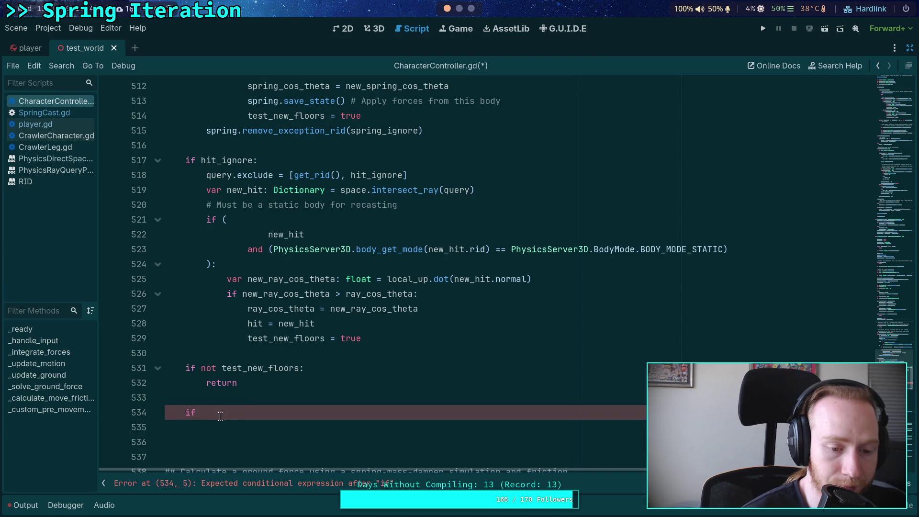
{"action": "left_click_drag", "start_coordinate": [196, 412], "coordinate": [186, 412]}
Select the spring-versus-ray ground block on lines 477–484 and bring up its context menu.
{"action": "scroll", "coordinate": [363, 354], "scroll_direction": "up", "scroll_amount": 13}
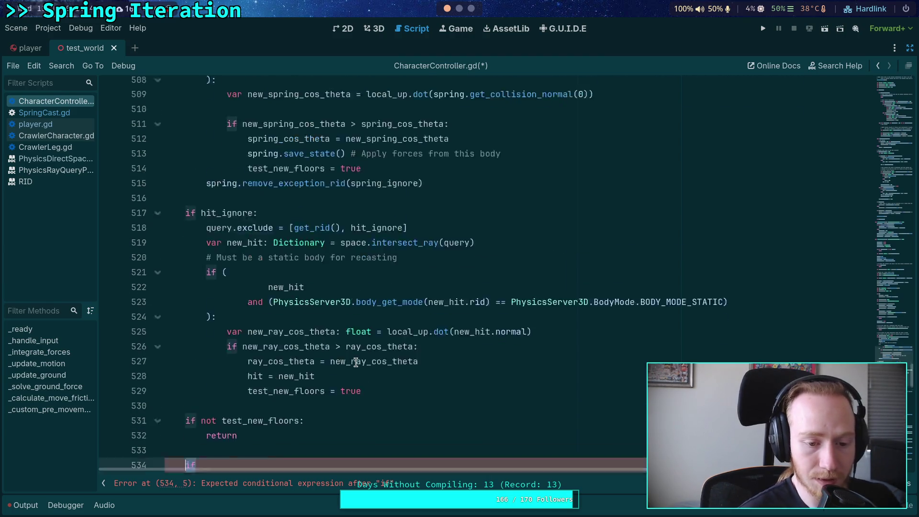
{"action": "scroll", "coordinate": [368, 346], "scroll_direction": "up", "scroll_amount": 2}
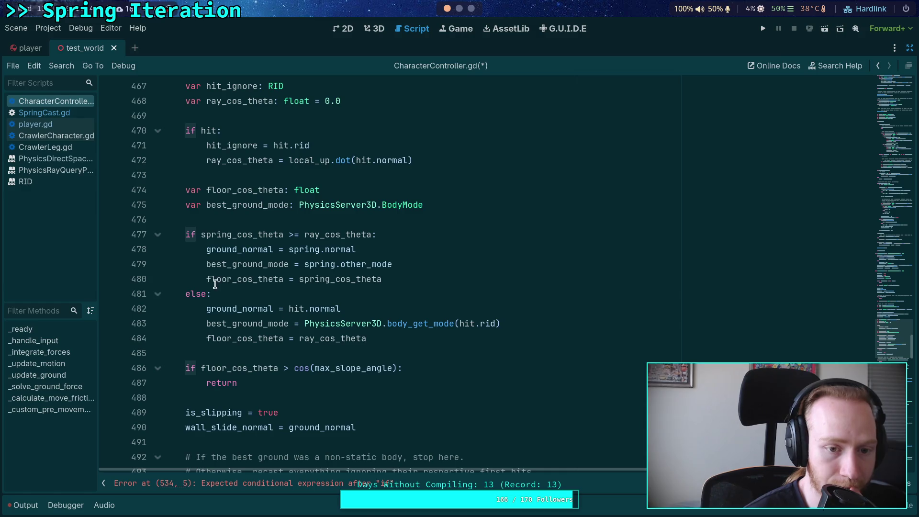
{"action": "mouse_move", "coordinate": [186, 234]}
{"action": "left_mouse_down"}
{"action": "mouse_move", "coordinate": [378, 234]}
{"action": "mouse_move", "coordinate": [428, 345]}
{"action": "mouse_move", "coordinate": [402, 338]}
{"action": "left_mouse_up"}
{"action": "key", "text": "ctrl+c"}
{"action": "right_click", "coordinate": [263, 338]}
Replace the unfinished if on line 534 with the copied ground block from lines 477–484.
{"action": "left_click", "coordinate": [287, 346]}
{"action": "scroll", "coordinate": [249, 284], "scroll_direction": "down", "scroll_amount": 18}
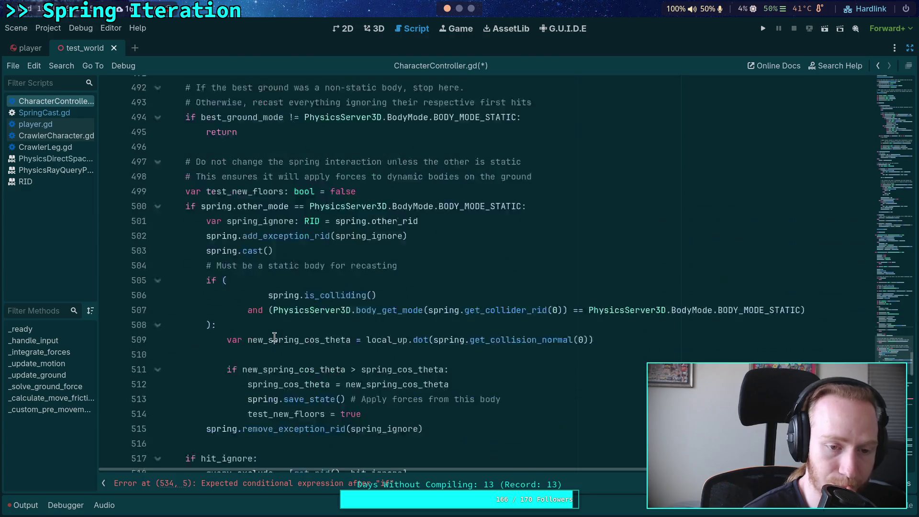
{"action": "key", "text": "BackSpace"}
{"action": "key", "text": "BackSpace"}
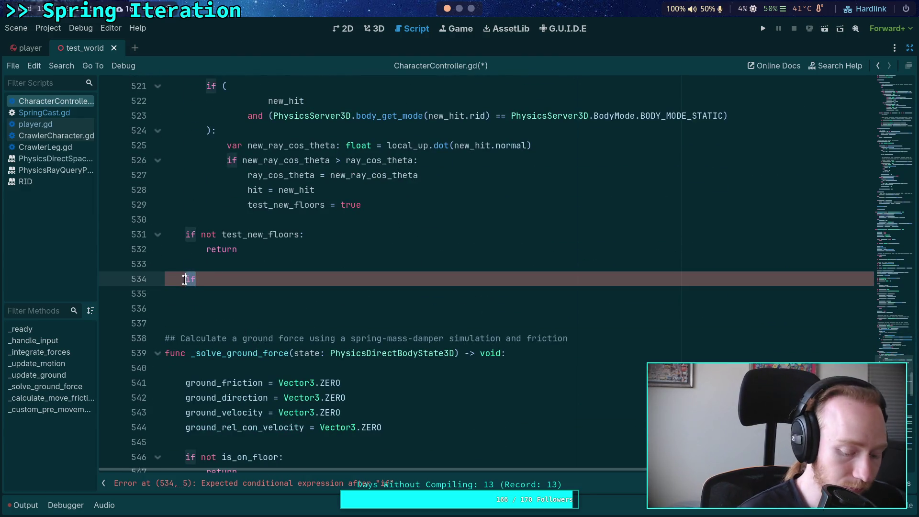
{"action": "key", "text": "ctrl+v"}
Review where spring_cos_theta, ray_cos_theta and ground_normal are used in the pasted block.
{"action": "double_click", "coordinate": [246, 280]}
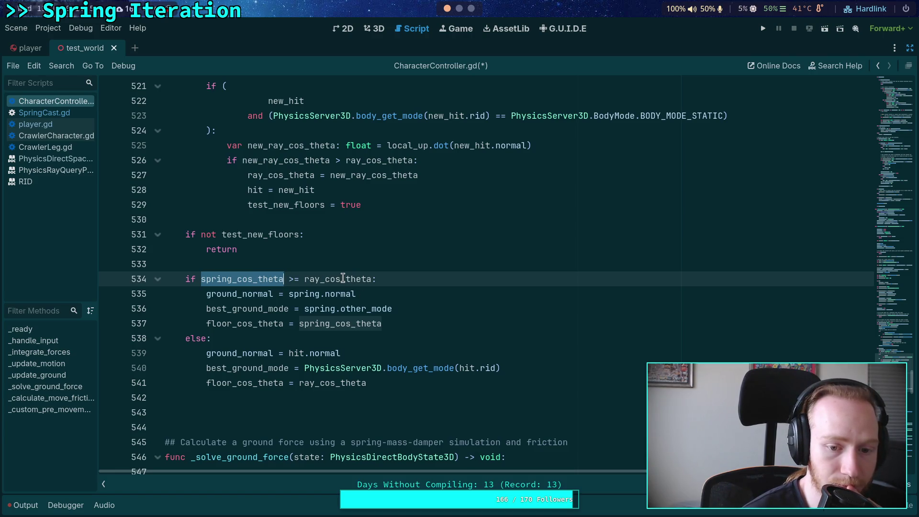
{"action": "double_click", "coordinate": [326, 280]}
{"action": "double_click", "coordinate": [238, 280]}
{"action": "scroll", "coordinate": [304, 283], "scroll_direction": "up", "scroll_amount": 3}
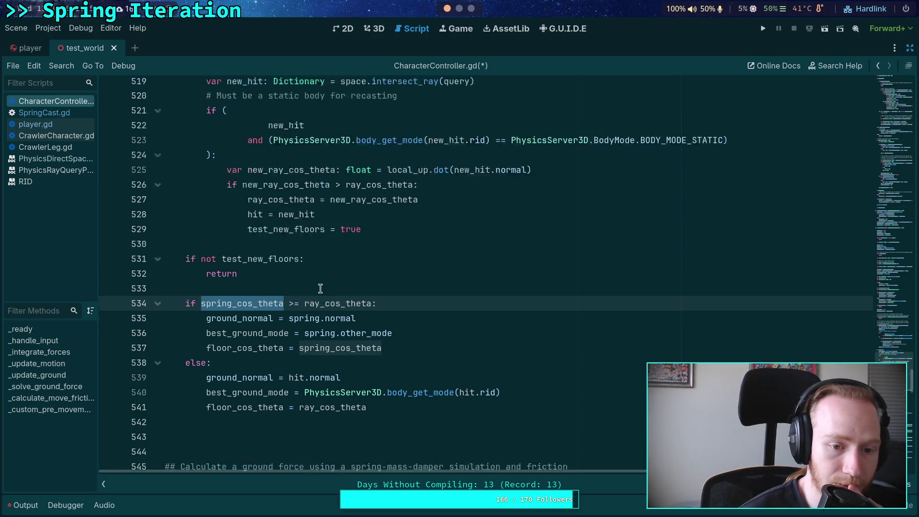
{"action": "scroll", "coordinate": [325, 292], "scroll_direction": "up", "scroll_amount": 1}
{"action": "scroll", "coordinate": [325, 292], "scroll_direction": "down", "scroll_amount": 2}
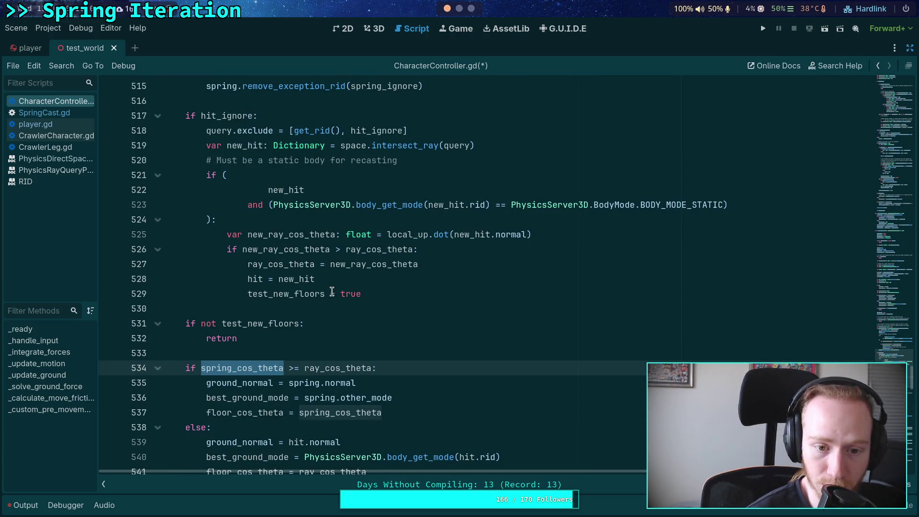
{"action": "scroll", "coordinate": [323, 318], "scroll_direction": "down", "scroll_amount": 1}
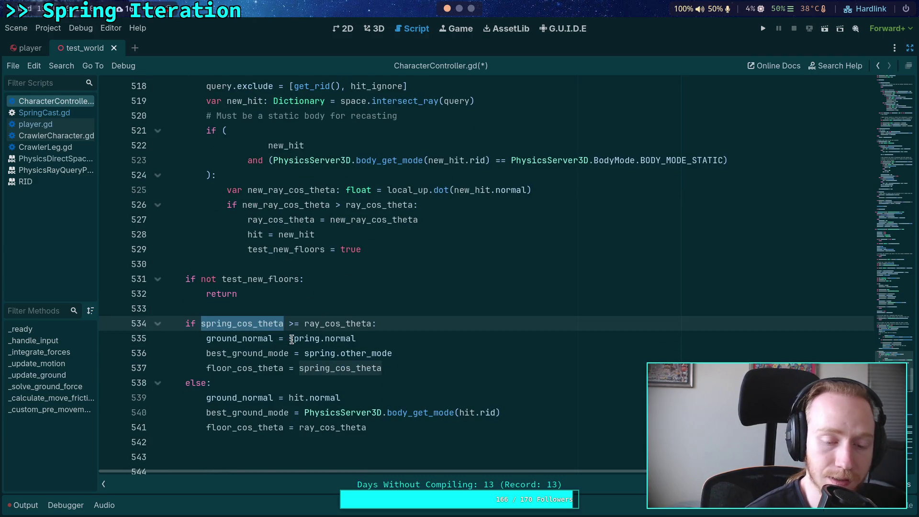
{"action": "mouse_move", "coordinate": [290, 339]}
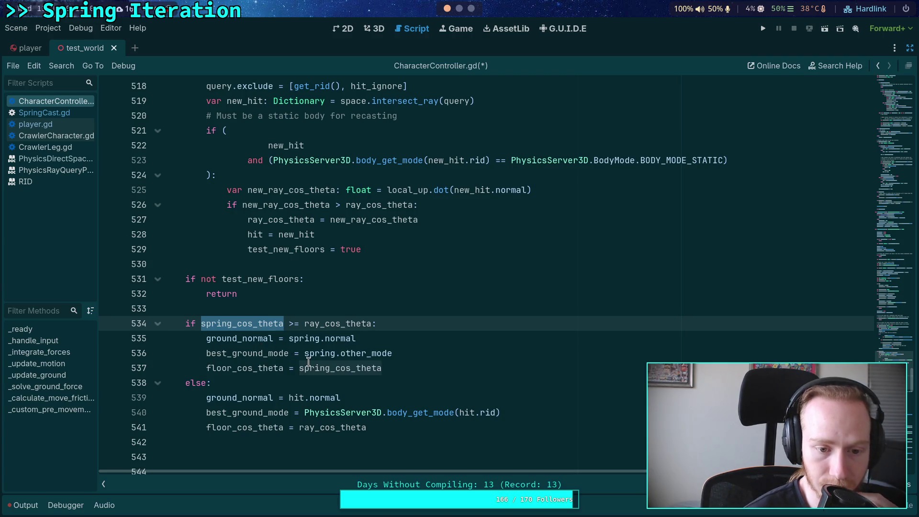
{"action": "scroll", "coordinate": [307, 360], "scroll_direction": "down", "scroll_amount": 1}
{"action": "mouse_move", "coordinate": [301, 356]}
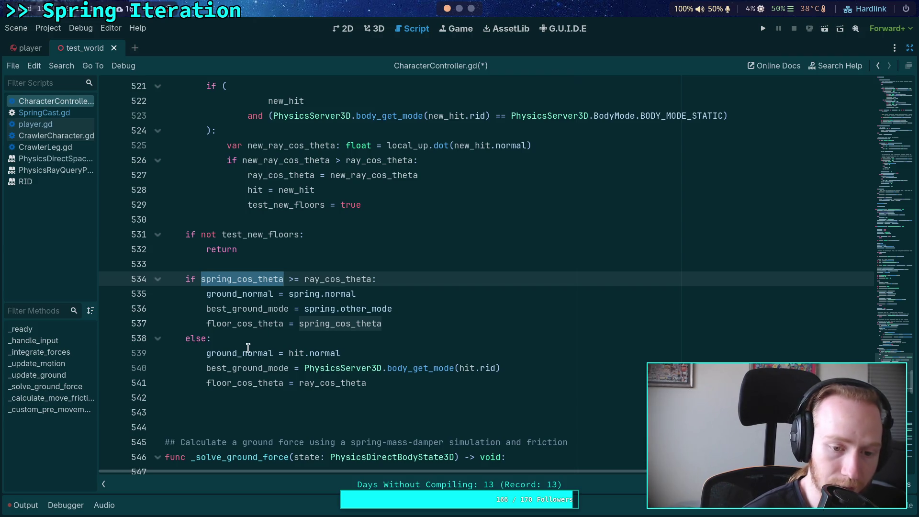
{"action": "mouse_move", "coordinate": [239, 357]}
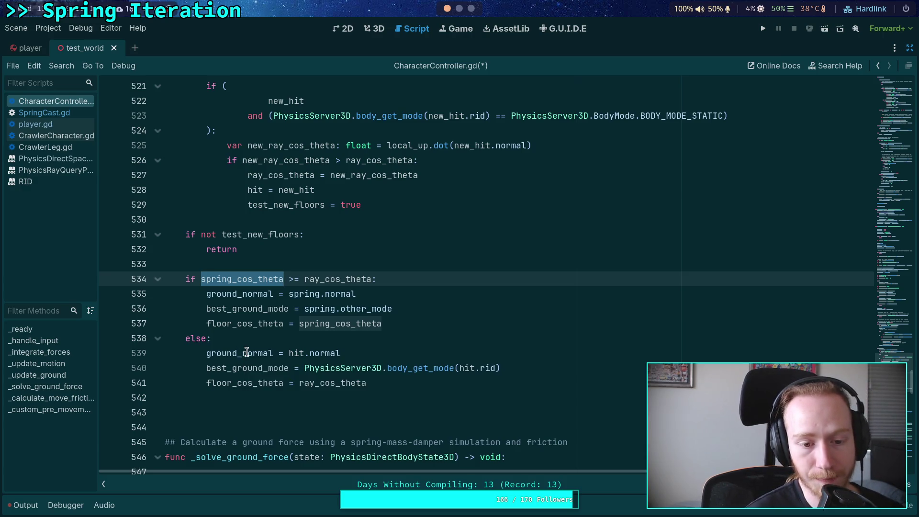
{"action": "left_click", "coordinate": [246, 352]}
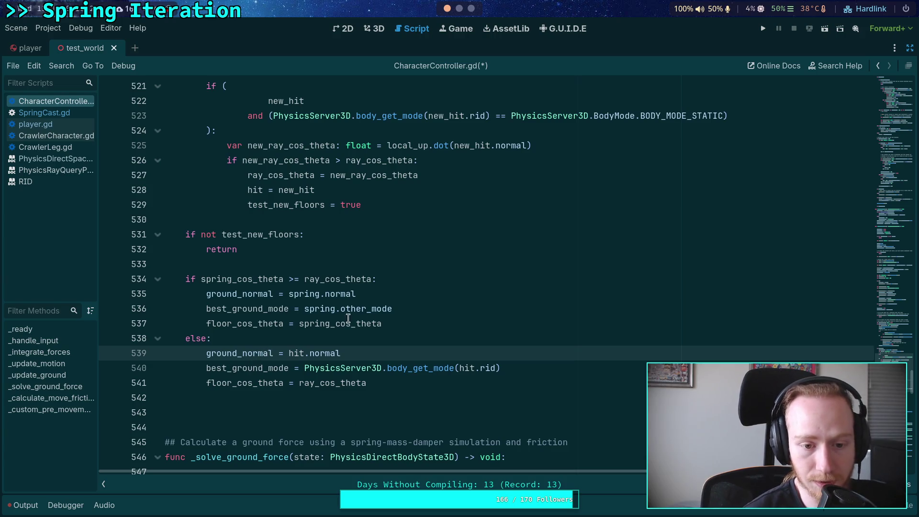
Delete the best_ground_mode lines from the spring and else branches of the pasted block.
{"action": "left_click", "coordinate": [410, 305]}
{"action": "left_click_drag", "start_coordinate": [411, 304], "coordinate": [414, 295]}
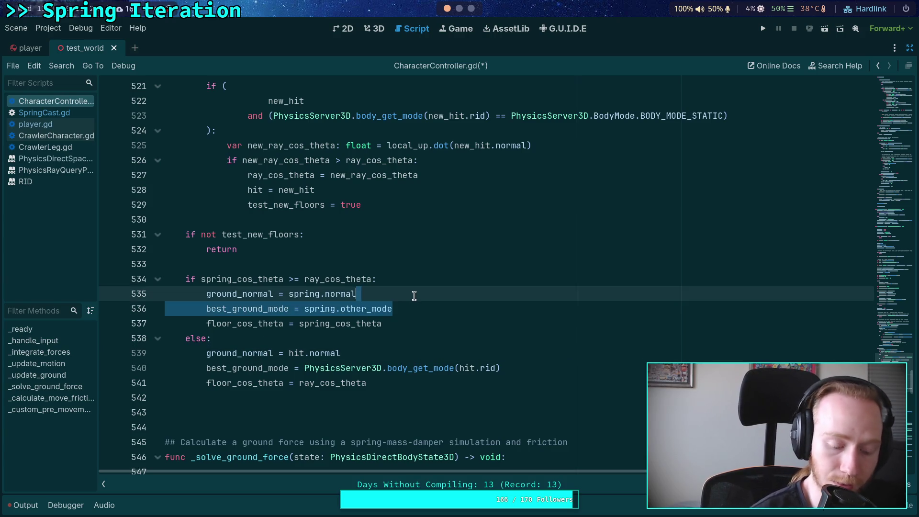
{"action": "key", "text": "BackSpace"}
{"action": "left_click_drag", "start_coordinate": [537, 353], "coordinate": [340, 338]}
{"action": "key", "text": "BackSpace"}
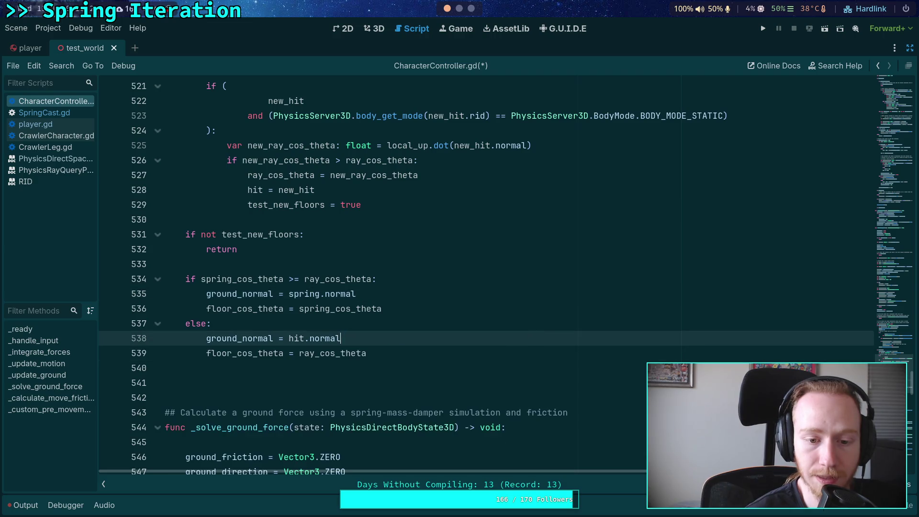
{"action": "scroll", "coordinate": [376, 369], "scroll_direction": "up", "scroll_amount": 1}
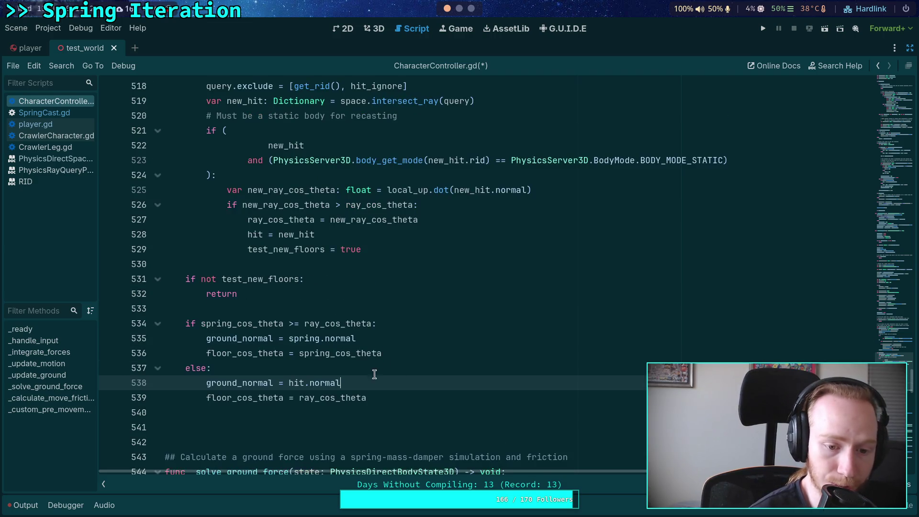
{"action": "left_click", "coordinate": [375, 410]}
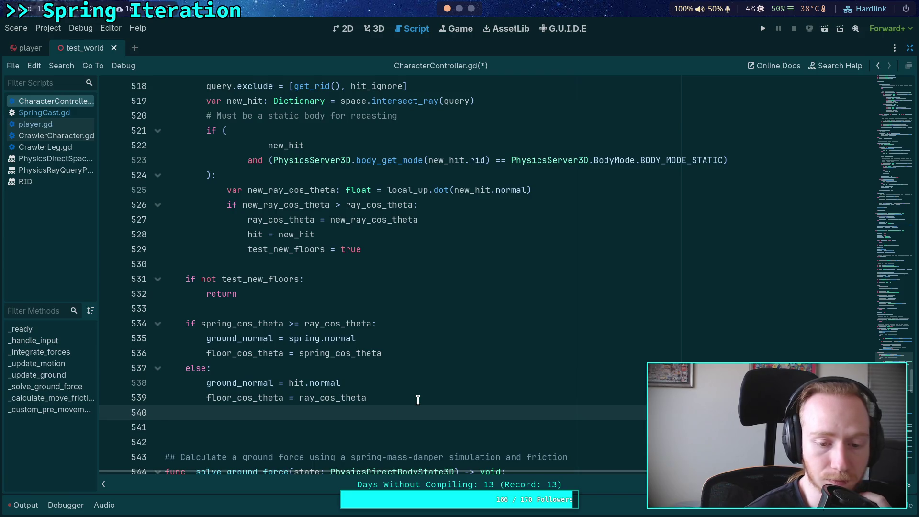
{"action": "scroll", "coordinate": [418, 400], "scroll_direction": "up", "scroll_amount": 12}
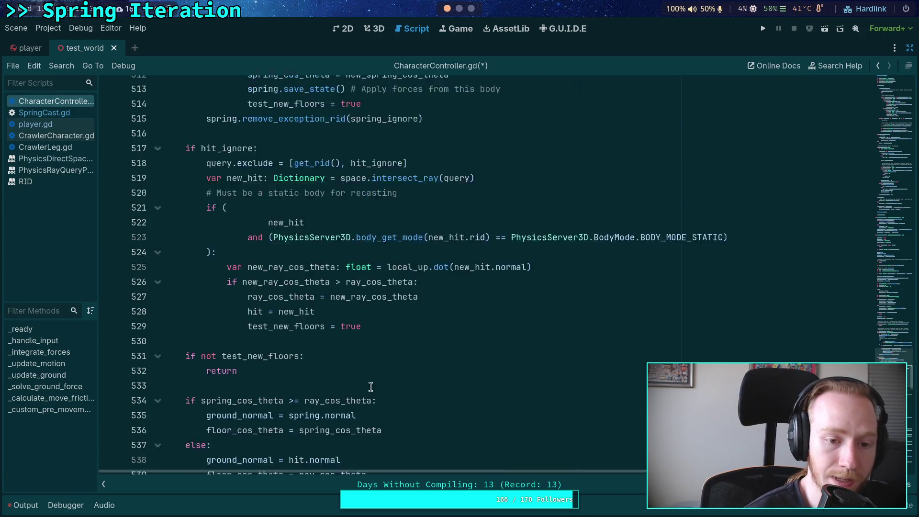
{"action": "scroll", "coordinate": [334, 376], "scroll_direction": "up", "scroll_amount": 4}
Copy the slope check and slipping lines and paste them at line 541.
{"action": "mouse_move", "coordinate": [185, 323]}
{"action": "left_mouse_down"}
{"action": "mouse_move", "coordinate": [351, 382]}
{"action": "mouse_move", "coordinate": [383, 383]}
{"action": "mouse_move", "coordinate": [210, 339]}
{"action": "mouse_move", "coordinate": [189, 324]}
{"action": "mouse_move", "coordinate": [268, 369]}
{"action": "mouse_move", "coordinate": [356, 383]}
{"action": "left_mouse_up"}
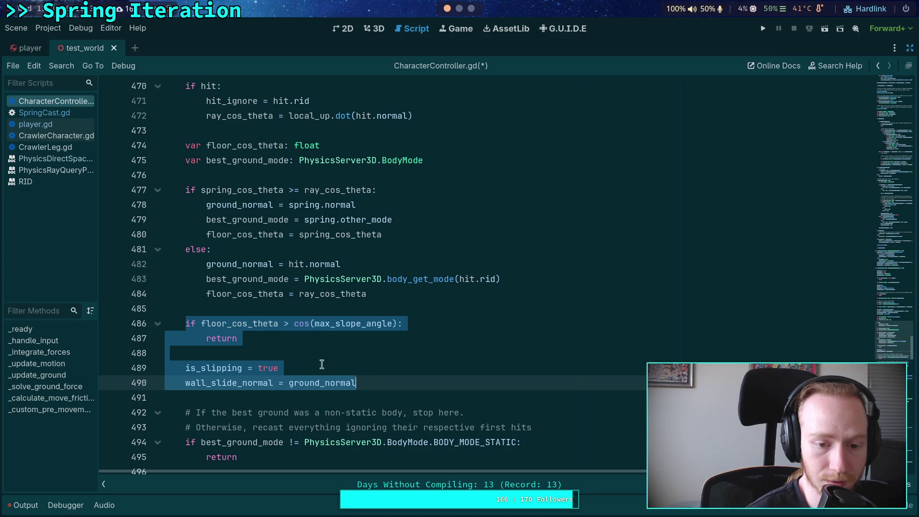
{"action": "right_click", "coordinate": [228, 321]}
{"action": "left_click", "coordinate": [251, 346]}
{"action": "scroll", "coordinate": [265, 375], "scroll_direction": "down", "scroll_amount": 19}
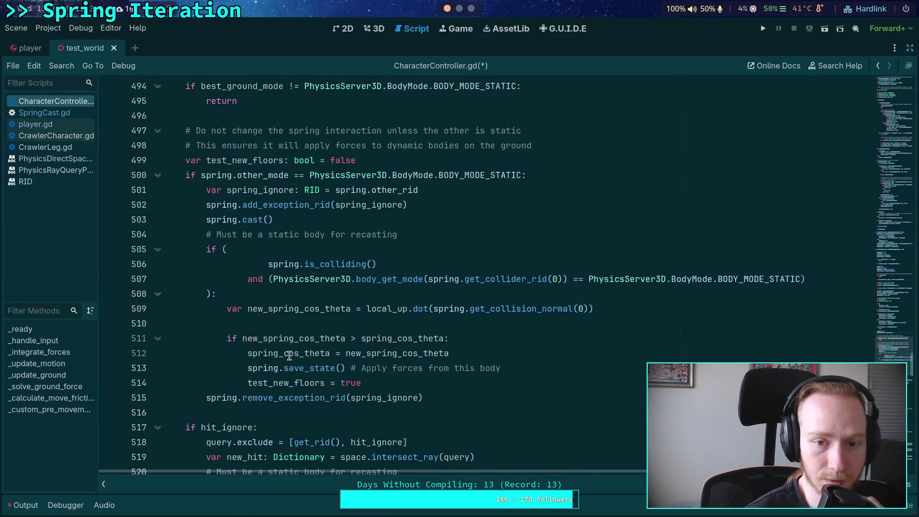
{"action": "left_click", "coordinate": [249, 292]}
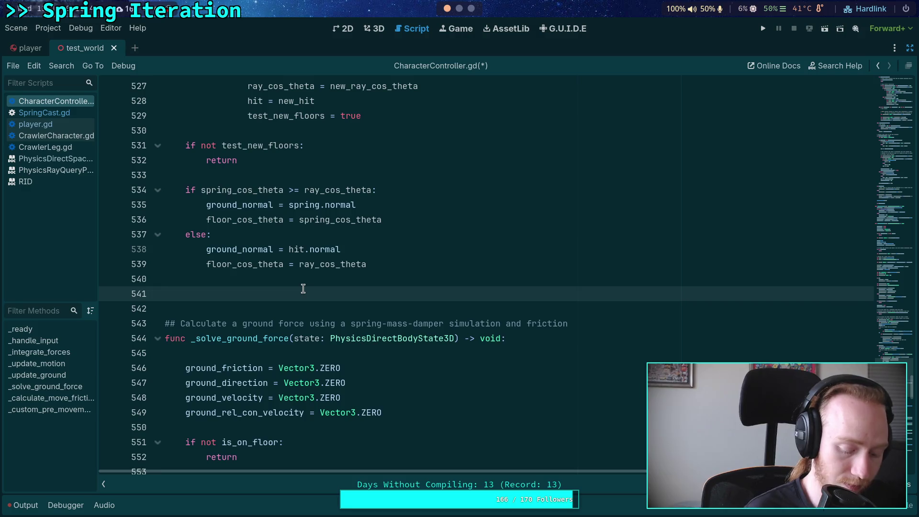
{"action": "key", "text": "Return"}
{"action": "key", "text": "ctrl+v"}
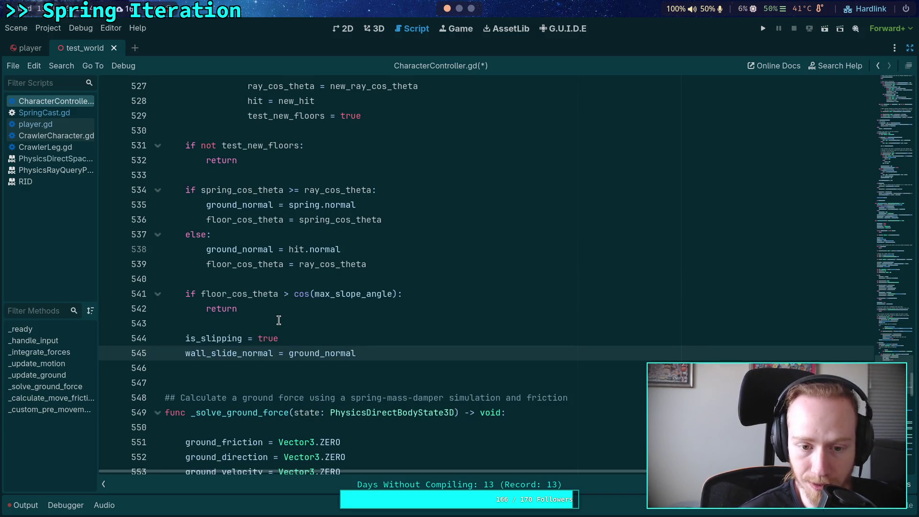
Add an is_slipping = false line inside the pasted slope check and begin a wall line.
{"action": "left_click", "coordinate": [426, 294]}
{"action": "key", "text": "Return"}
{"action": "type", "text": "is_s"}
{"action": "key", "text": "Return"}
{"action": "type", "text": "= fal"}
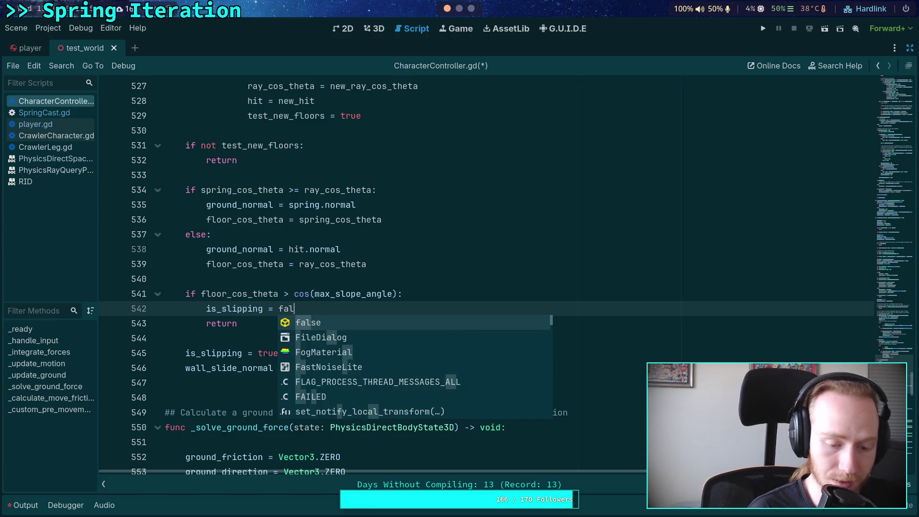
{"action": "type", "text": "se"}
{"action": "key", "text": "Return"}
{"action": "key", "text": "Return"}
{"action": "type", "text": "w"}
{"action": "key", "text": "BackSpace"}
{"action": "type", "text": "wall"}
{"action": "key", "text": "Return"}
Search the script for the existing wall_slide_normal assignment.
{"action": "key", "text": "ctrl+shift+Left"}
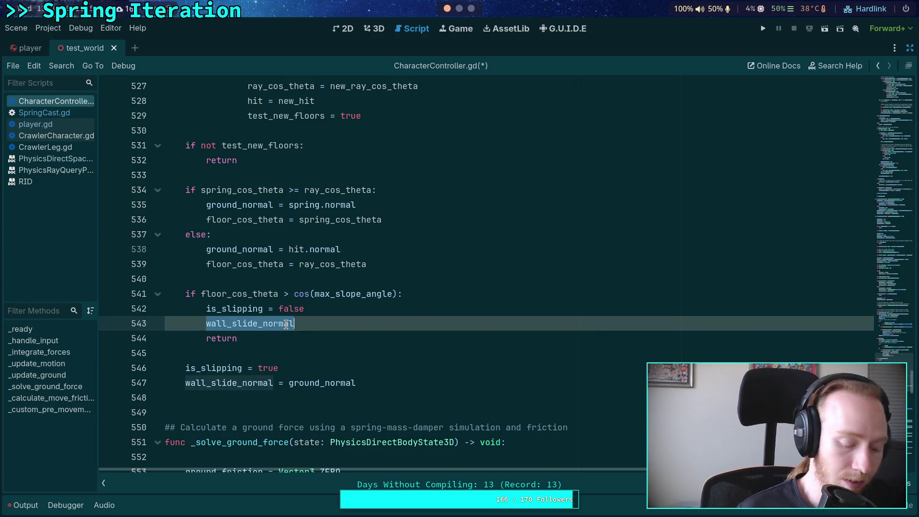
{"action": "key", "text": "ctrl+f"}
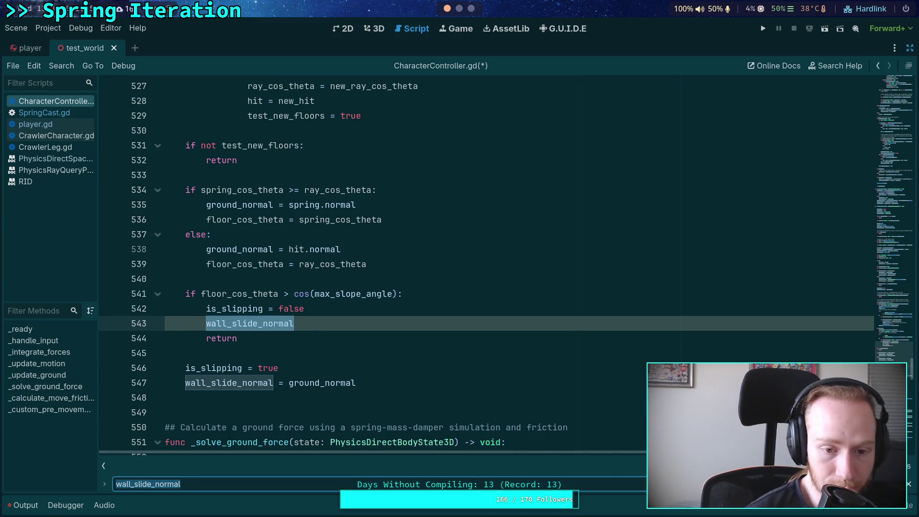
{"action": "key", "text": "End"}
{"action": "type", "text": "="}
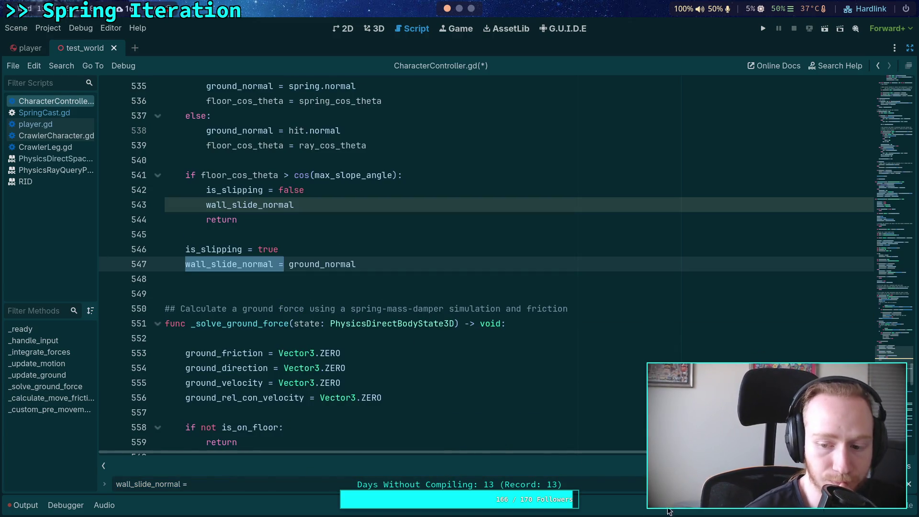
{"action": "scroll", "coordinate": [400, 320], "scroll_direction": "up", "scroll_amount": 2}
Delete the leftover wall_slide_normal line and the is_slipping = true line.
{"action": "left_click_drag", "start_coordinate": [326, 295], "coordinate": [369, 279]}
{"action": "key", "text": "BackSpace"}
{"action": "scroll", "coordinate": [297, 314], "scroll_direction": "up", "scroll_amount": 1}
{"action": "left_click_drag", "start_coordinate": [293, 366], "coordinate": [322, 359]}
{"action": "key", "text": "BackSpace"}
{"action": "left_click", "coordinate": [326, 378]}
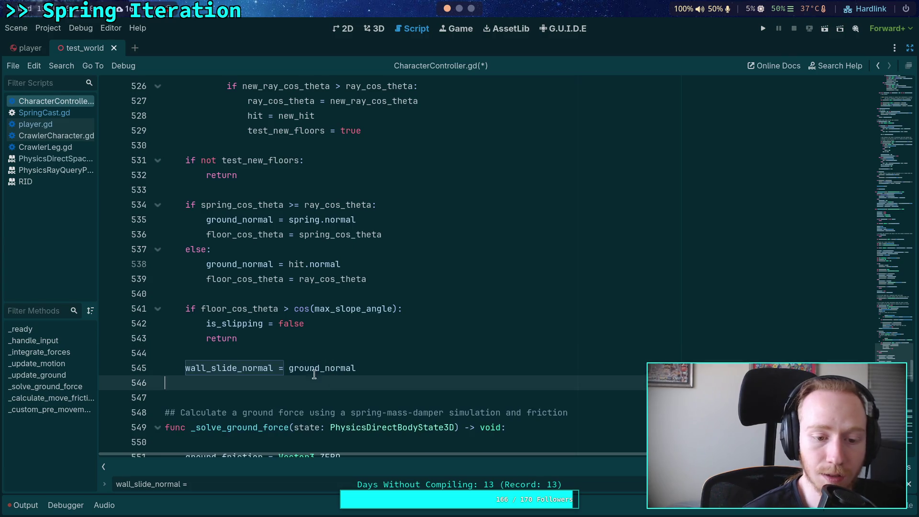
{"action": "double_click", "coordinate": [323, 367]}
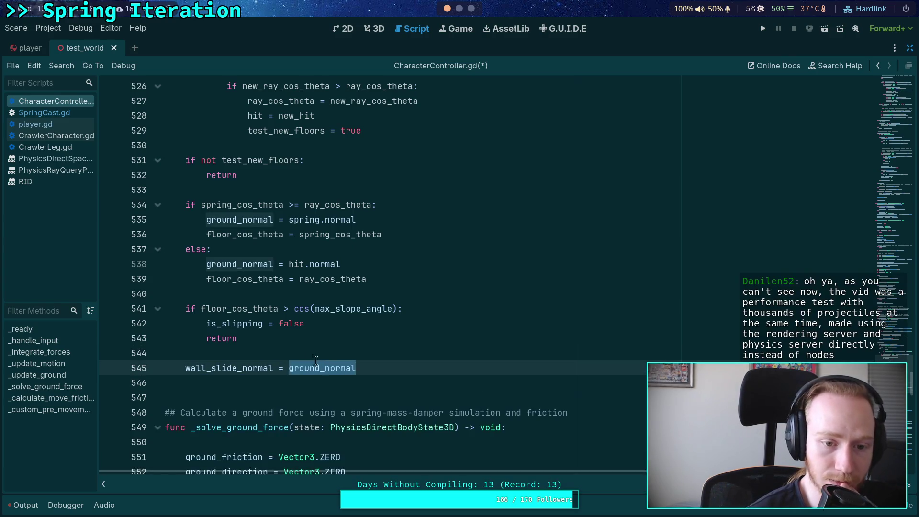
Review the floor_cos_theta, is_slipping and wall_slide_normal uses, then save CharacterController.gd.
{"action": "scroll", "coordinate": [302, 355], "scroll_direction": "up", "scroll_amount": 1}
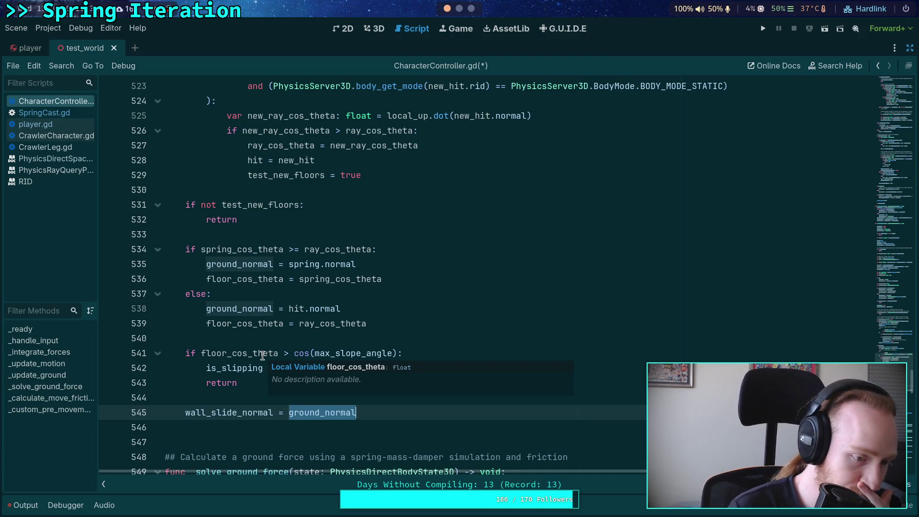
{"action": "left_click", "coordinate": [235, 398]}
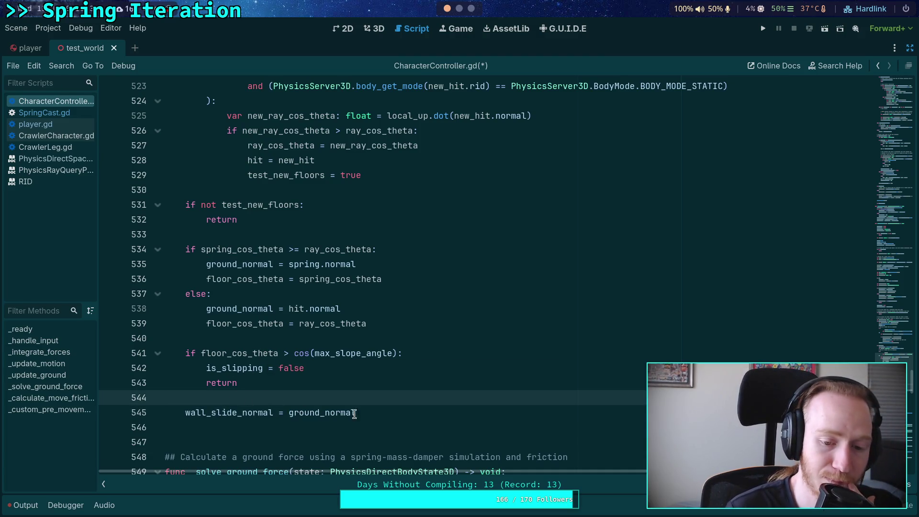
{"action": "left_click", "coordinate": [366, 412]}
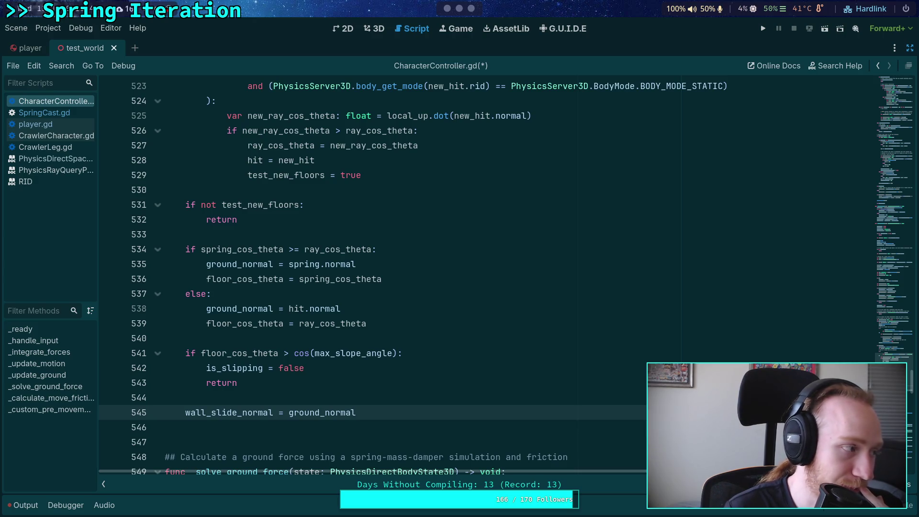
{"action": "left_click", "coordinate": [389, 395]}
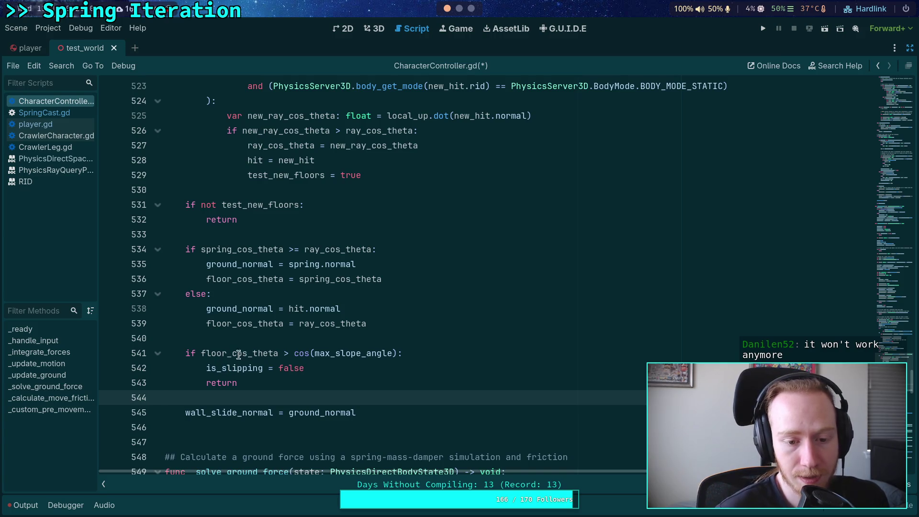
{"action": "double_click", "coordinate": [240, 353]}
{"action": "double_click", "coordinate": [229, 369]}
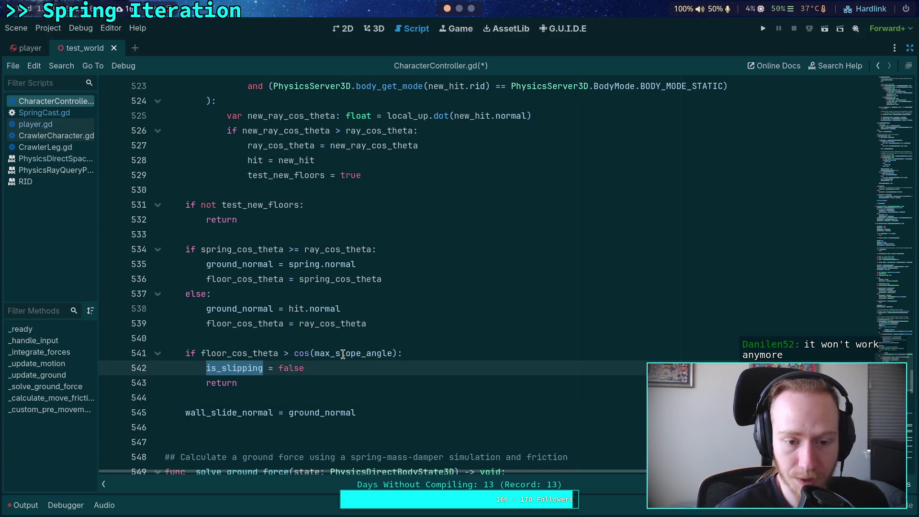
{"action": "double_click", "coordinate": [242, 410]}
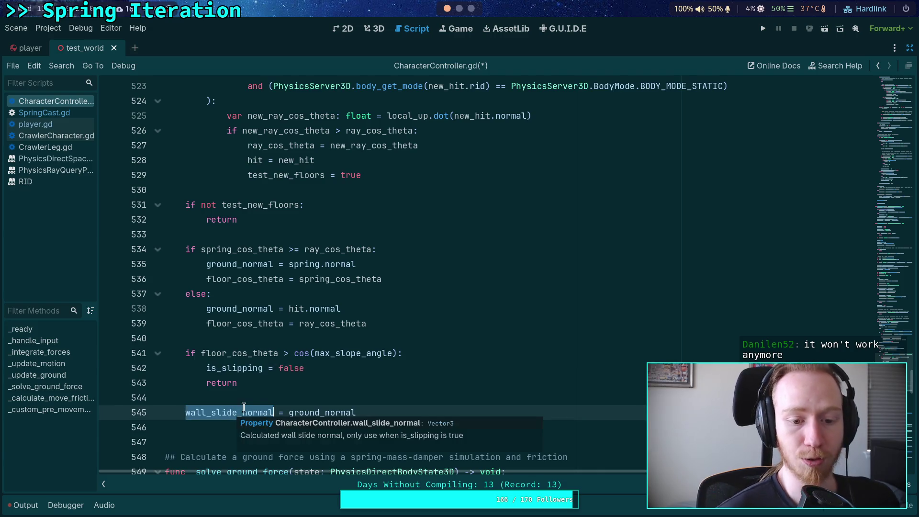
{"action": "key", "text": "ctrl+s"}
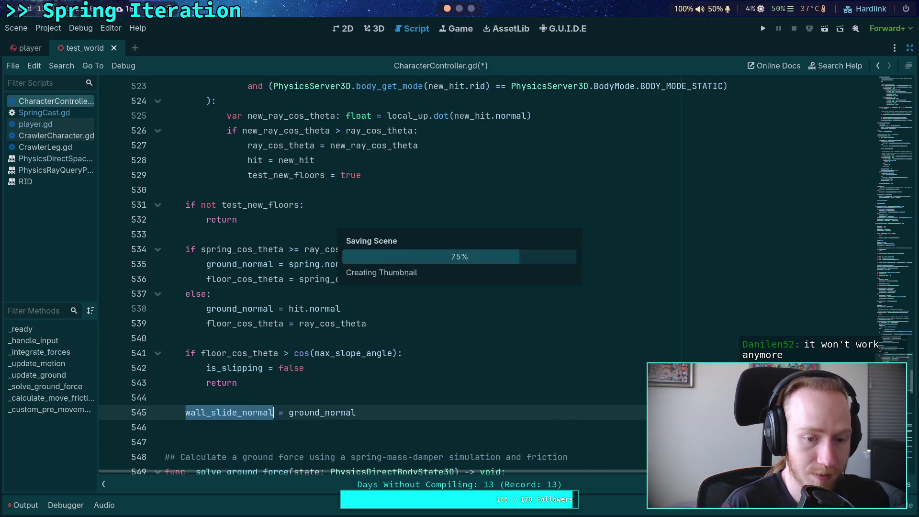
Run the game, remove the line 172 breakpoint, relaunch with F5, then stop it.
{"action": "left_click", "coordinate": [410, 323]}
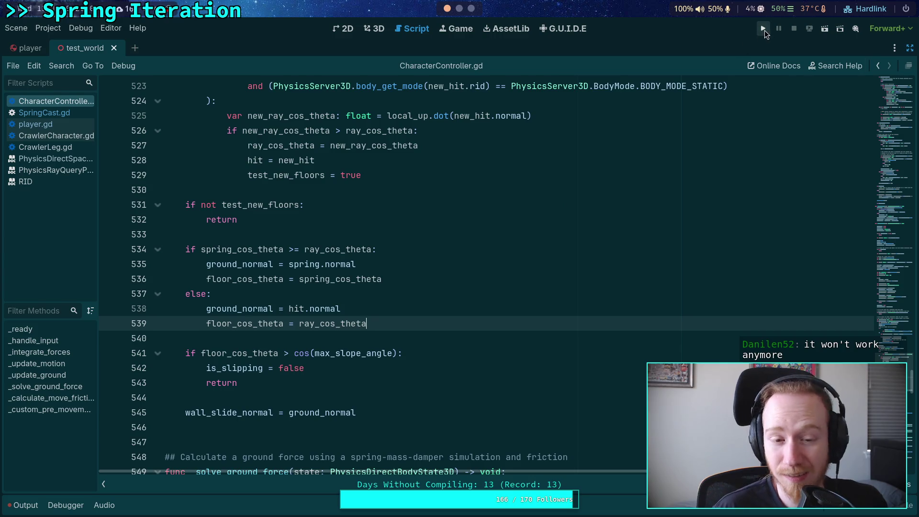
{"action": "left_click", "coordinate": [764, 29]}
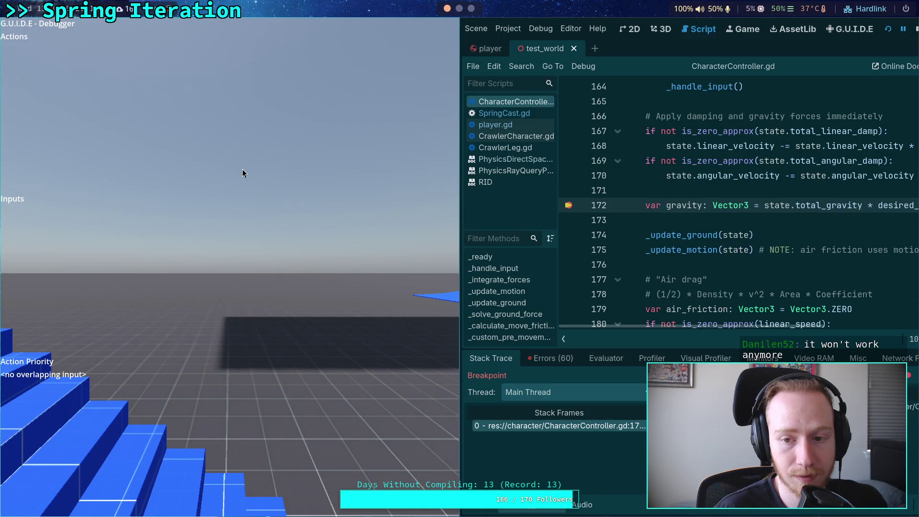
{"action": "left_click", "coordinate": [569, 206]}
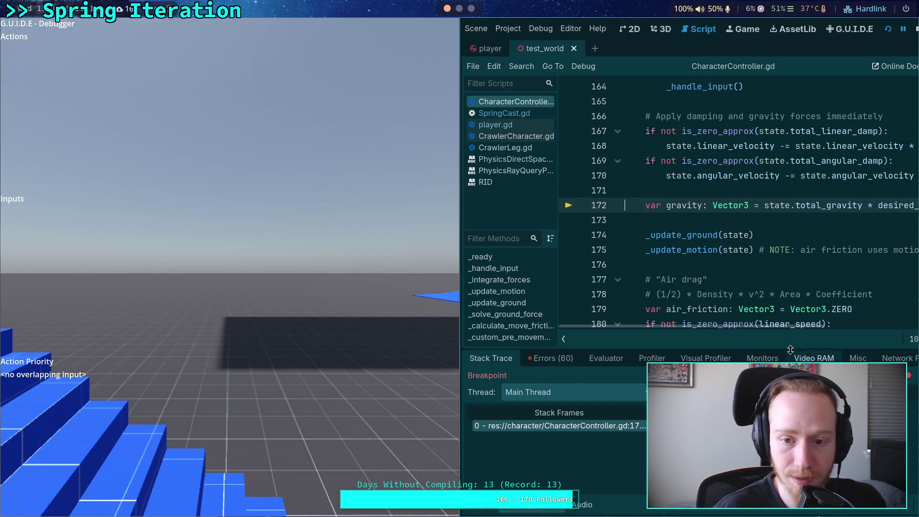
{"action": "left_click", "coordinate": [915, 30]}
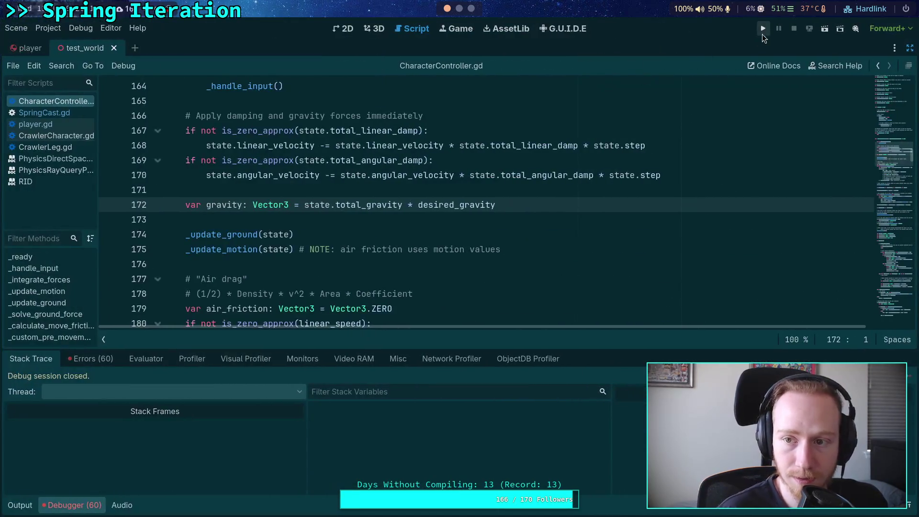
{"action": "key", "text": "F5"}
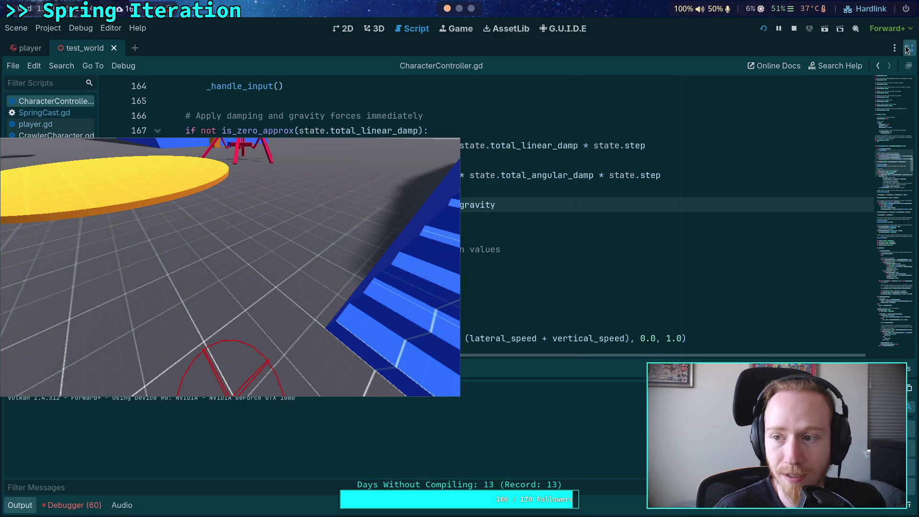
{"action": "left_click", "coordinate": [795, 31]}
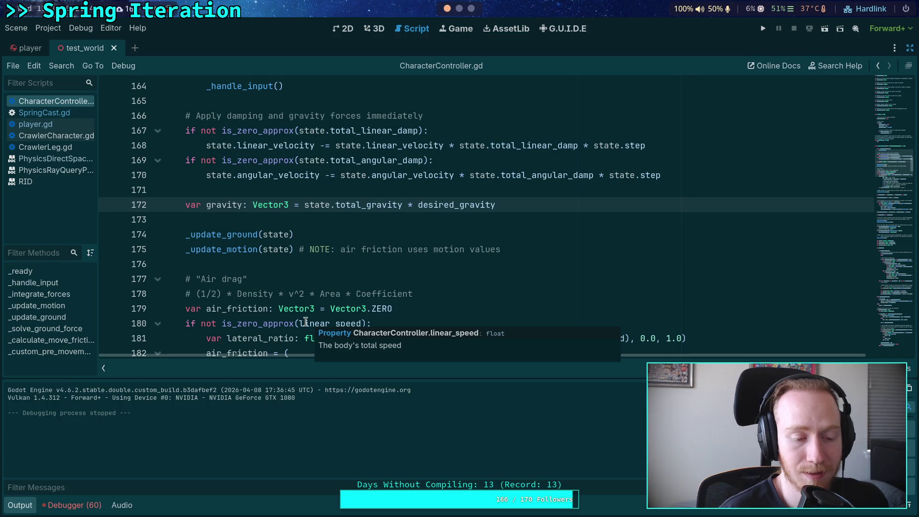
Collapse the Output panel and browse the script, briefly checking SpringCast.gd.
{"action": "left_click", "coordinate": [28, 508]}
{"action": "scroll", "coordinate": [223, 360], "scroll_direction": "down", "scroll_amount": 6}
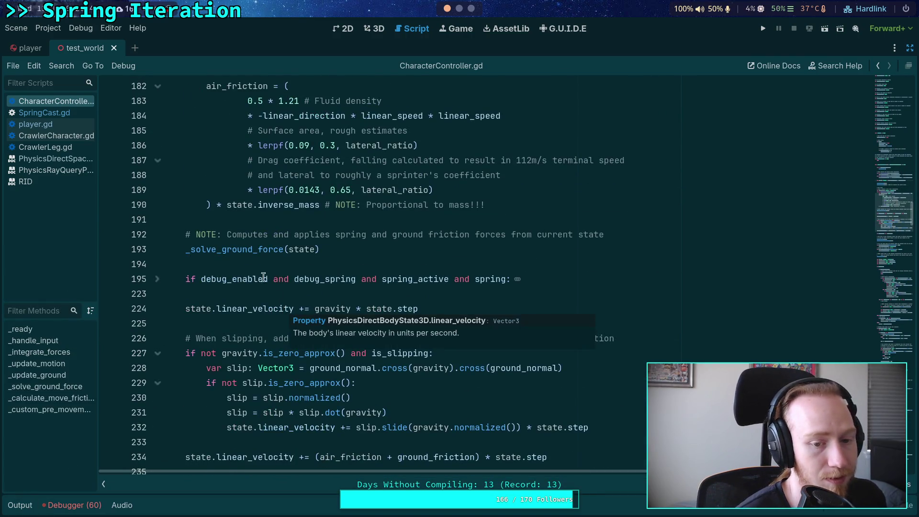
{"action": "scroll", "coordinate": [274, 261], "scroll_direction": "down", "scroll_amount": 2}
{"action": "scroll", "coordinate": [276, 262], "scroll_direction": "down", "scroll_amount": 3}
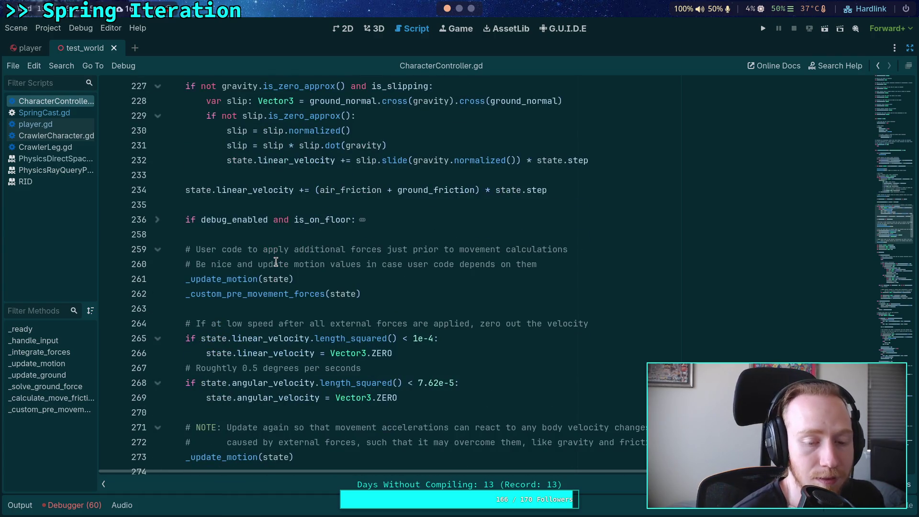
{"action": "scroll", "coordinate": [276, 262], "scroll_direction": "down", "scroll_amount": 4}
{"action": "scroll", "coordinate": [277, 262], "scroll_direction": "down", "scroll_amount": 1}
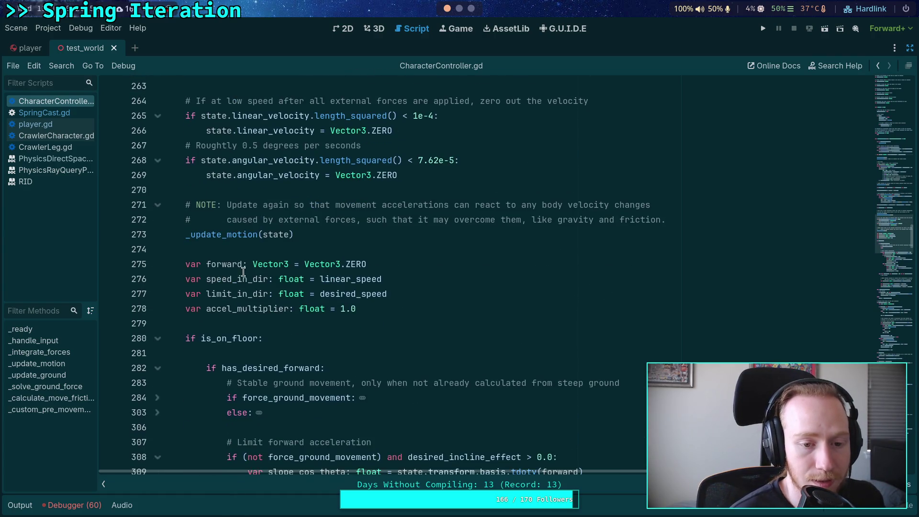
{"action": "left_click", "coordinate": [241, 252]}
{"action": "scroll", "coordinate": [242, 252], "scroll_direction": "down", "scroll_amount": 4}
{"action": "scroll", "coordinate": [242, 252], "scroll_direction": "up", "scroll_amount": 16}
{"action": "scroll", "coordinate": [242, 252], "scroll_direction": "up", "scroll_amount": 19}
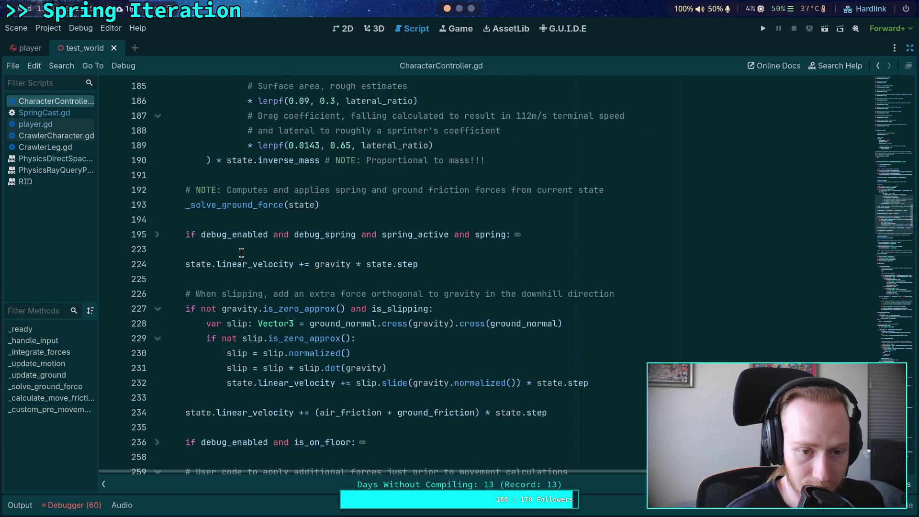
{"action": "scroll", "coordinate": [242, 253], "scroll_direction": "up", "scroll_amount": 2}
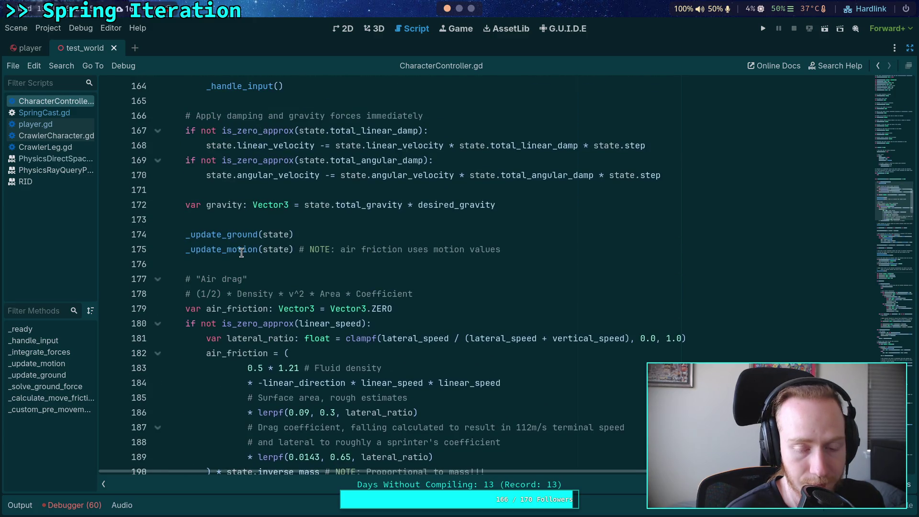
{"action": "scroll", "coordinate": [242, 253], "scroll_direction": "up", "scroll_amount": 2}
{"action": "scroll", "coordinate": [241, 253], "scroll_direction": "down", "scroll_amount": 4}
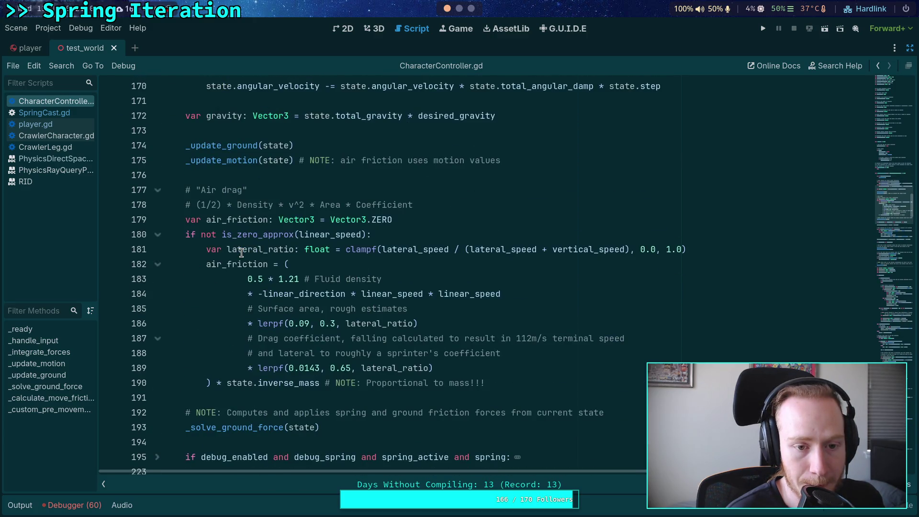
{"action": "scroll", "coordinate": [242, 252], "scroll_direction": "up", "scroll_amount": 4}
{"action": "scroll", "coordinate": [241, 253], "scroll_direction": "down", "scroll_amount": 6}
{"action": "scroll", "coordinate": [242, 252], "scroll_direction": "up", "scroll_amount": 2}
{"action": "left_click", "coordinate": [44, 113]}
{"action": "left_click", "coordinate": [56, 101]}
Highlight spring_cos_theta's uses and set a breakpoint on line 453.
{"action": "scroll", "coordinate": [191, 150], "scroll_direction": "down", "scroll_amount": 20}
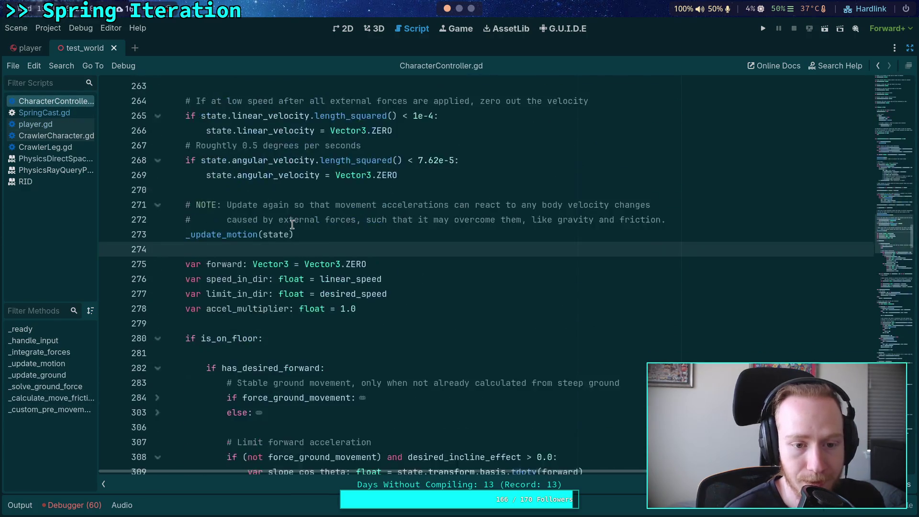
{"action": "scroll", "coordinate": [311, 231], "scroll_direction": "down", "scroll_amount": 20}
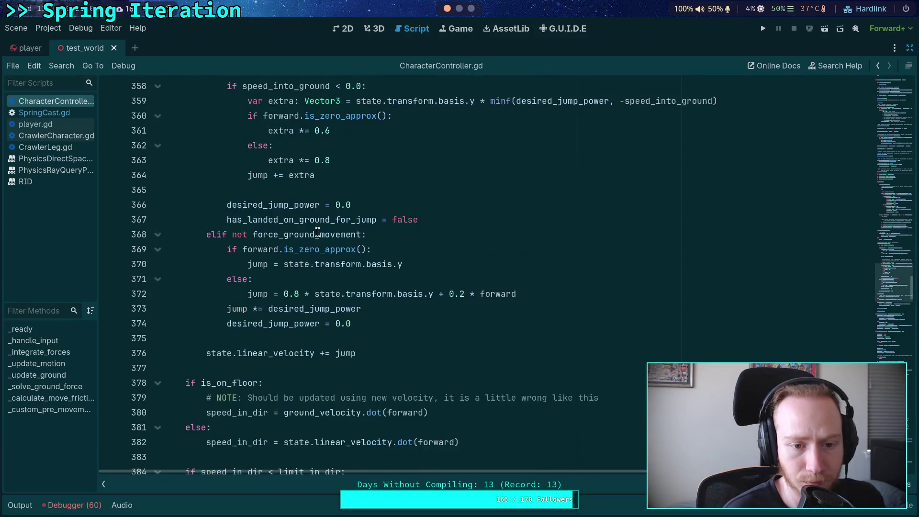
{"action": "scroll", "coordinate": [318, 233], "scroll_direction": "down", "scroll_amount": 6}
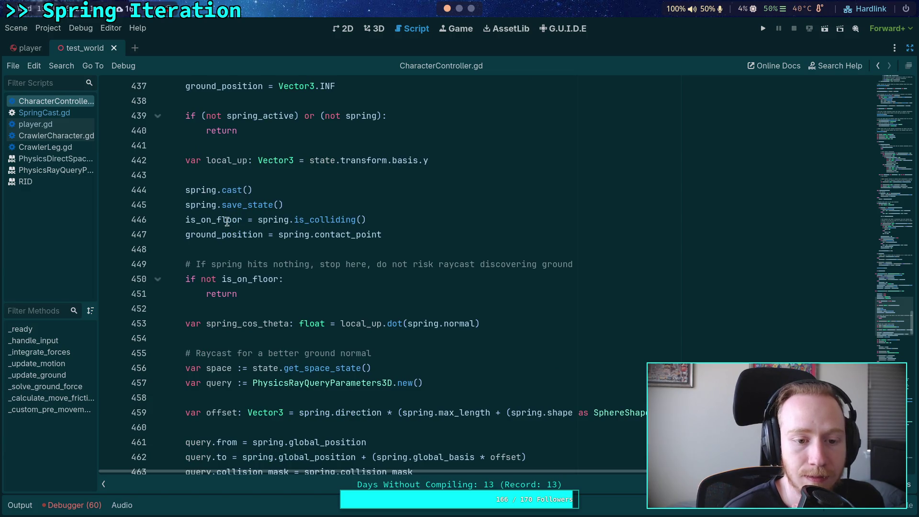
{"action": "scroll", "coordinate": [192, 237], "scroll_direction": "down", "scroll_amount": 1}
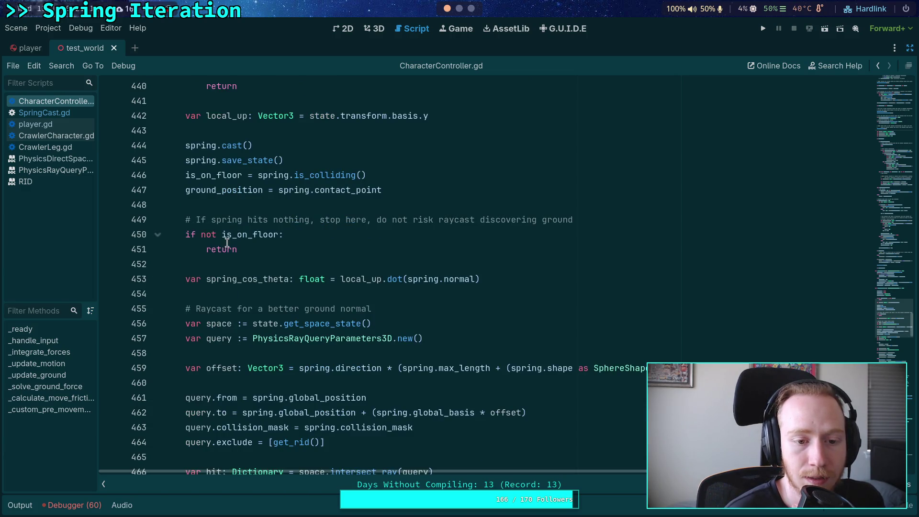
{"action": "scroll", "coordinate": [246, 259], "scroll_direction": "down", "scroll_amount": 1}
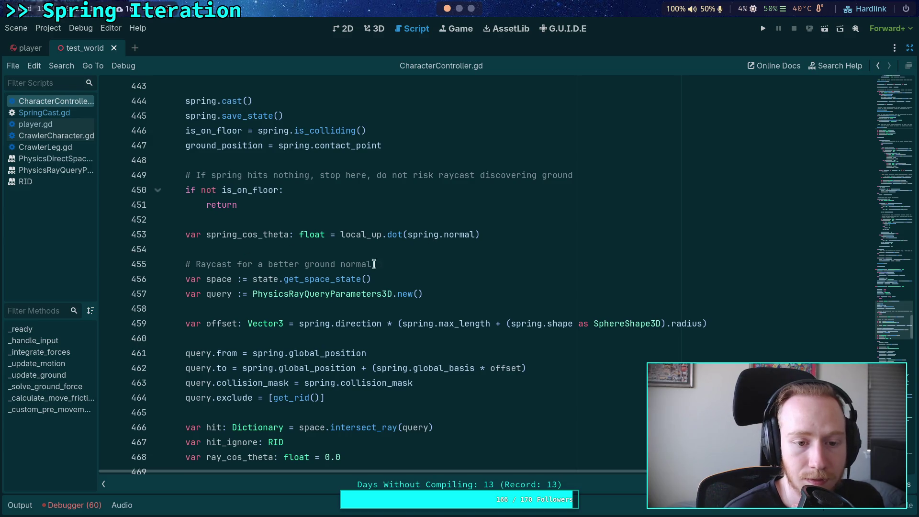
{"action": "double_click", "coordinate": [252, 235]}
{"action": "scroll", "coordinate": [328, 252], "scroll_direction": "down", "scroll_amount": 2}
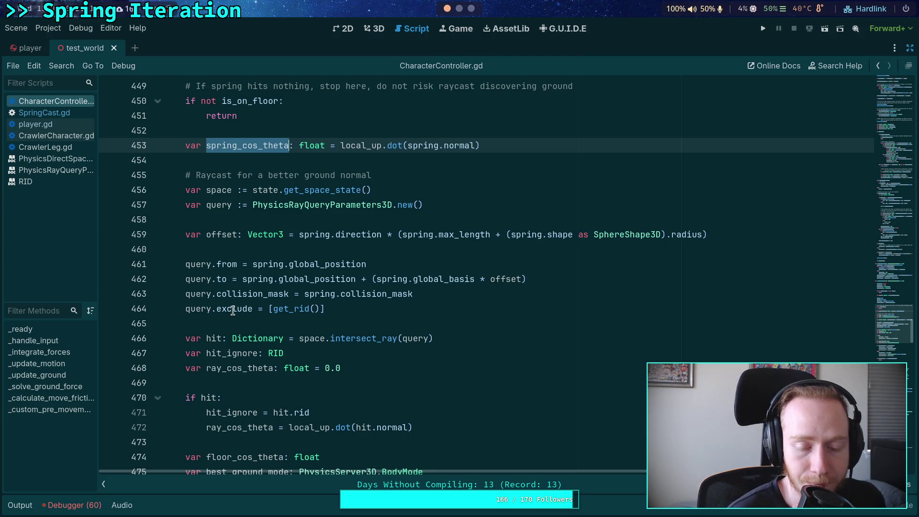
{"action": "scroll", "coordinate": [248, 276], "scroll_direction": "down", "scroll_amount": 1}
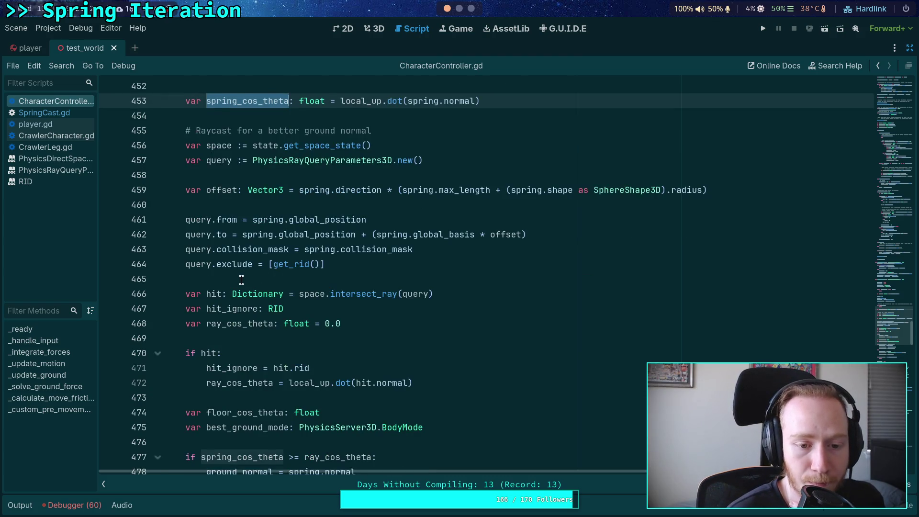
{"action": "scroll", "coordinate": [242, 280], "scroll_direction": "down", "scroll_amount": 2}
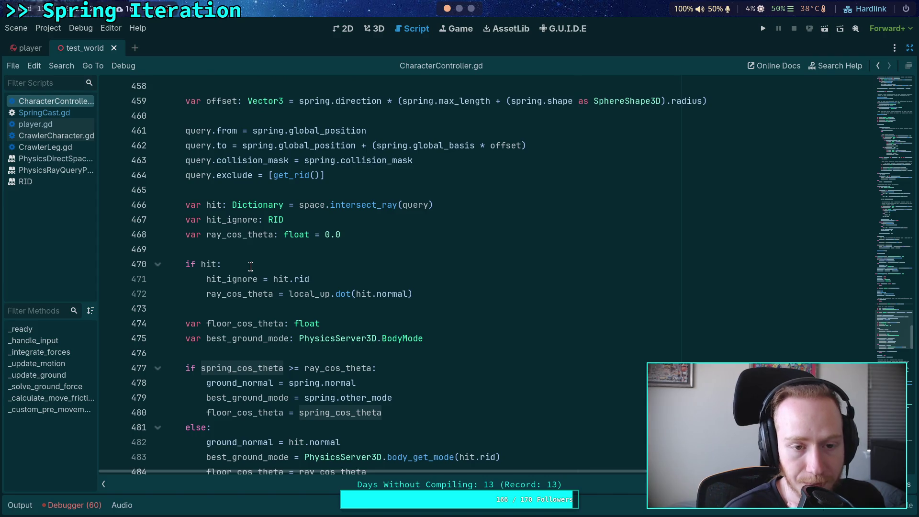
{"action": "scroll", "coordinate": [250, 267], "scroll_direction": "up", "scroll_amount": 3}
{"action": "scroll", "coordinate": [257, 259], "scroll_direction": "up", "scroll_amount": 2}
{"action": "left_click", "coordinate": [109, 234]}
{"action": "key", "text": "F5"}
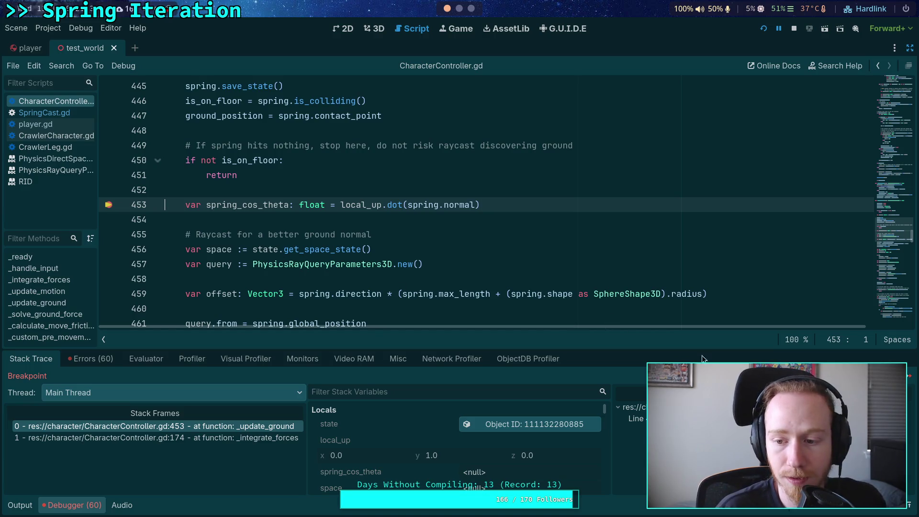
{"action": "key", "text": "F10"}
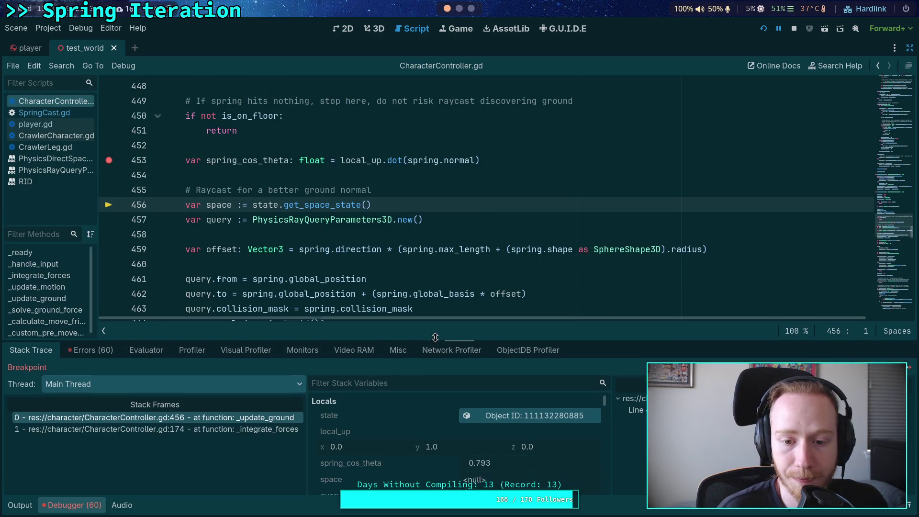
{"action": "left_click", "coordinate": [380, 29]}
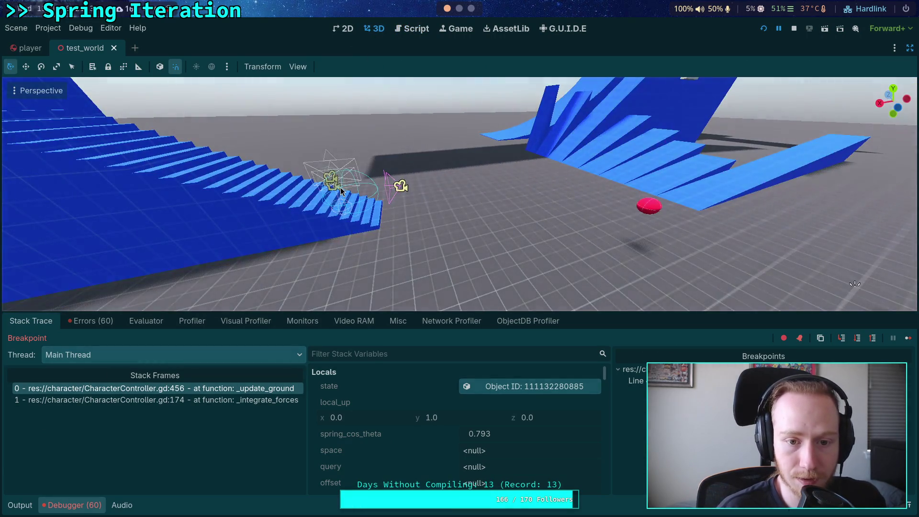
{"action": "left_click", "coordinate": [401, 205]}
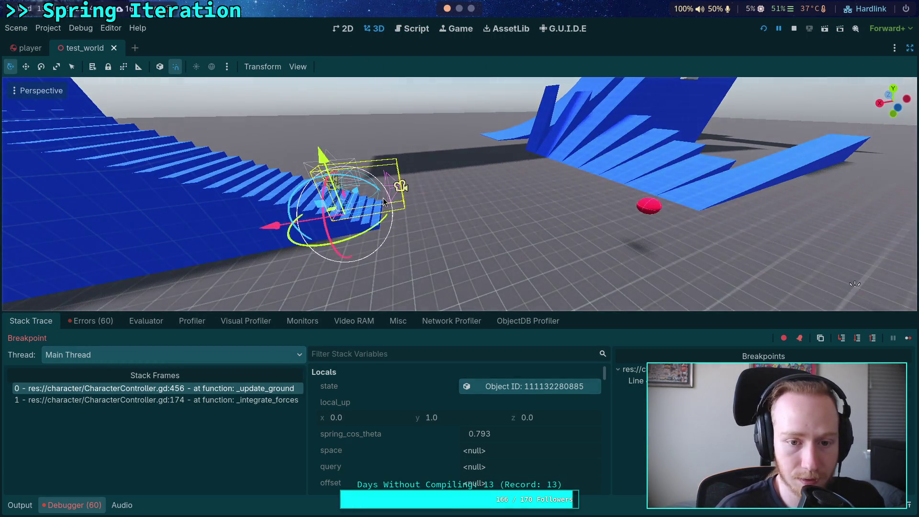
{"action": "key", "text": "f"}
{"action": "key", "text": "ctrl+KP_1"}
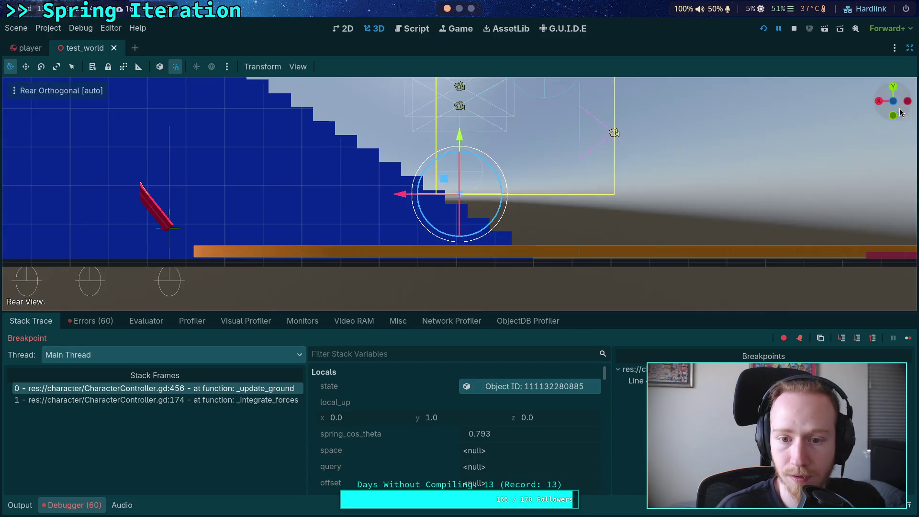
{"action": "scroll", "coordinate": [503, 181], "scroll_direction": "up", "scroll_amount": 5}
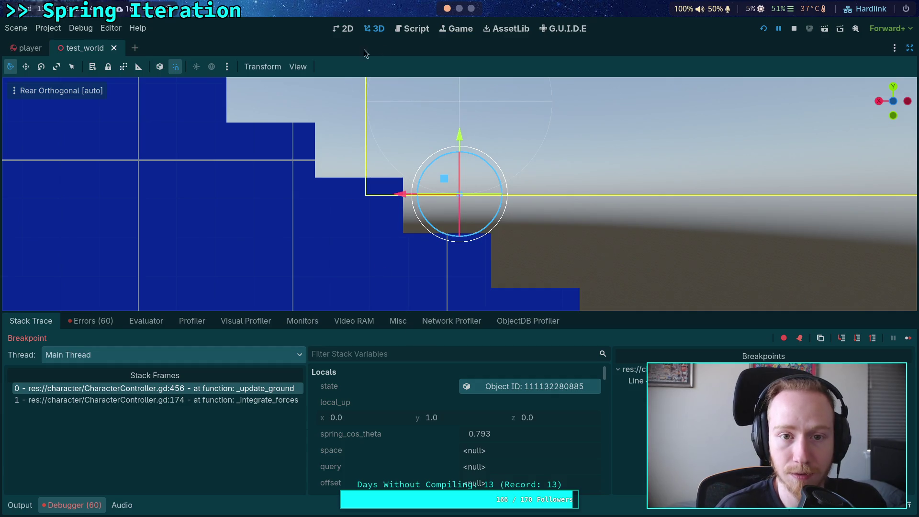
{"action": "left_click", "coordinate": [416, 29]}
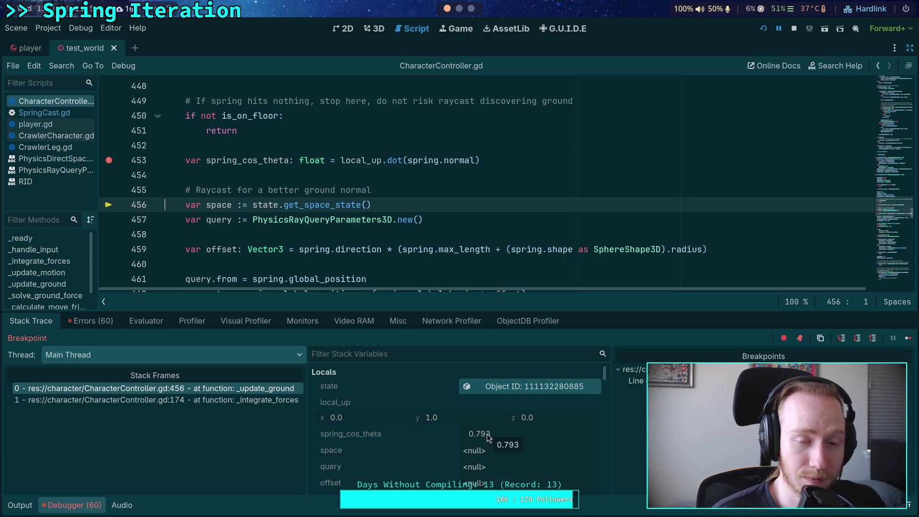
{"action": "left_click", "coordinate": [378, 28]}
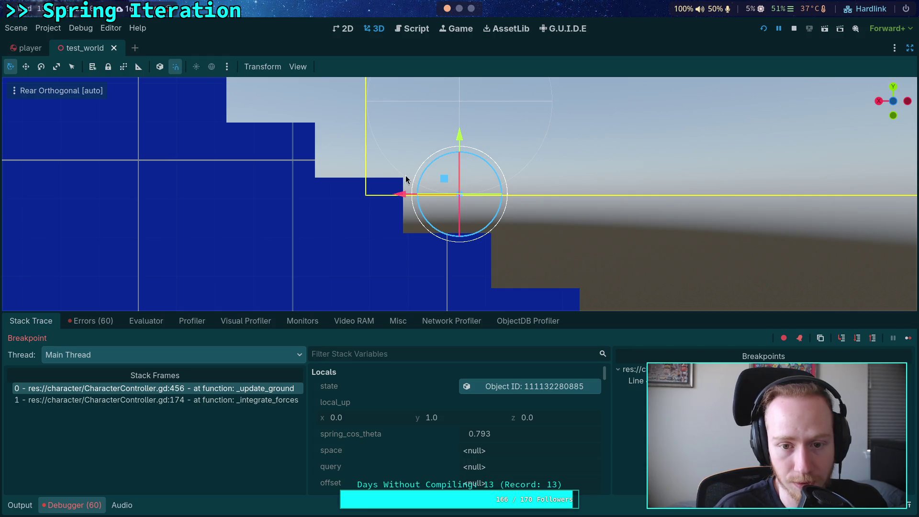
{"action": "left_click", "coordinate": [412, 30]}
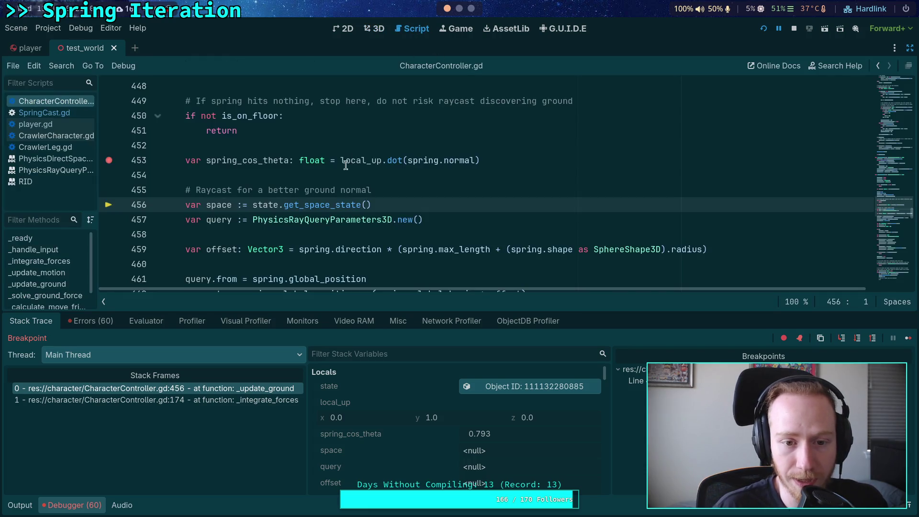
Inspect spring, local_up and normal, enlarge the debugger, and read spring_cos_theta as 0.79270839691162.
{"action": "scroll", "coordinate": [359, 208], "scroll_direction": "down", "scroll_amount": 1}
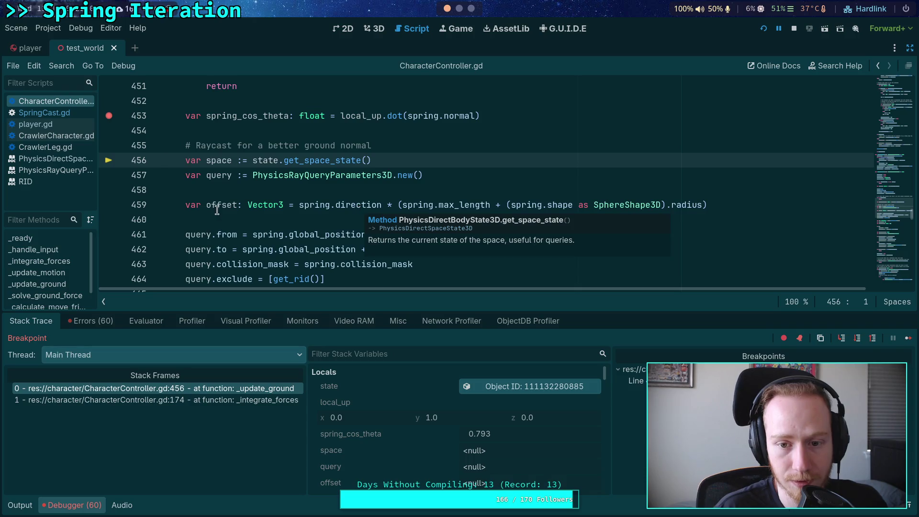
{"action": "scroll", "coordinate": [220, 213], "scroll_direction": "up", "scroll_amount": 2}
{"action": "mouse_move", "coordinate": [431, 206]}
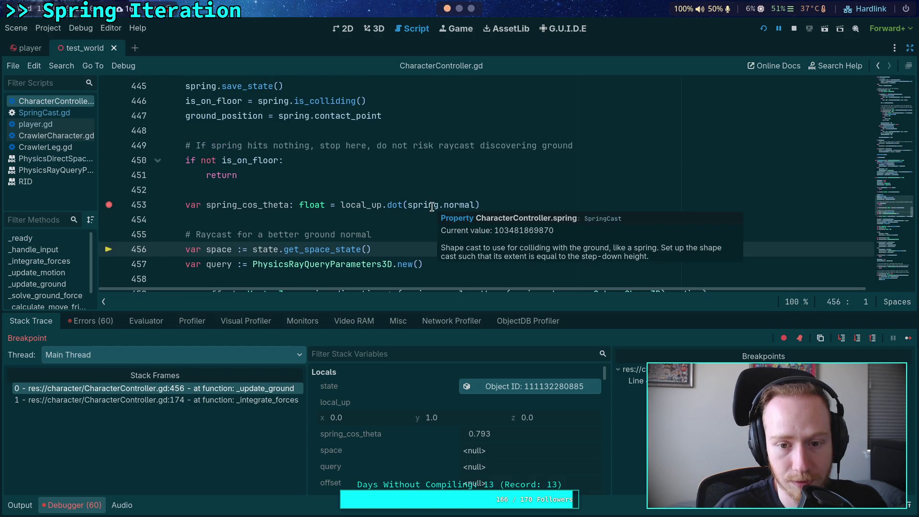
{"action": "mouse_move", "coordinate": [361, 203]}
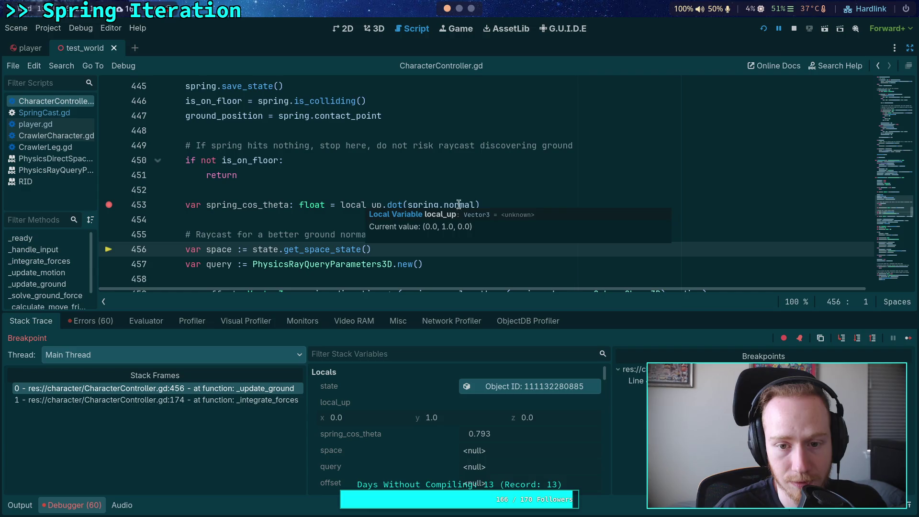
{"action": "mouse_move", "coordinate": [468, 205]}
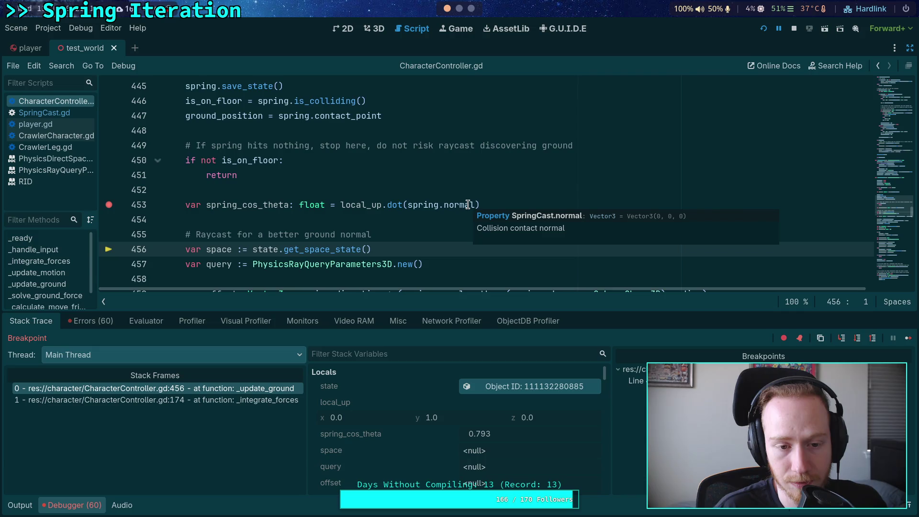
{"action": "left_click_drag", "start_coordinate": [424, 312], "coordinate": [285, 197]}
{"action": "scroll", "coordinate": [284, 197], "scroll_direction": "down", "scroll_amount": 1}
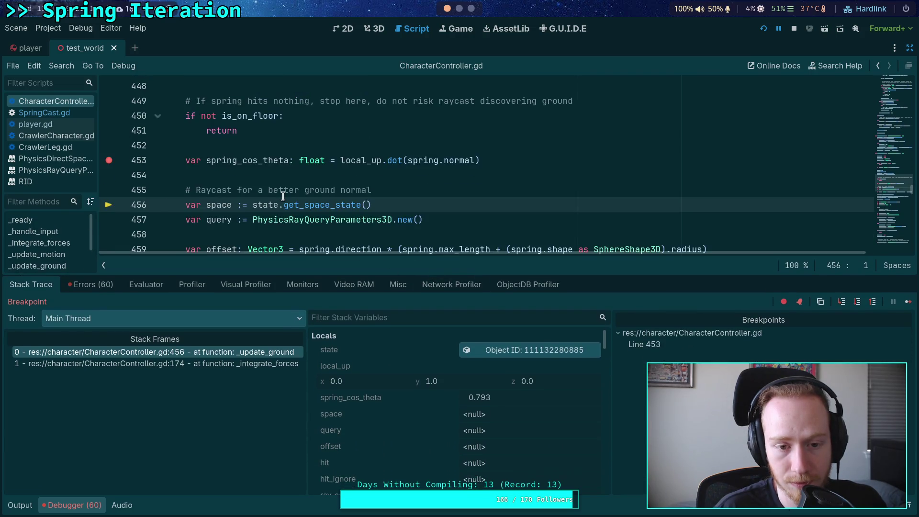
{"action": "mouse_move", "coordinate": [231, 162]}
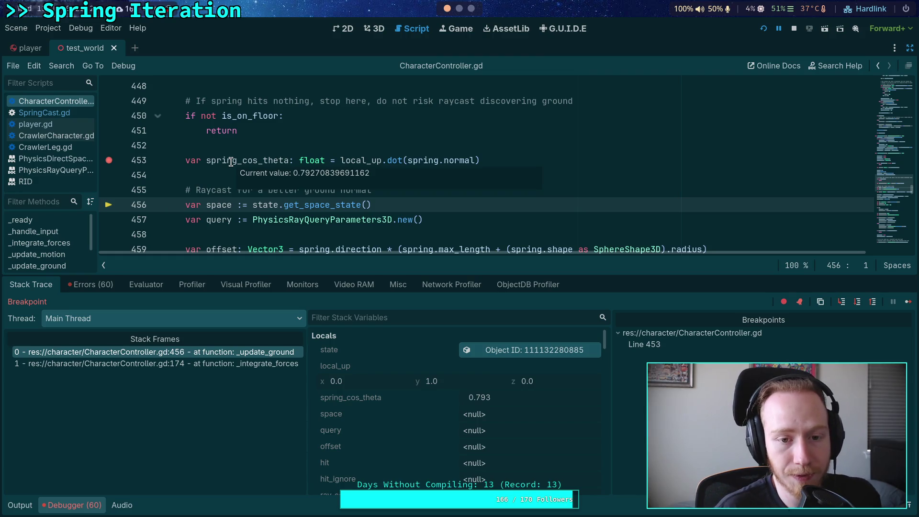
In the Python terminal, enter the expression math.acos(0.7927).
{"action": "key", "text": "alt+Tab"}
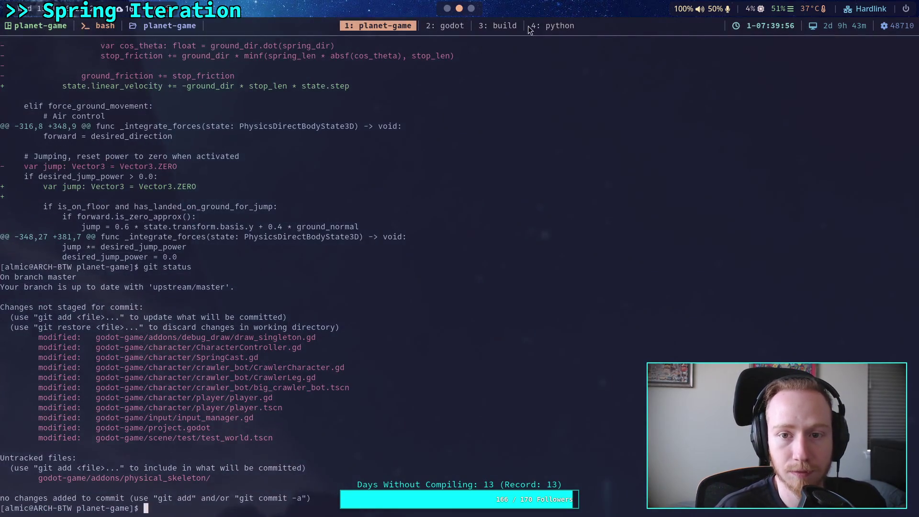
{"action": "key", "text": "ctrl+b"}
{"action": "type", "text": "4math.acos("}
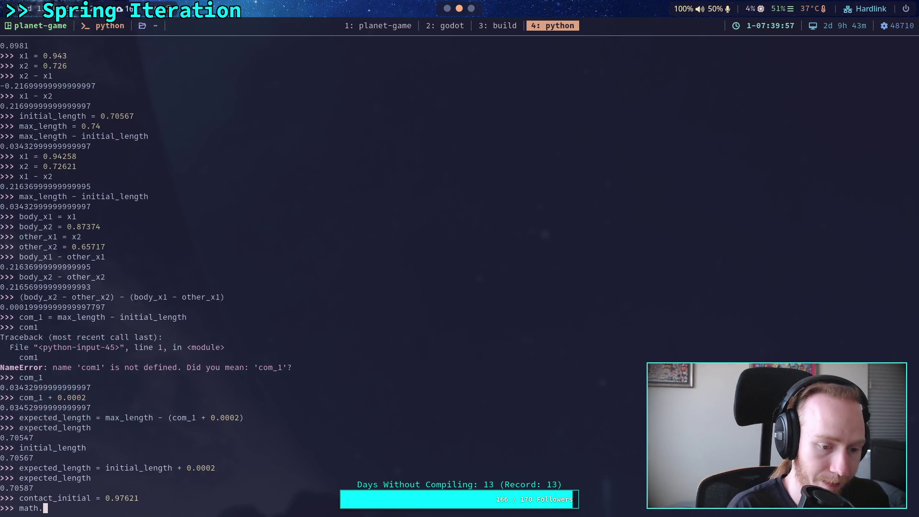
{"action": "type", "text": "0.72"}
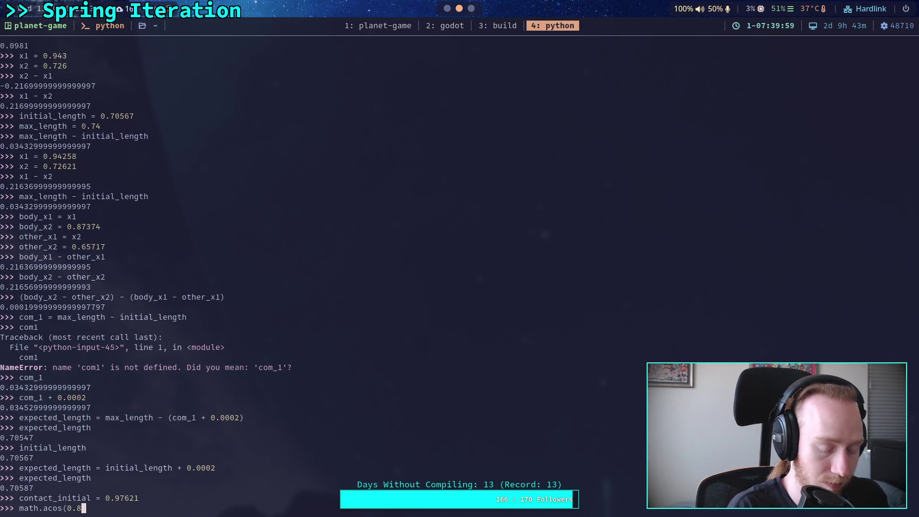
{"action": "key", "text": "BackSpace"}
{"action": "type", "text": "927"}
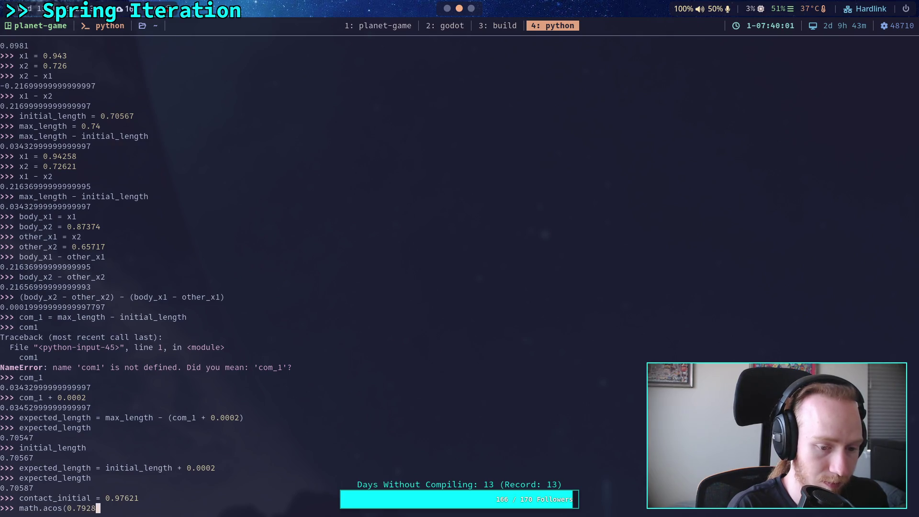
{"action": "type", "text": ")"}
Wrap it in math.degrees and run it for about 37.56 degrees, then return to Godot.
{"action": "key", "text": "ctrl+Left"}
{"action": "key", "text": "ctrl+Left"}
{"action": "key", "text": "ctrl+Left"}
{"action": "type", "text": "m"}
{"action": "type", "text": "degrees("}
{"action": "key", "text": "End"}
{"action": "type", "text": ")"}
{"action": "key", "text": "Home"}
{"action": "key", "text": "ctrl+Right"}
{"action": "key", "text": "ctrl+Right"}
{"action": "key", "text": "ctrl+Right"}
{"action": "key", "text": "End"}
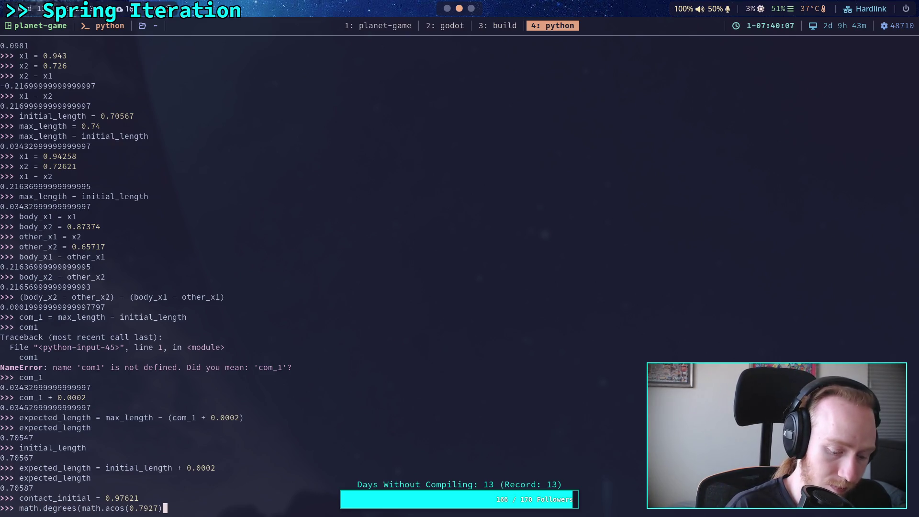
{"action": "type", "text": ")"}
{"action": "key", "text": "Return"}
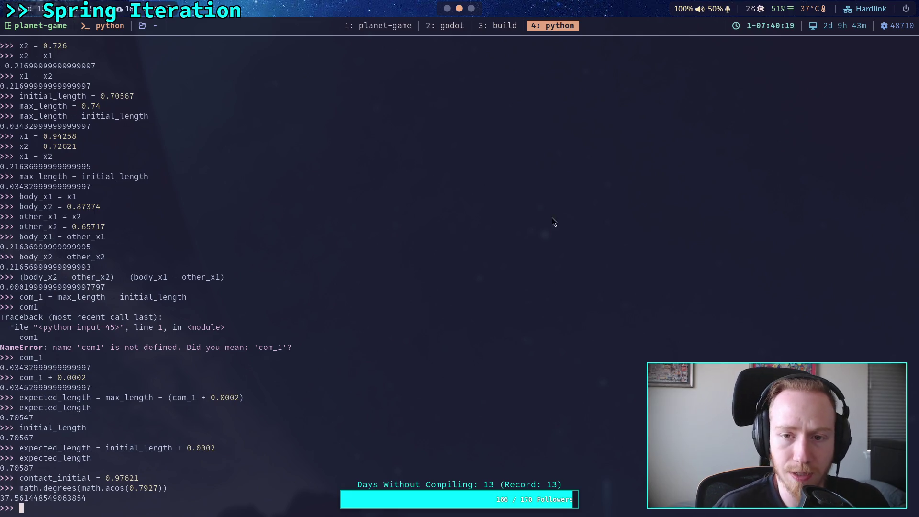
{"action": "key", "text": "super+2"}
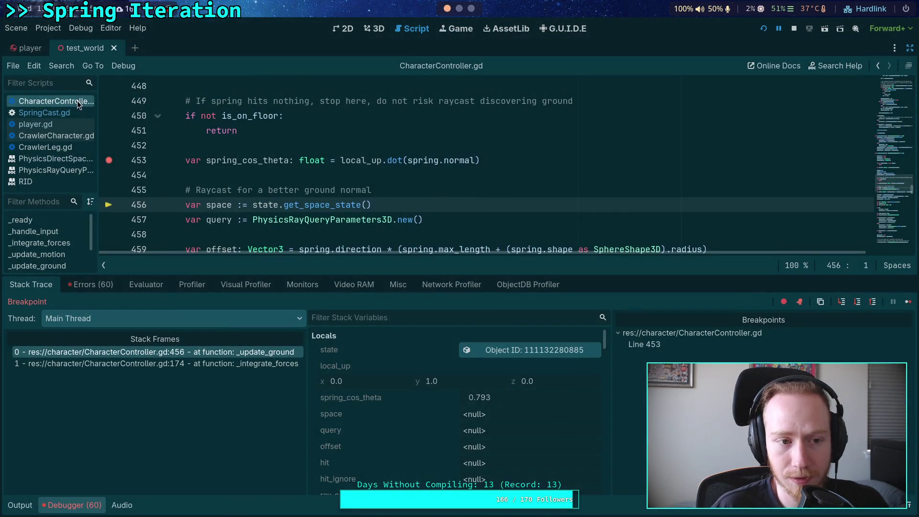
Read max_slope_angle at line 486 as 0.95993108859688, then return to the Python terminal.
{"action": "scroll", "coordinate": [376, 207], "scroll_direction": "down", "scroll_amount": 1}
{"action": "scroll", "coordinate": [362, 211], "scroll_direction": "up", "scroll_amount": 3}
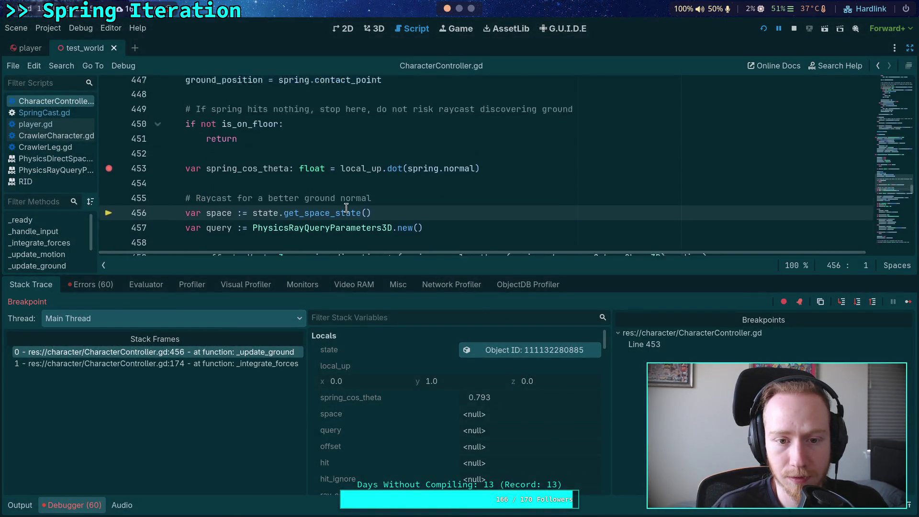
{"action": "scroll", "coordinate": [342, 208], "scroll_direction": "up", "scroll_amount": 3}
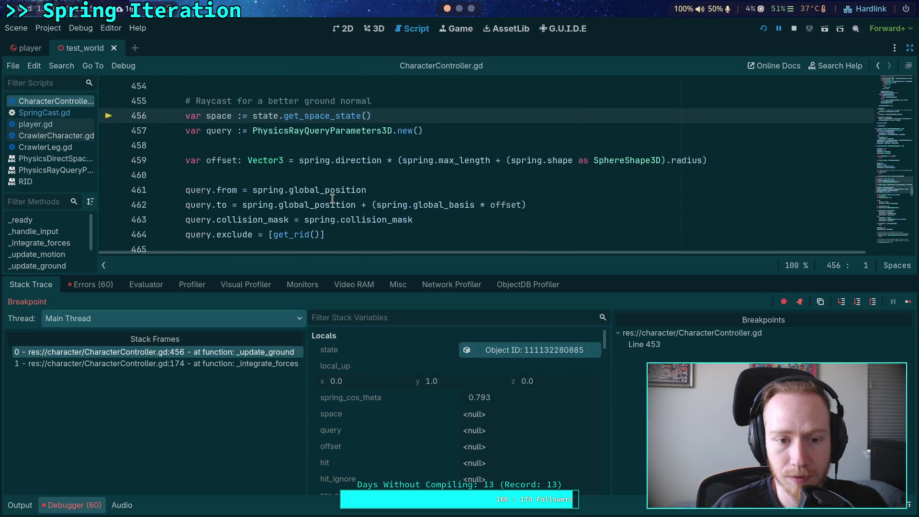
{"action": "scroll", "coordinate": [339, 198], "scroll_direction": "down", "scroll_amount": 5}
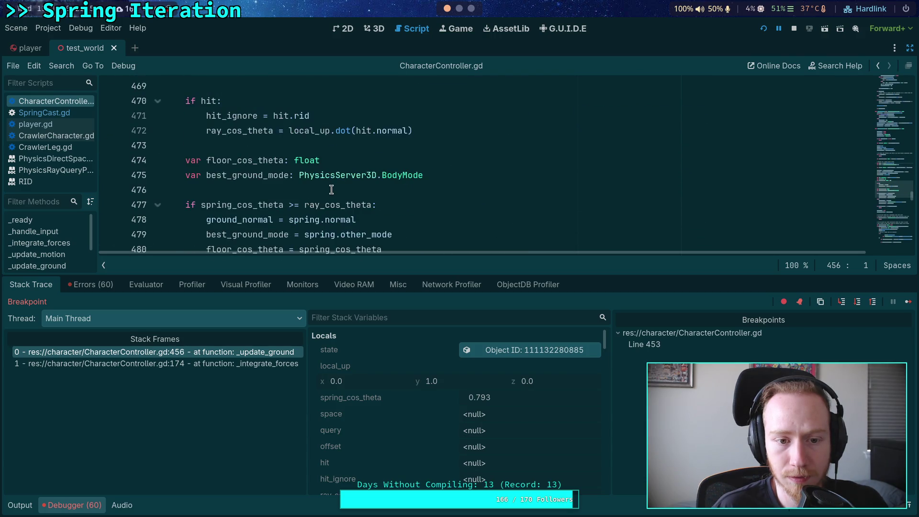
{"action": "scroll", "coordinate": [329, 204], "scroll_direction": "down", "scroll_amount": 3}
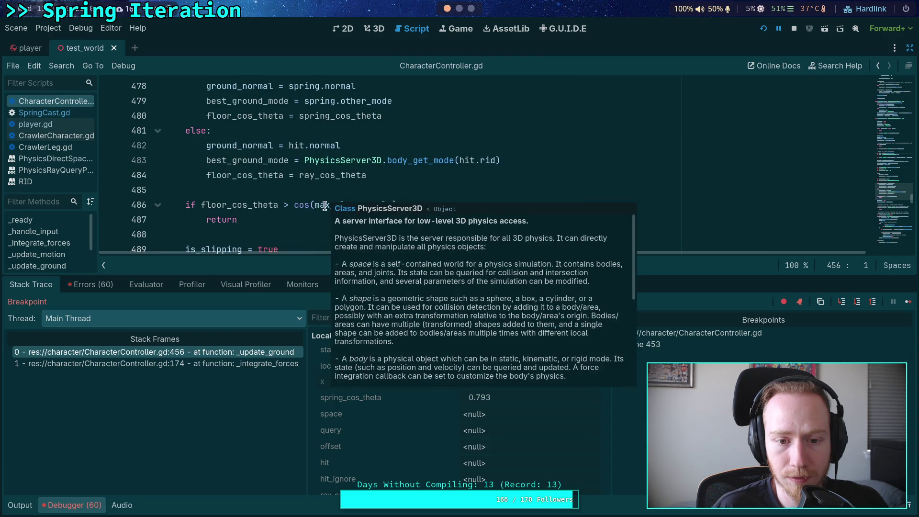
{"action": "mouse_move", "coordinate": [325, 206]}
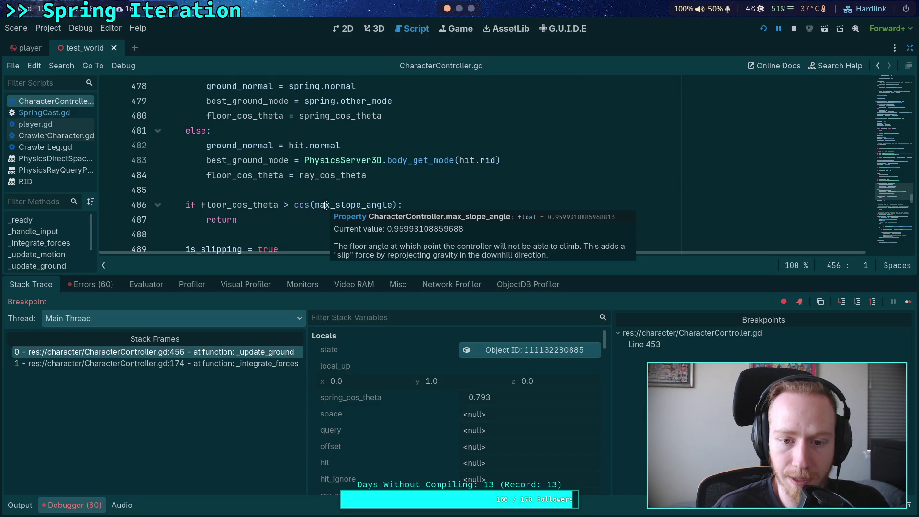
{"action": "left_click", "coordinate": [460, 10]}
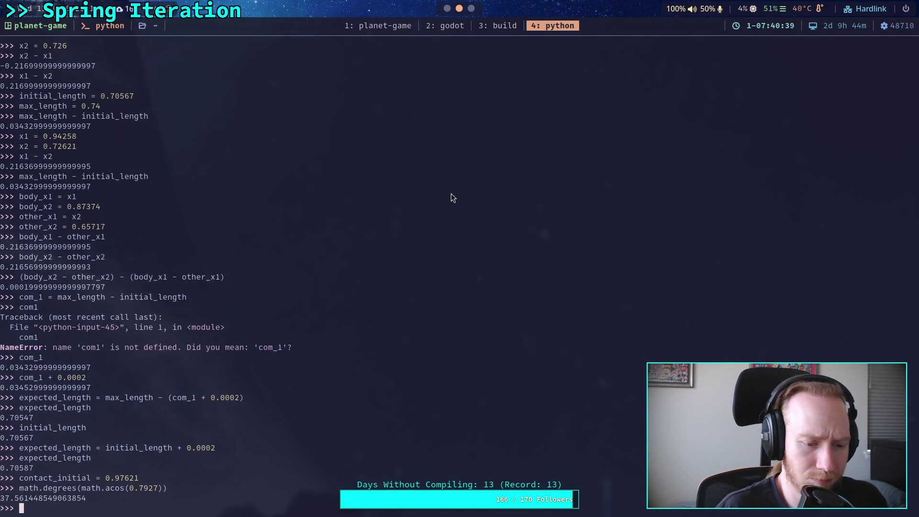
Run math.degrees(math.acos(0.95993)) in Python, giving about 16.27 degrees, then return to Godot.
{"action": "type", "text": "math.degrees(math."}
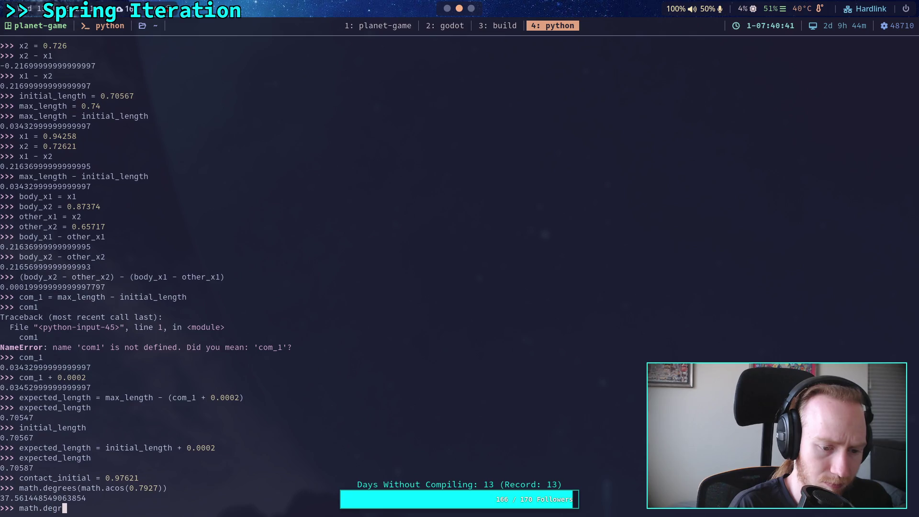
{"action": "type", "text": "a"}
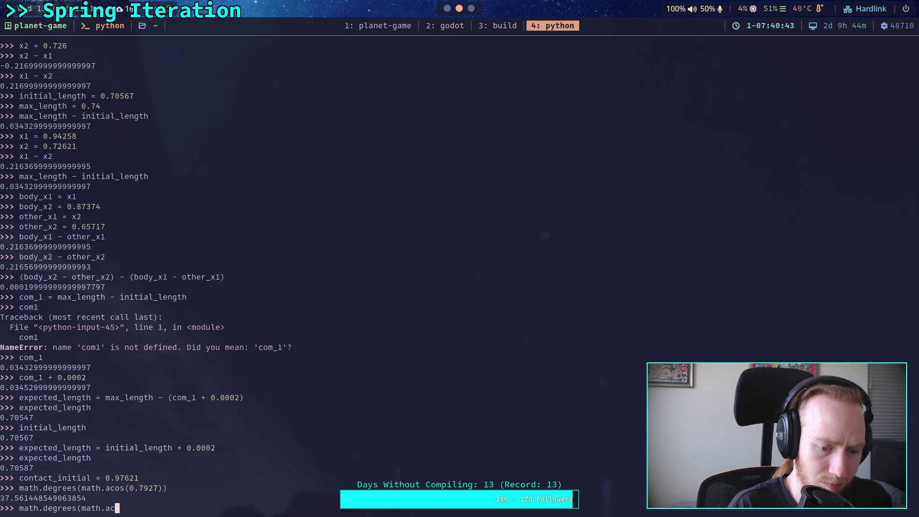
{"action": "type", "text": "cos("}
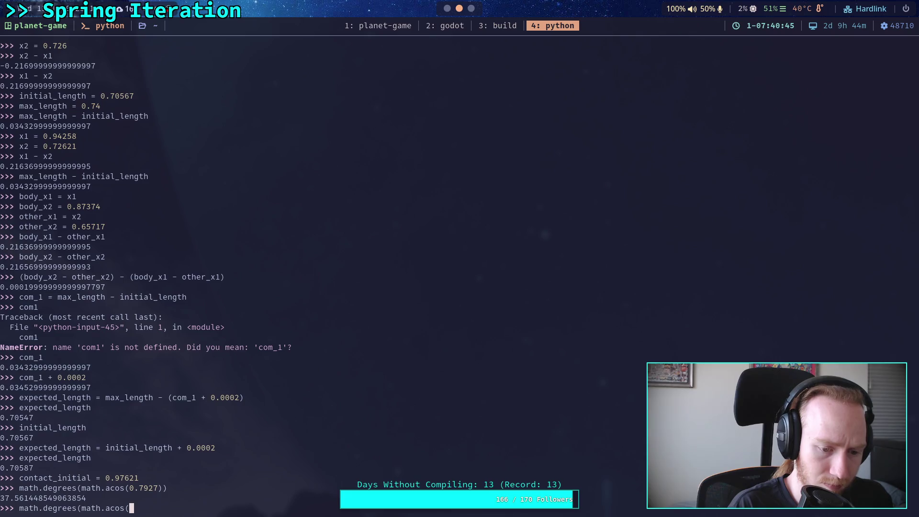
{"action": "type", "text": "0.95993))"}
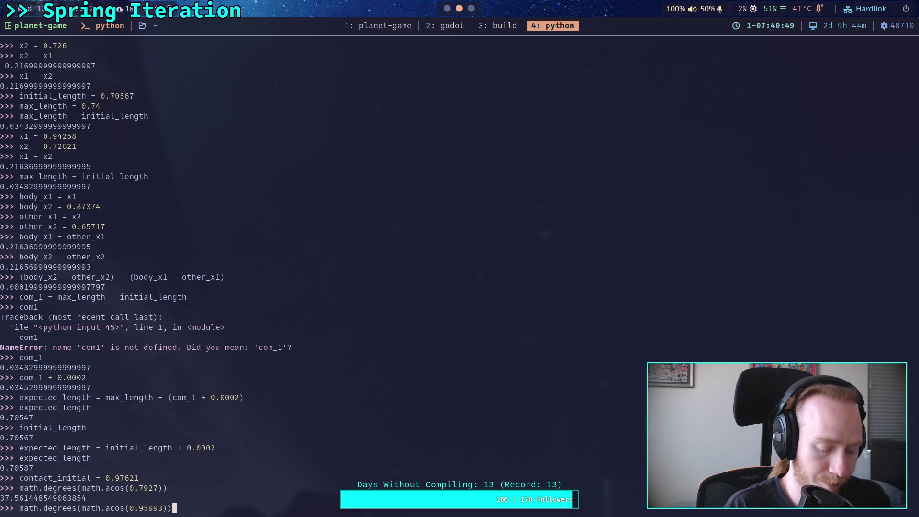
{"action": "key", "text": "super+2"}
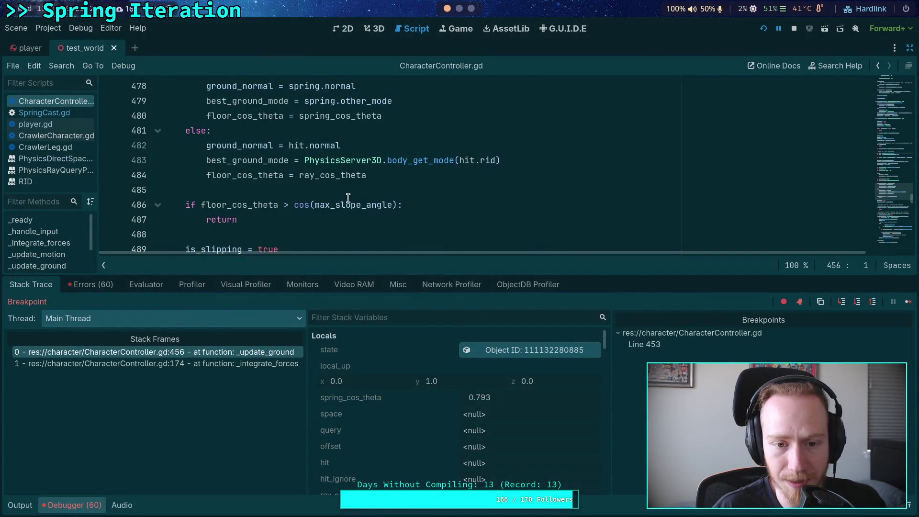
{"action": "mouse_move", "coordinate": [352, 205]}
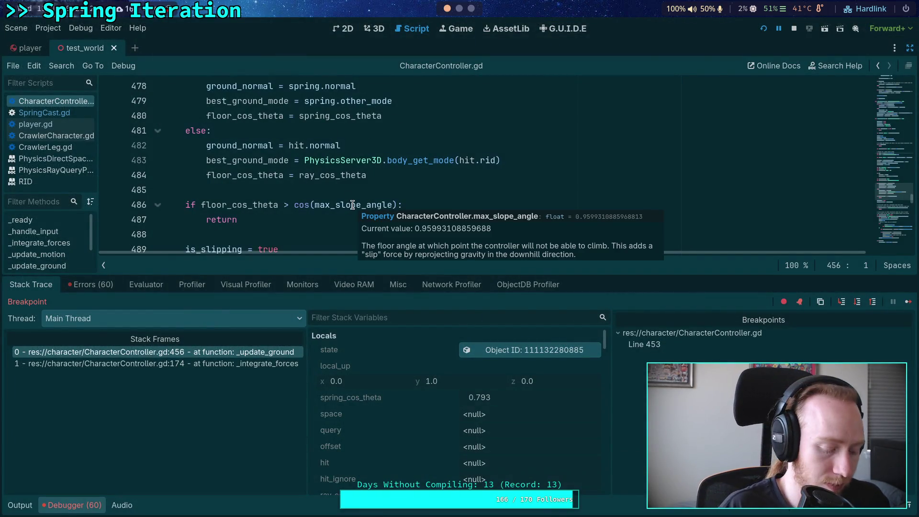
{"action": "key", "text": "super+4"}
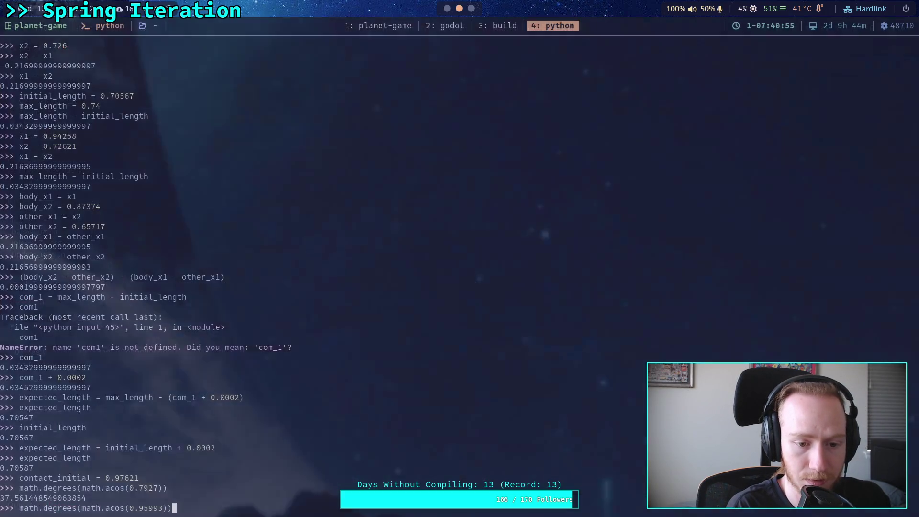
{"action": "key", "text": "Return"}
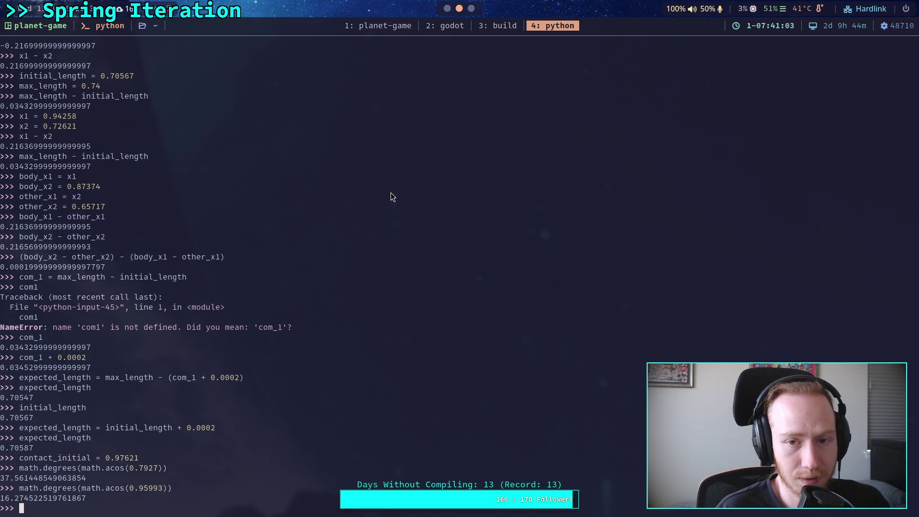
{"action": "left_click", "coordinate": [450, 10]}
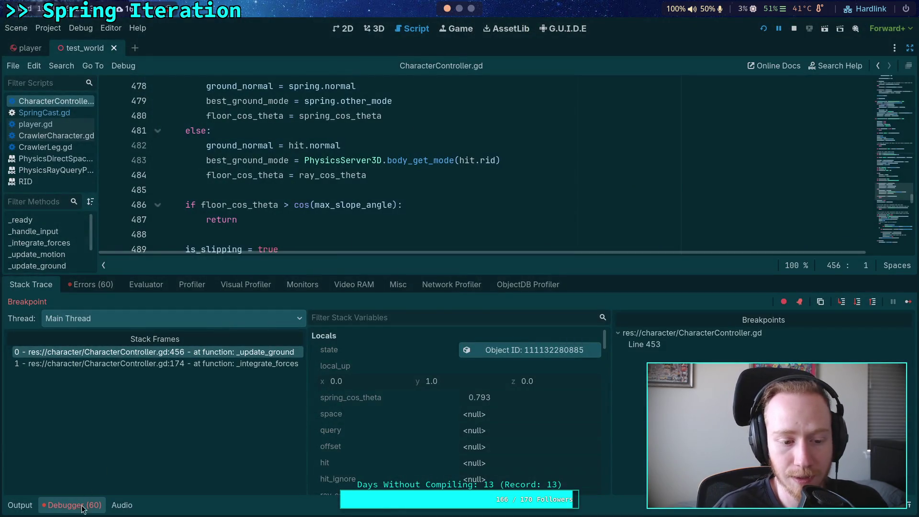
Hide the Debugger and review the max_slope_angle export declared as deg_to_rad(55).
{"action": "left_click", "coordinate": [74, 505]}
{"action": "scroll", "coordinate": [467, 256], "scroll_direction": "up", "scroll_amount": 4}
{"action": "scroll", "coordinate": [467, 256], "scroll_direction": "up", "scroll_amount": 3}
{"action": "left_click_drag", "start_coordinate": [897, 145], "coordinate": [895, 72]}
{"action": "scroll", "coordinate": [445, 220], "scroll_direction": "down", "scroll_amount": 2}
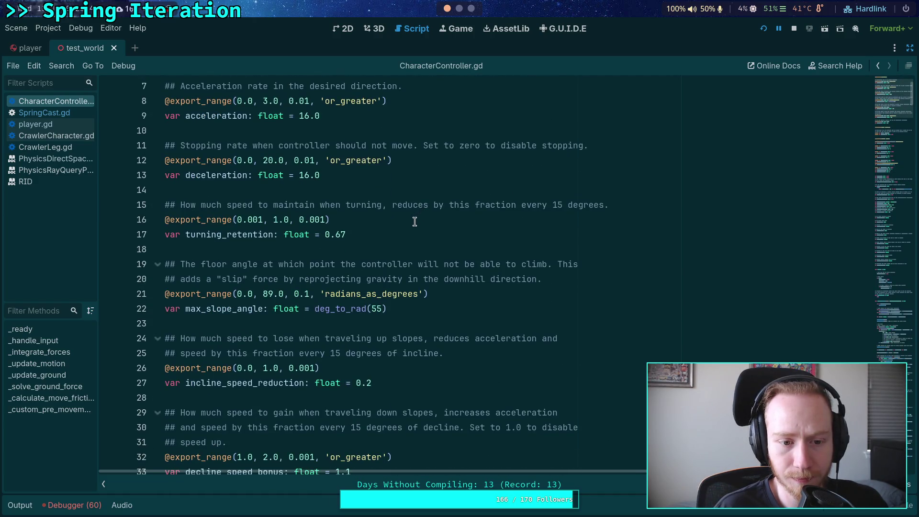
{"action": "scroll", "coordinate": [364, 235], "scroll_direction": "down", "scroll_amount": 2}
{"action": "mouse_move", "coordinate": [226, 223]}
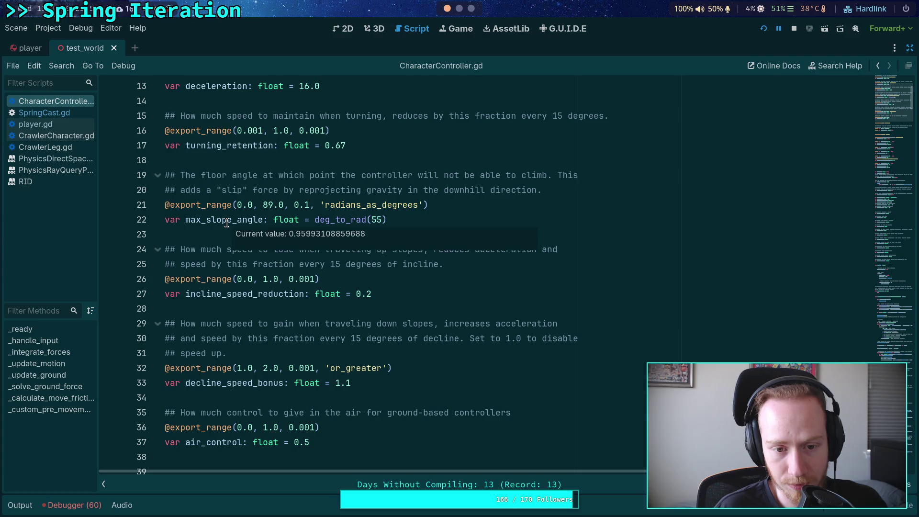
Scroll through _update_ground's slope checks, including the cos check on line 541, then return to the terminal.
{"action": "left_click_drag", "start_coordinate": [900, 103], "coordinate": [906, 290]}
{"action": "scroll", "coordinate": [906, 290], "scroll_direction": "up", "scroll_amount": 10}
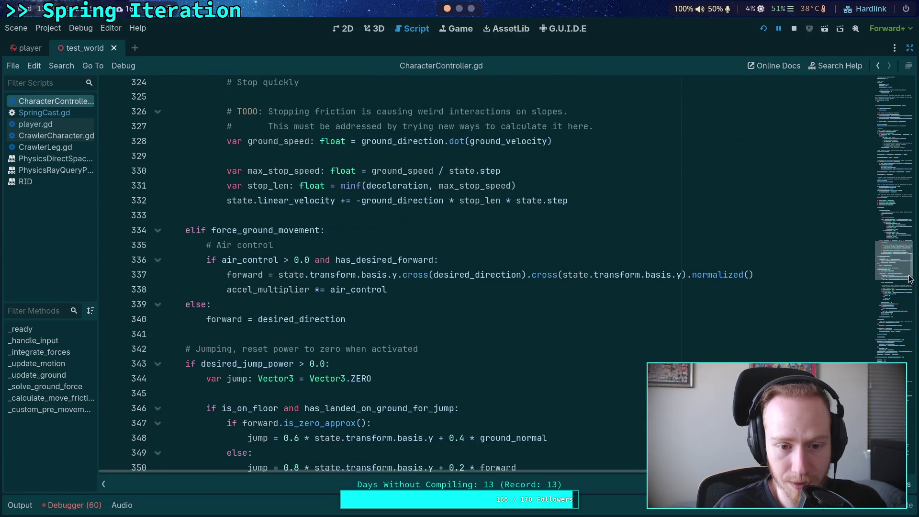
{"action": "scroll", "coordinate": [756, 292], "scroll_direction": "down", "scroll_amount": 15}
{"action": "scroll", "coordinate": [718, 287], "scroll_direction": "down", "scroll_amount": 6}
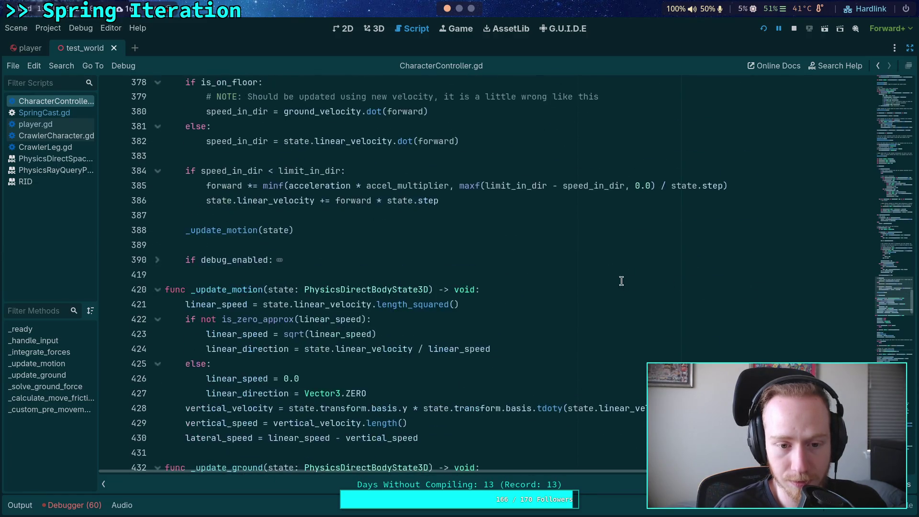
{"action": "scroll", "coordinate": [605, 274], "scroll_direction": "down", "scroll_amount": 4}
{"action": "scroll", "coordinate": [605, 273], "scroll_direction": "down", "scroll_amount": 9}
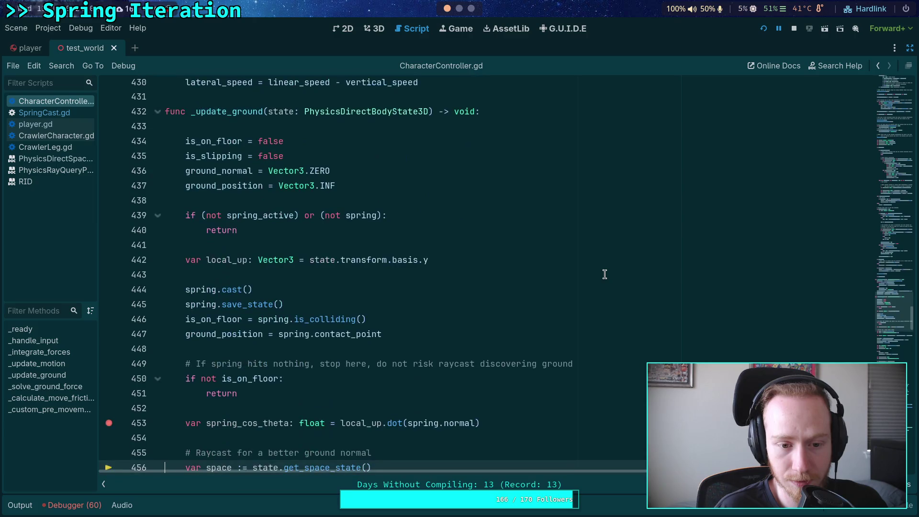
{"action": "scroll", "coordinate": [401, 271], "scroll_direction": "down", "scroll_amount": 11}
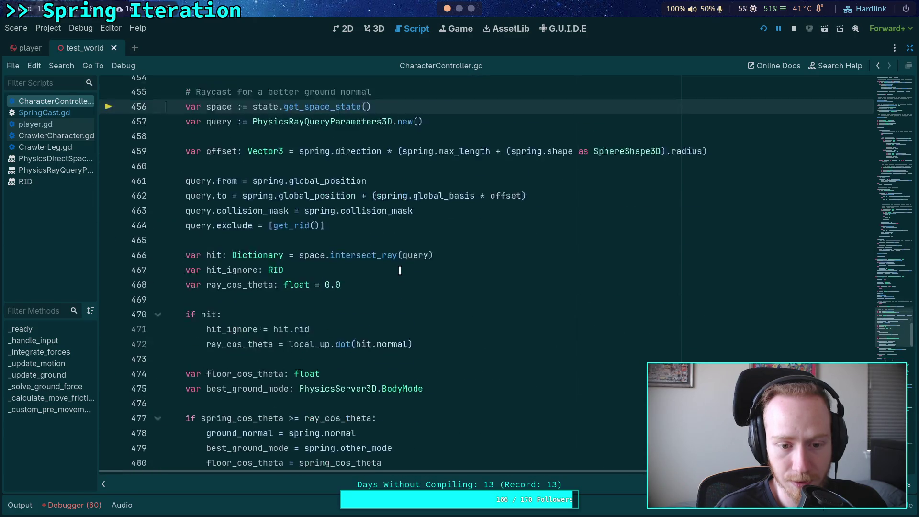
{"action": "scroll", "coordinate": [364, 258], "scroll_direction": "up", "scroll_amount": 6}
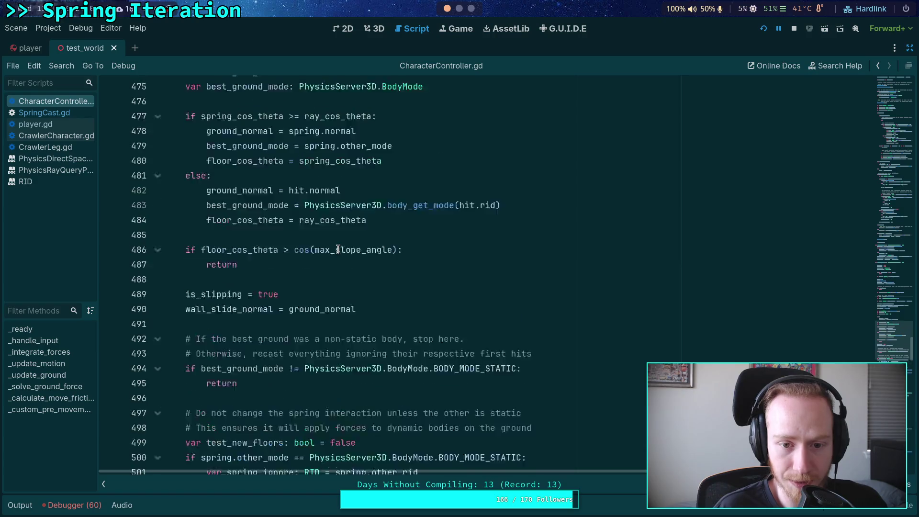
{"action": "scroll", "coordinate": [316, 311], "scroll_direction": "down", "scroll_amount": 10}
{"action": "scroll", "coordinate": [315, 321], "scroll_direction": "down", "scroll_amount": 12}
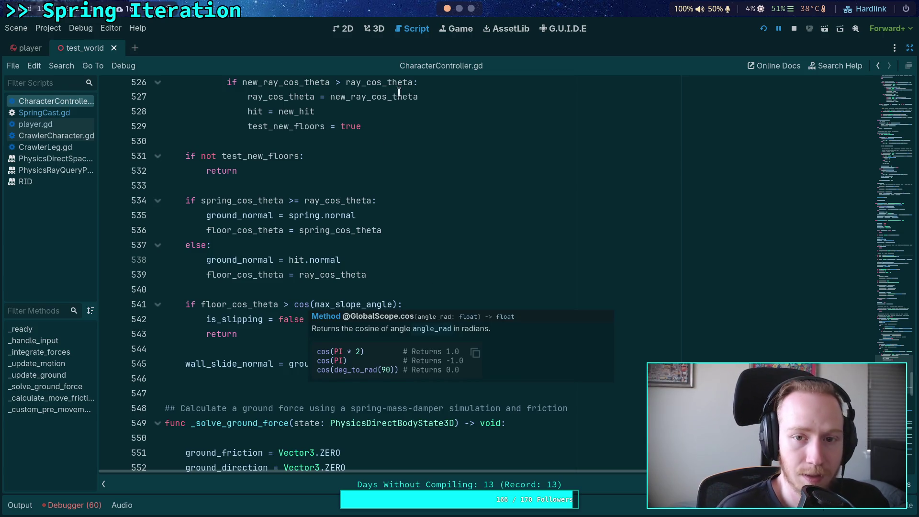
{"action": "left_click", "coordinate": [460, 8]}
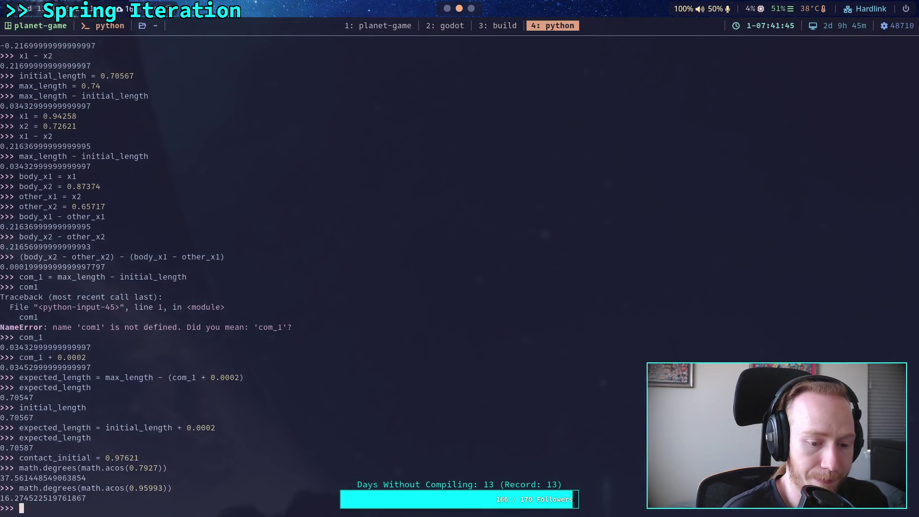
Edit the previous acos line into math.degrees(0.95993), confirming it is about 55 degrees.
{"action": "key", "text": "Up"}
{"action": "key", "text": "Left"}
{"action": "key", "text": "Left"}
{"action": "key", "text": "Left"}
{"action": "key", "text": "BackSpace"}
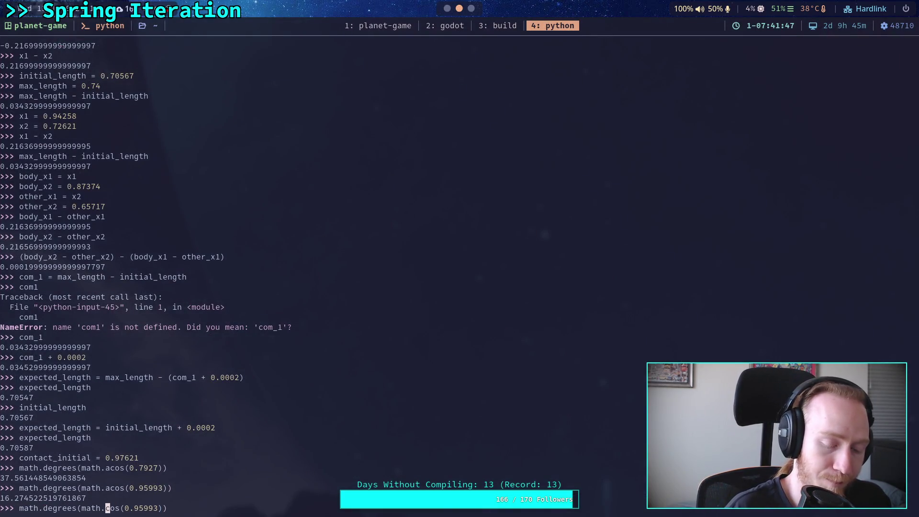
{"action": "key", "text": "Delete"}
{"action": "key", "text": "Delete"}
{"action": "key", "text": "Delete"}
{"action": "key", "text": "BackSpace"}
{"action": "key", "text": "BackSpace"}
{"action": "key", "text": "BackSpace"}
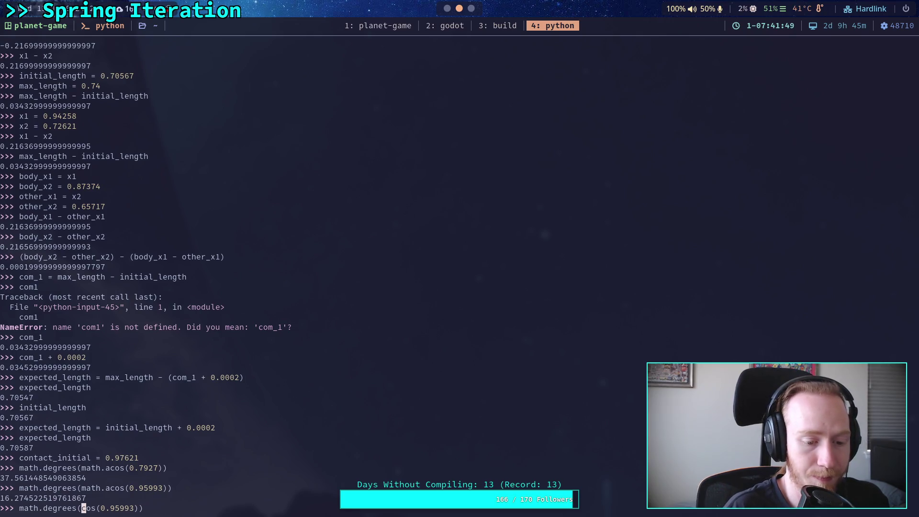
{"action": "key", "text": "End"}
{"action": "key", "text": "BackSpace"}
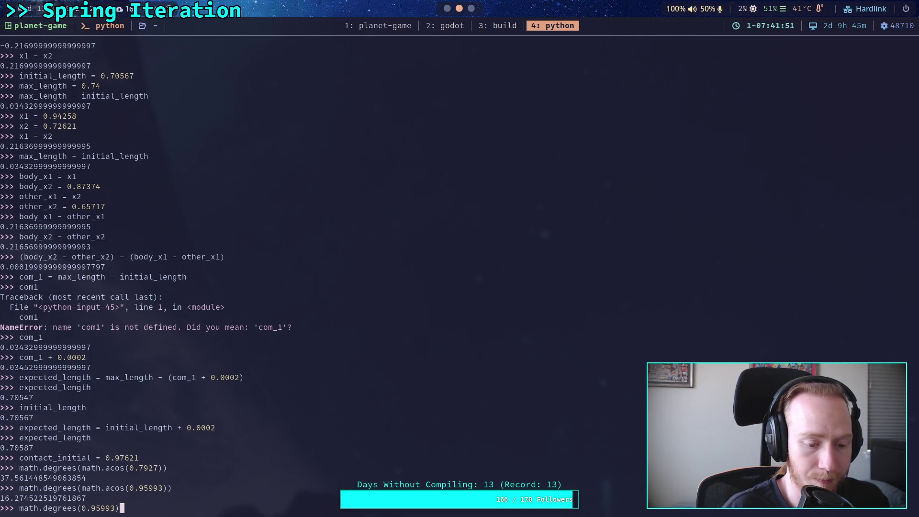
{"action": "key", "text": "Return"}
Compute math.cos(0.95993), about 0.5736, then go back to Godot.
{"action": "key", "text": "Up"}
{"action": "key", "text": "Left"}
{"action": "key", "text": "Left"}
{"action": "key", "text": "Left"}
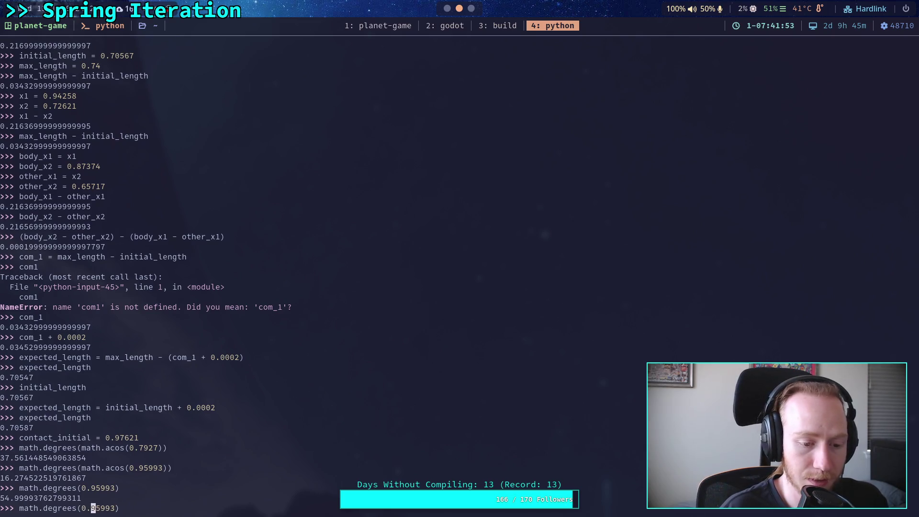
{"action": "key", "text": "BackSpace"}
{"action": "key", "text": "BackSpace"}
{"action": "key", "text": "BackSpace"}
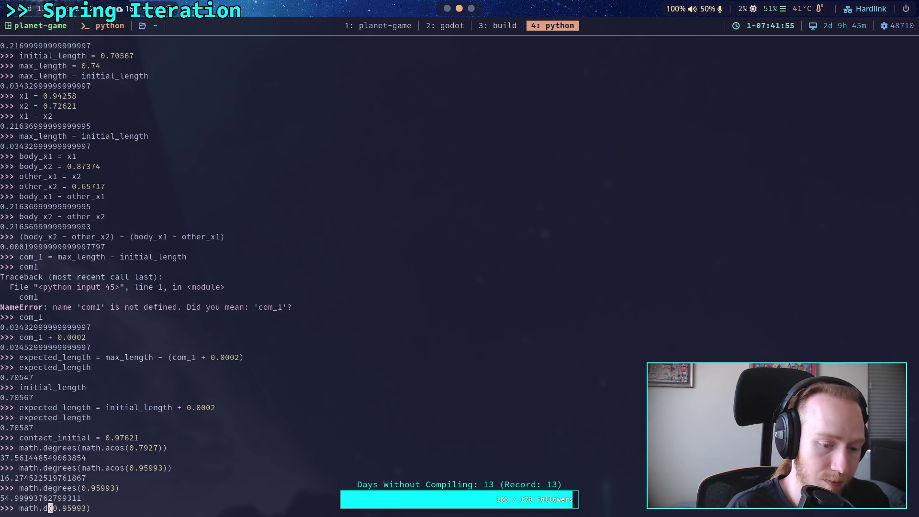
{"action": "type", "text": "cos"}
{"action": "key", "text": "Return"}
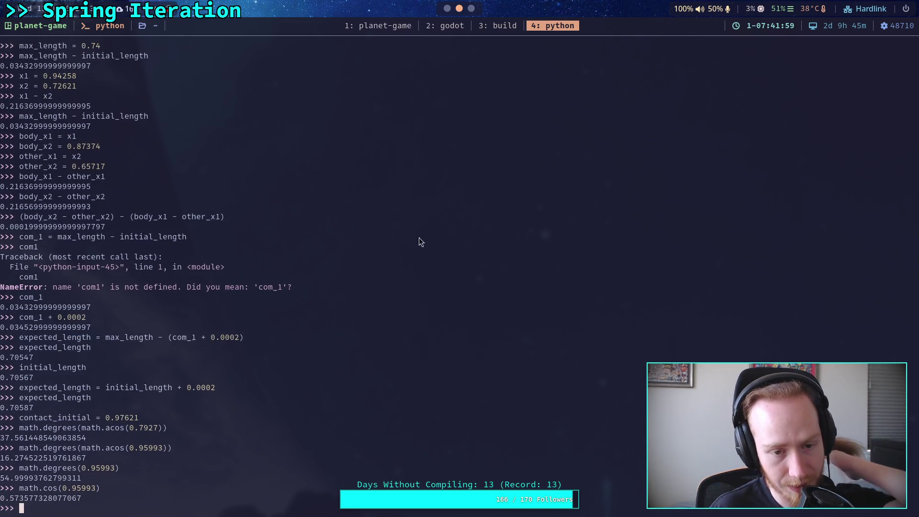
{"action": "left_click", "coordinate": [446, 19]}
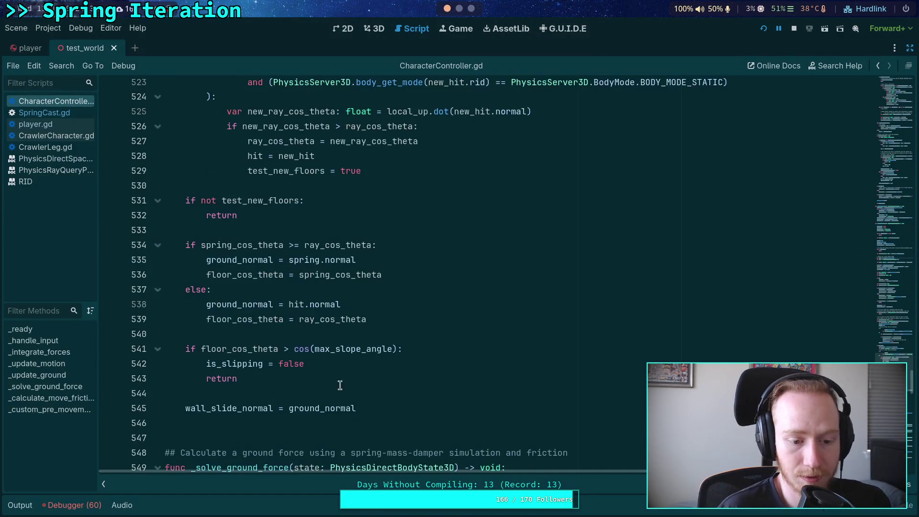
Reopen the Debugger, select stack frame 0 (_update_ground), and step over to line 459.
{"action": "left_click", "coordinate": [72, 505]}
{"action": "left_click", "coordinate": [208, 351]}
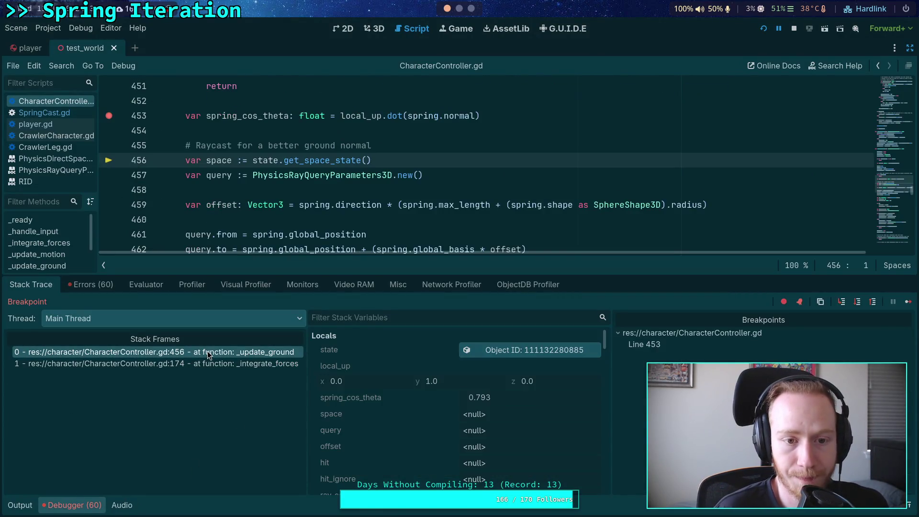
{"action": "left_click", "coordinate": [857, 303]}
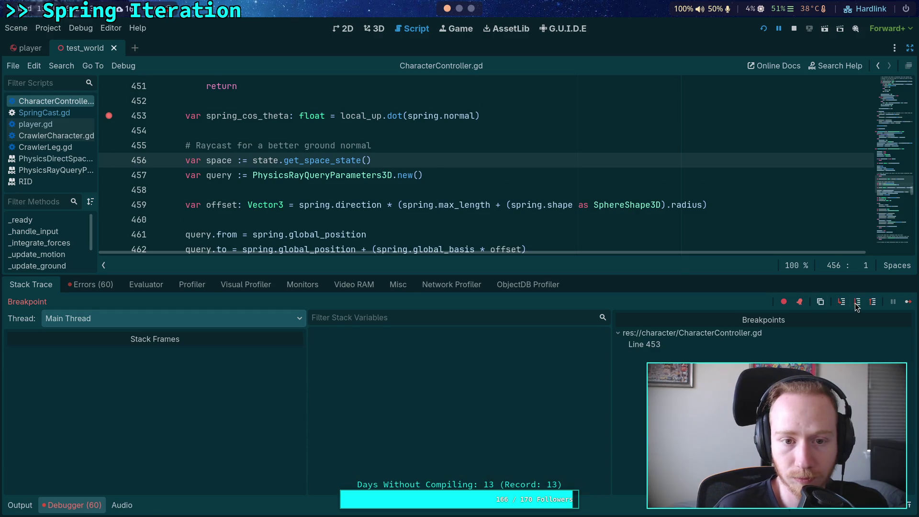
{"action": "left_click", "coordinate": [856, 304]}
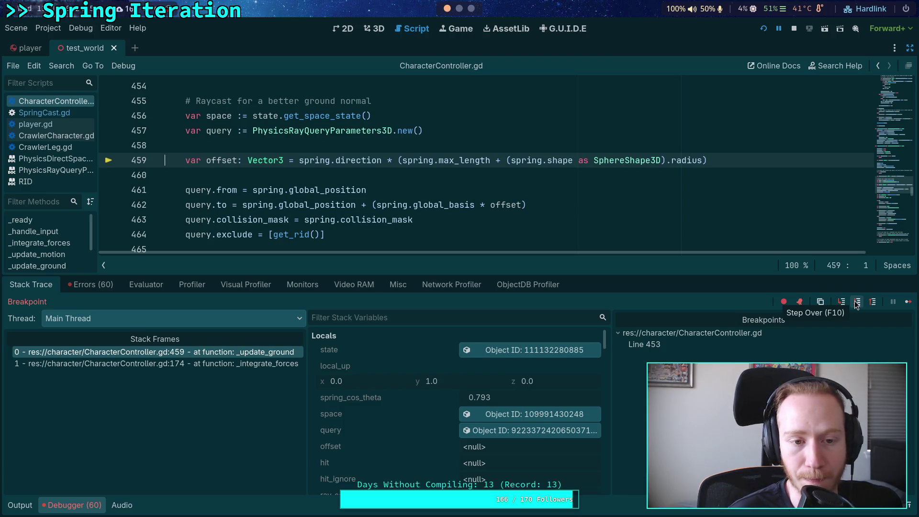
Step over to line 466 and open the ray query in the Inspector to check its from/to points.
{"action": "left_click", "coordinate": [855, 302]}
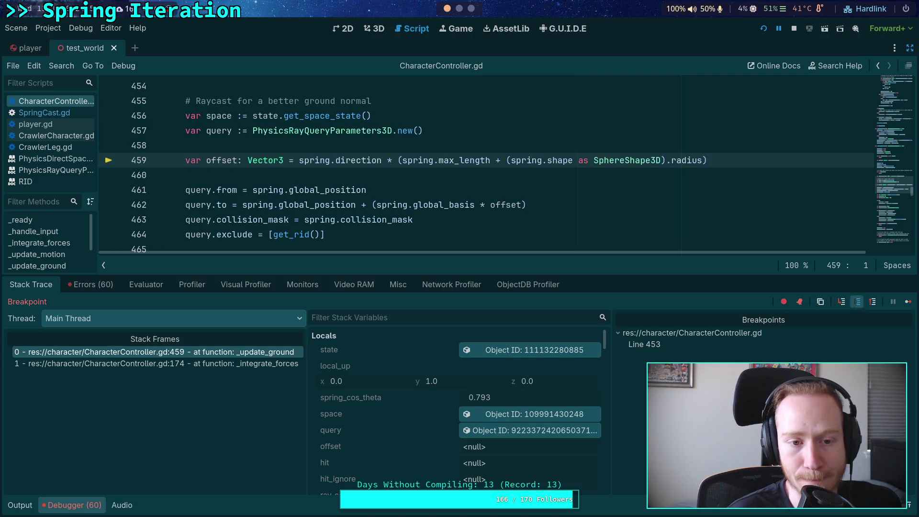
{"action": "left_click", "coordinate": [855, 303]}
{"action": "left_click", "coordinate": [856, 303]}
{"action": "left_click", "coordinate": [857, 305]}
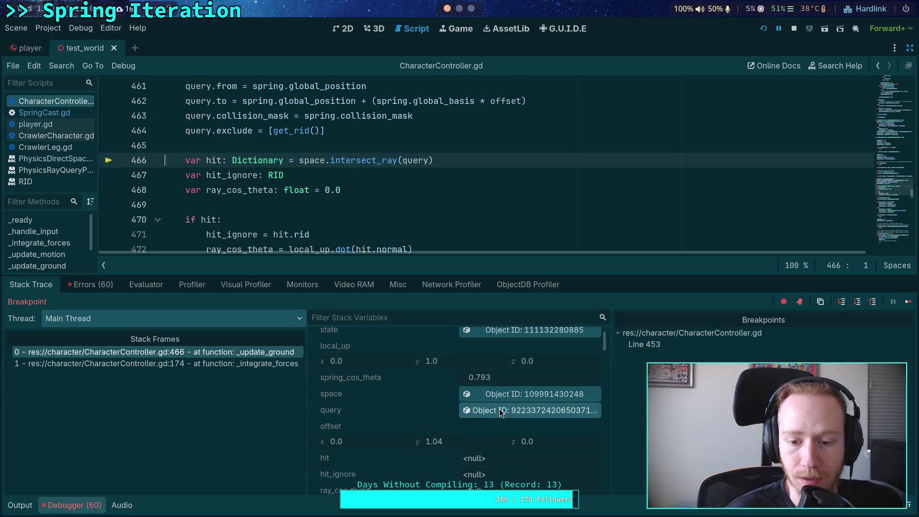
{"action": "left_click", "coordinate": [910, 48]}
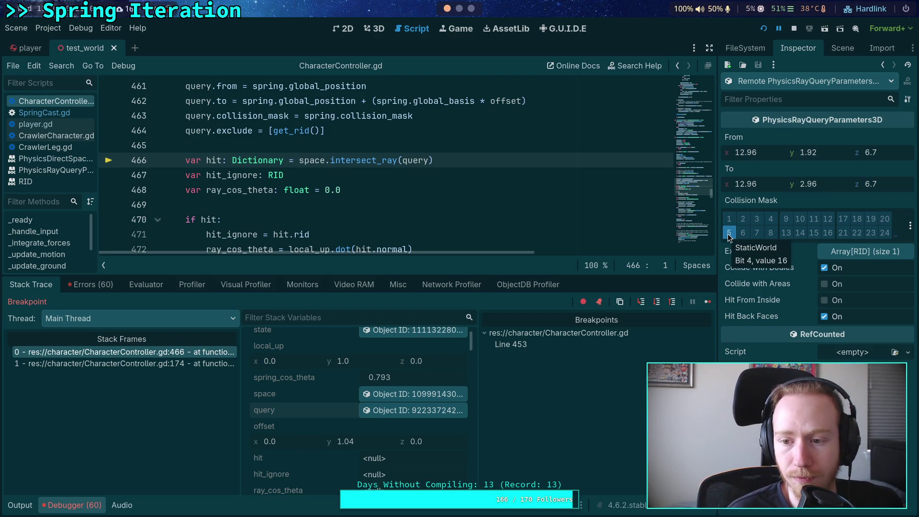
{"action": "scroll", "coordinate": [414, 199], "scroll_direction": "up", "scroll_amount": 1}
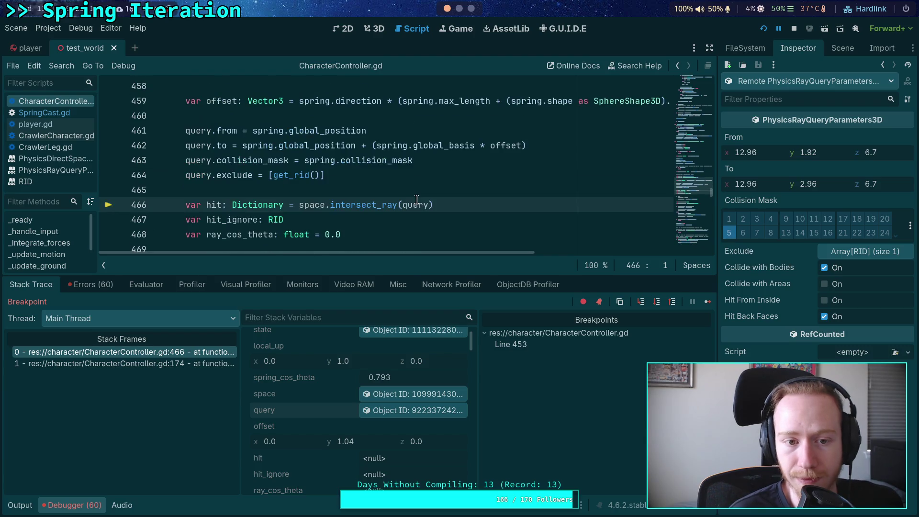
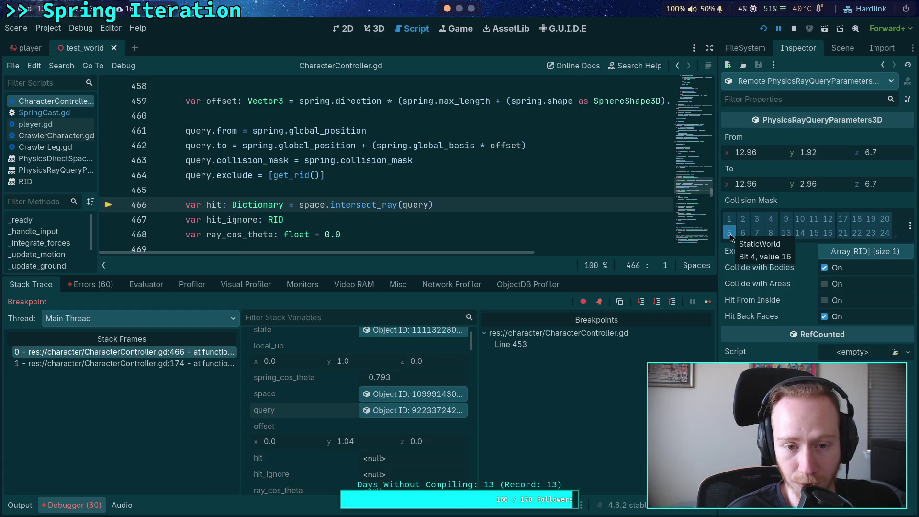
Change line 459's ray offset to use the negated, parenthesized (-spring.direction).
{"action": "scroll", "coordinate": [413, 168], "scroll_direction": "down", "scroll_amount": 3}
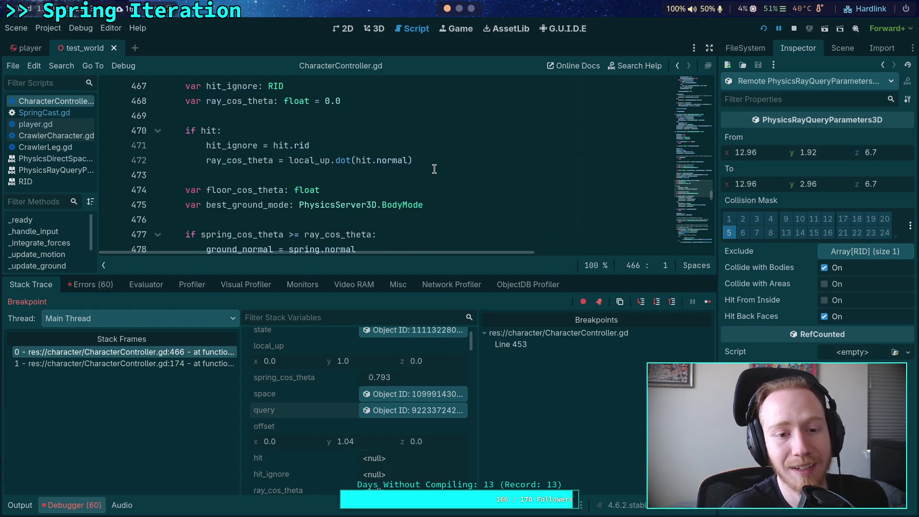
{"action": "scroll", "coordinate": [413, 168], "scroll_direction": "up", "scroll_amount": 2}
{"action": "scroll", "coordinate": [413, 168], "scroll_direction": "up", "scroll_amount": 1}
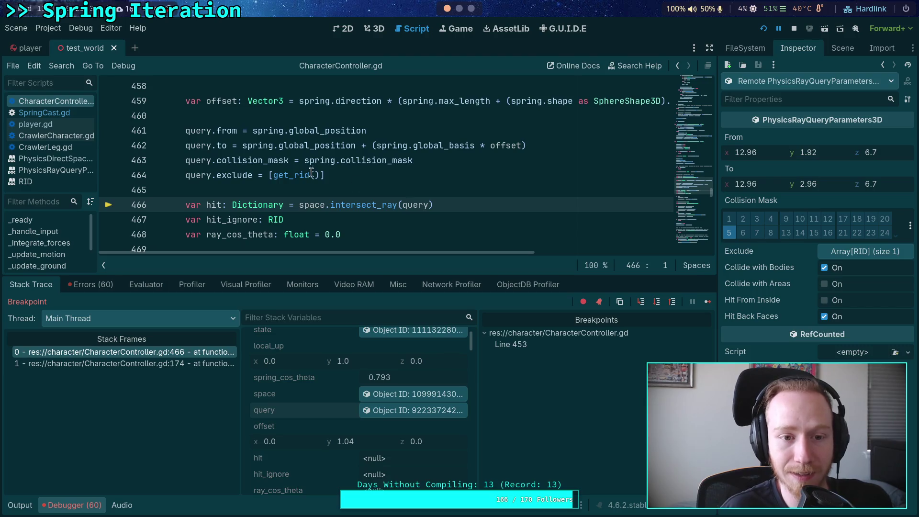
{"action": "scroll", "coordinate": [355, 153], "scroll_direction": "up", "scroll_amount": 1}
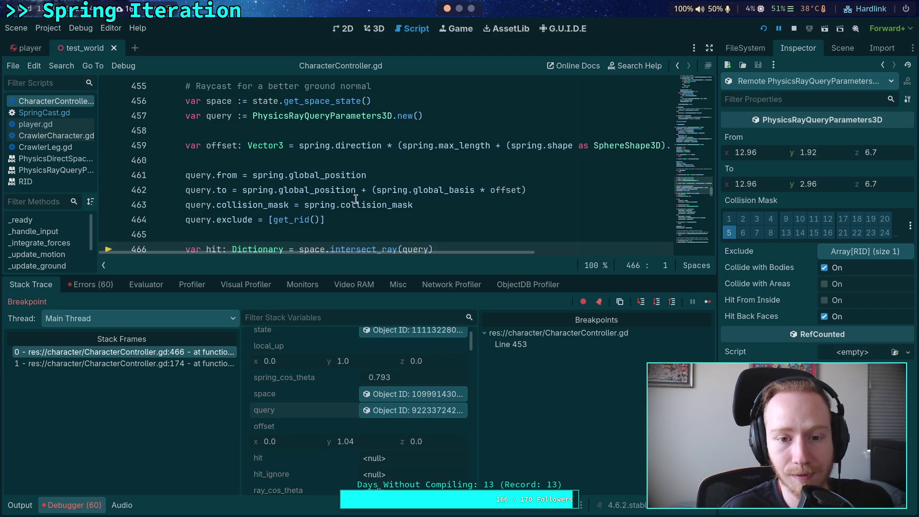
{"action": "left_click", "coordinate": [299, 145]}
{"action": "type", "text": "-"}
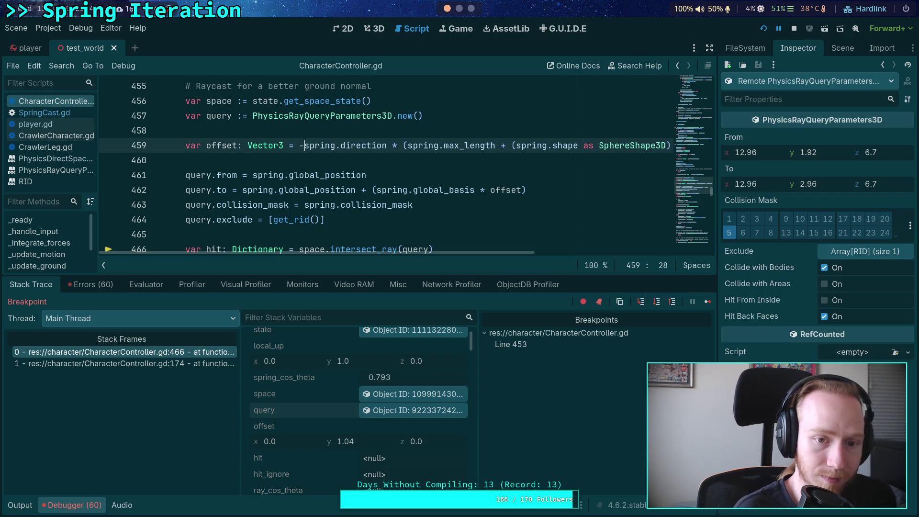
{"action": "left_click_drag", "start_coordinate": [300, 145], "coordinate": [387, 145]}
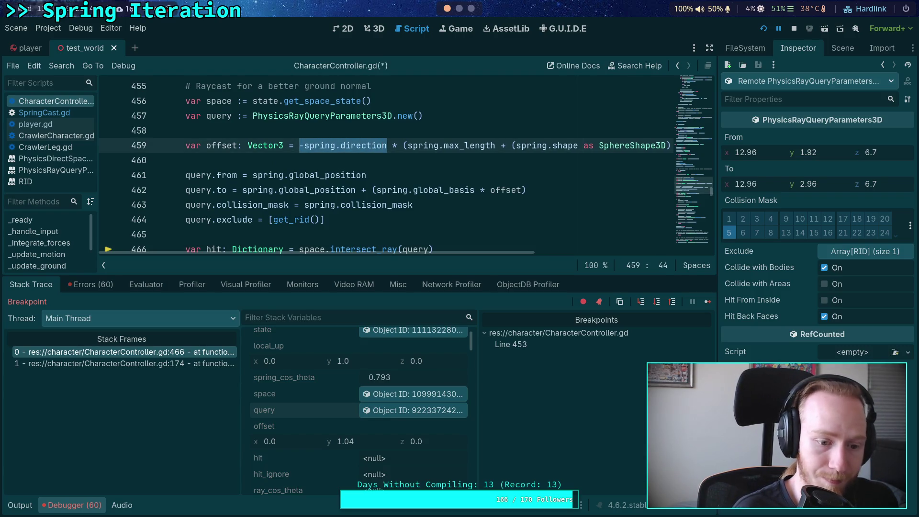
{"action": "type", "text": "9"}
{"action": "key", "text": "ctrl+z"}
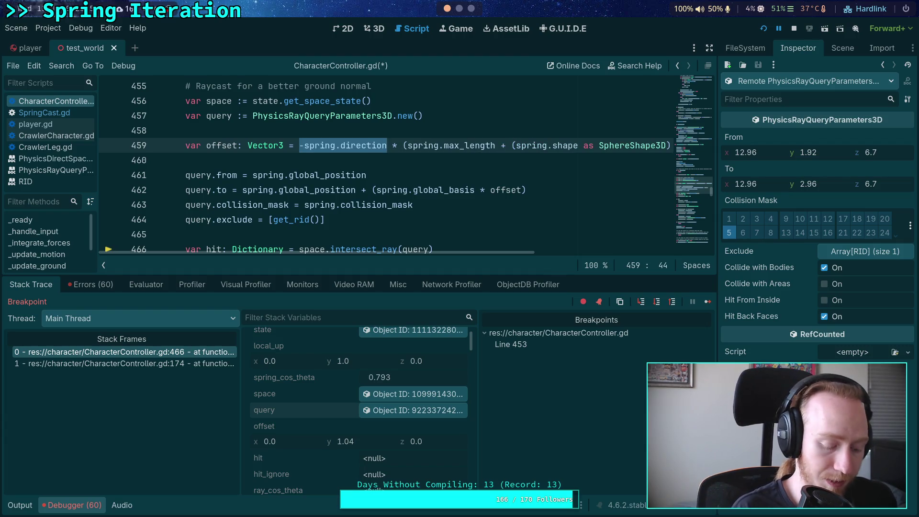
{"action": "type", "text": "("}
Save CharacterController.gd with Ctrl+S.
{"action": "left_click", "coordinate": [565, 185]}
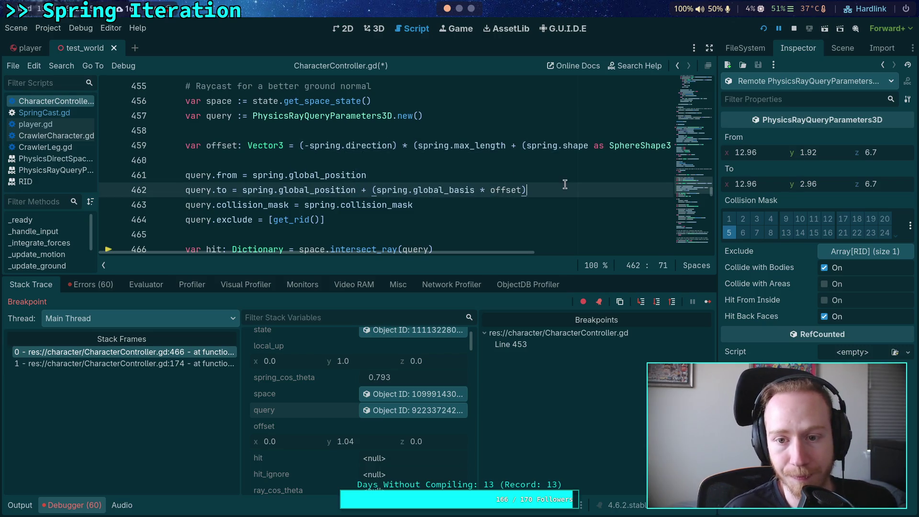
{"action": "mouse_move", "coordinate": [456, 252]}
{"action": "left_mouse_down"}
{"action": "mouse_move", "coordinate": [570, 255]}
{"action": "mouse_move", "coordinate": [460, 256]}
{"action": "left_mouse_up"}
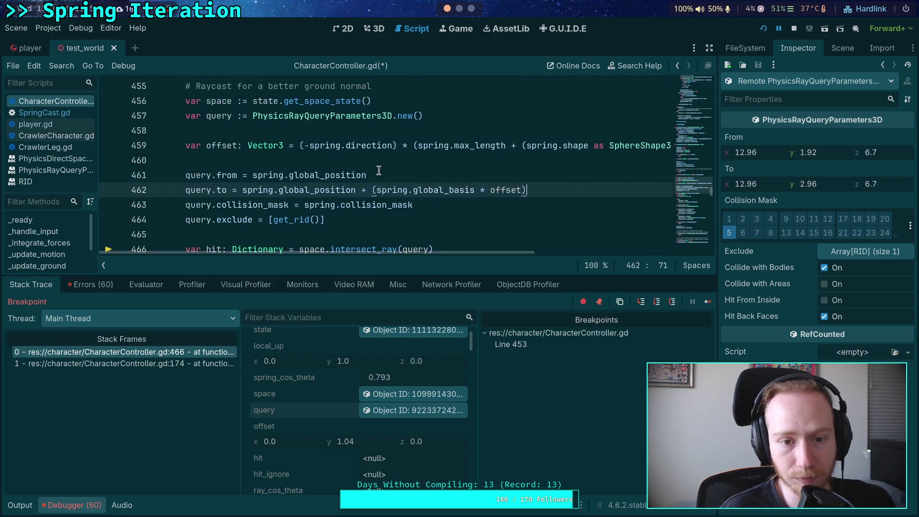
{"action": "left_click", "coordinate": [381, 165]}
{"action": "key", "text": "ctrl+s"}
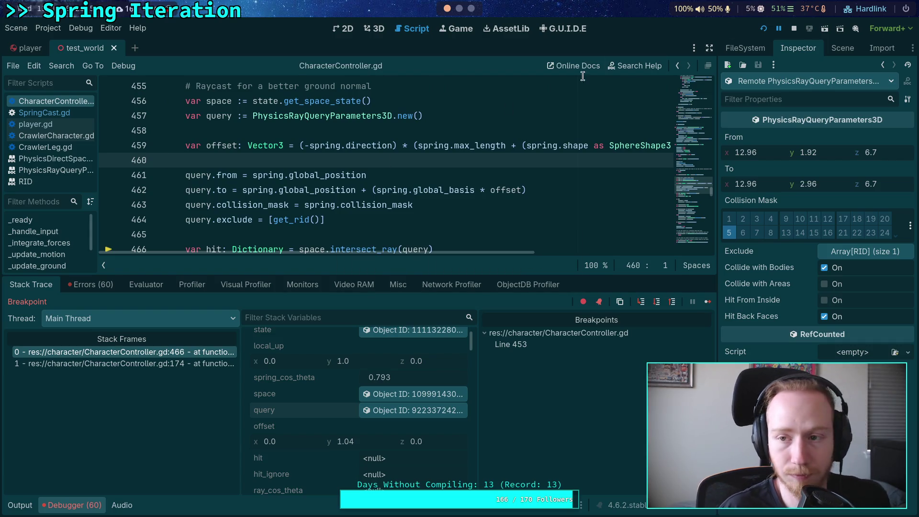
End the current debug run and step over the next line from 453.
{"action": "left_click", "coordinate": [790, 29]}
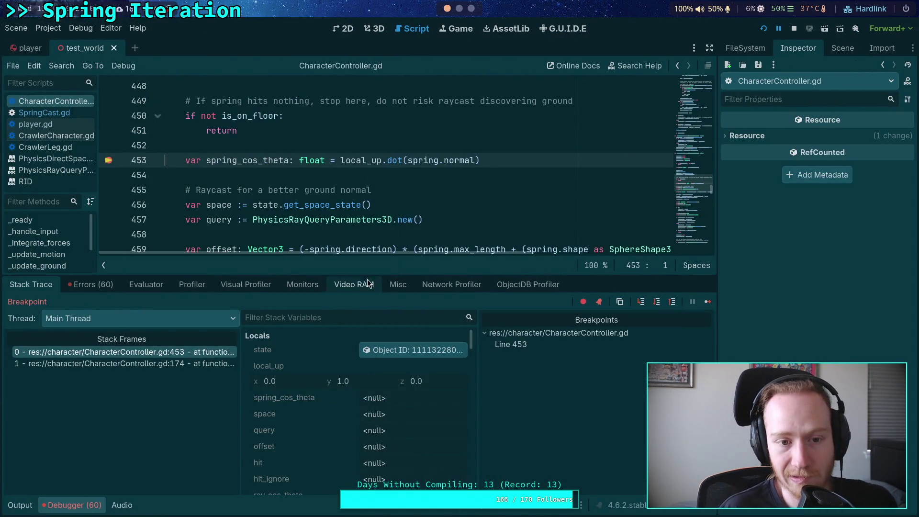
{"action": "left_click", "coordinate": [656, 304]}
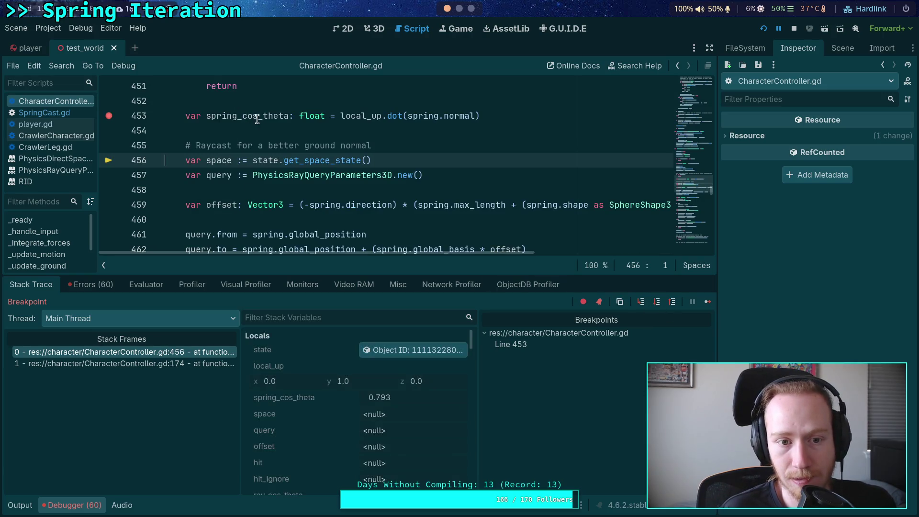
{"action": "scroll", "coordinate": [220, 137], "scroll_direction": "up", "scroll_amount": 3}
{"action": "scroll", "coordinate": [268, 196], "scroll_direction": "down", "scroll_amount": 5}
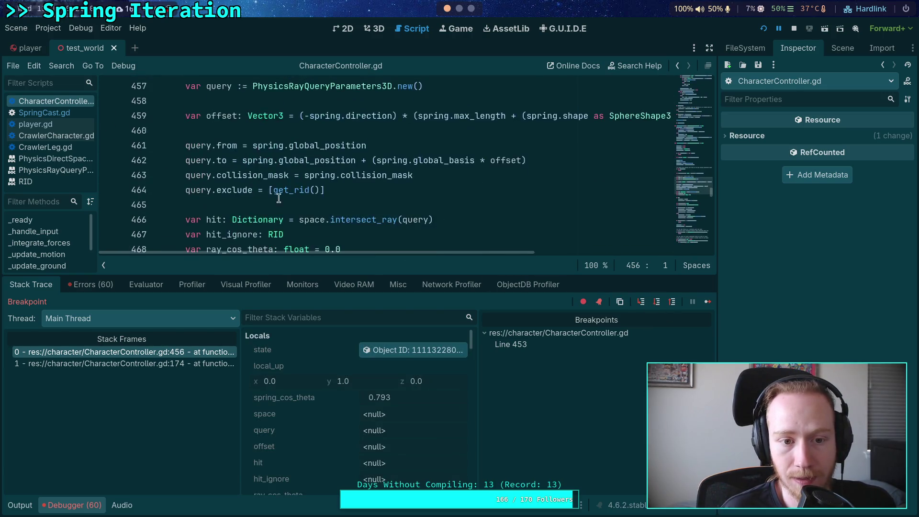
Step over the ray query setup until intersect_ray runs and execution reaches line 467.
{"action": "left_click", "coordinate": [657, 303]}
{"action": "left_click", "coordinate": [657, 303]}
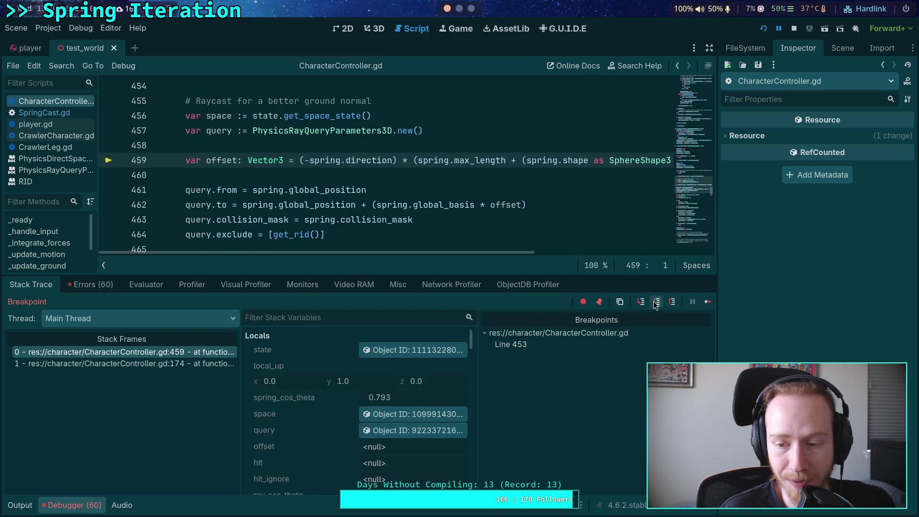
{"action": "left_click", "coordinate": [657, 303]}
{"action": "left_click", "coordinate": [657, 304]}
{"action": "left_click", "coordinate": [656, 304]}
{"action": "left_click", "coordinate": [657, 303]}
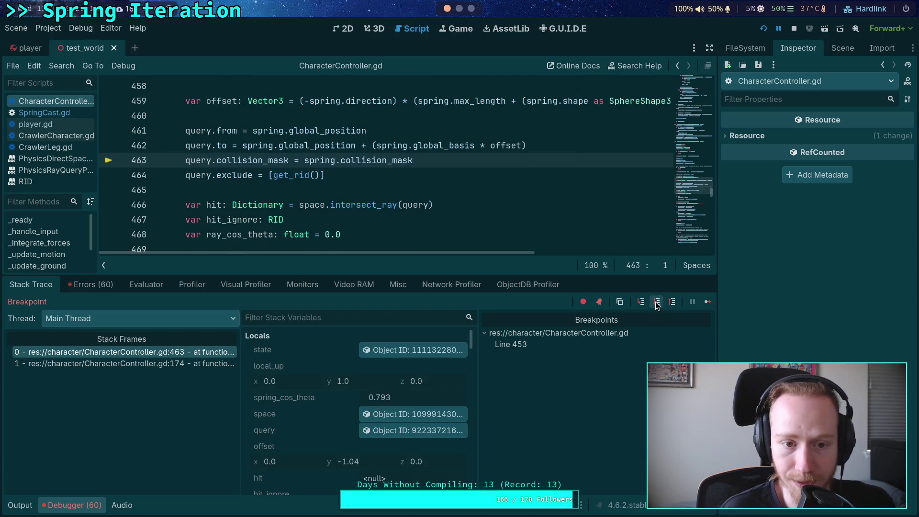
{"action": "left_click", "coordinate": [657, 303]}
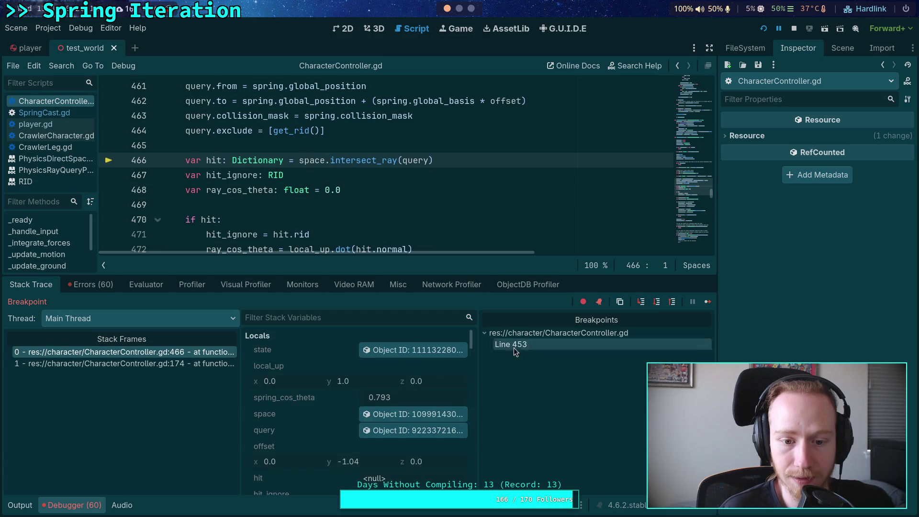
{"action": "left_click", "coordinate": [402, 430]}
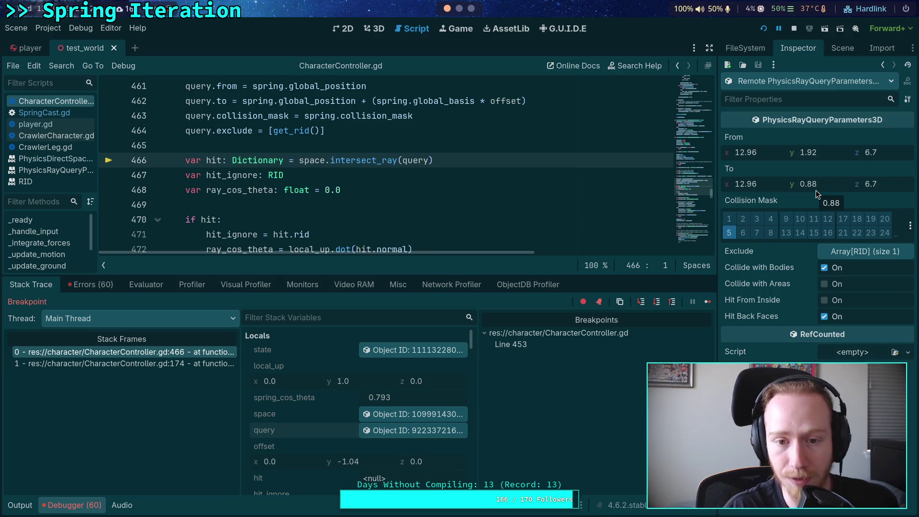
{"action": "left_click", "coordinate": [657, 307]}
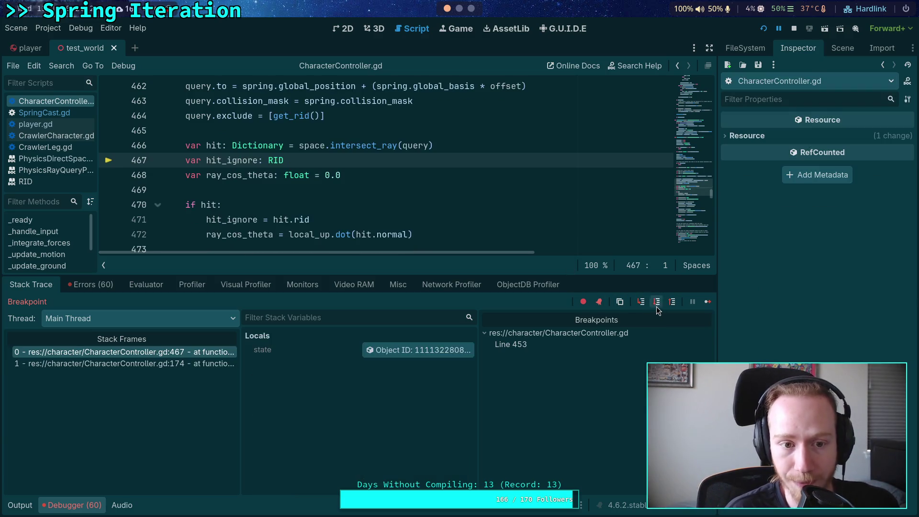
Check the empty hit and the query ray (y 1.92 to 0.88, layer 5), then open test_world's 3D view.
{"action": "scroll", "coordinate": [348, 453], "scroll_direction": "down", "scroll_amount": 1}
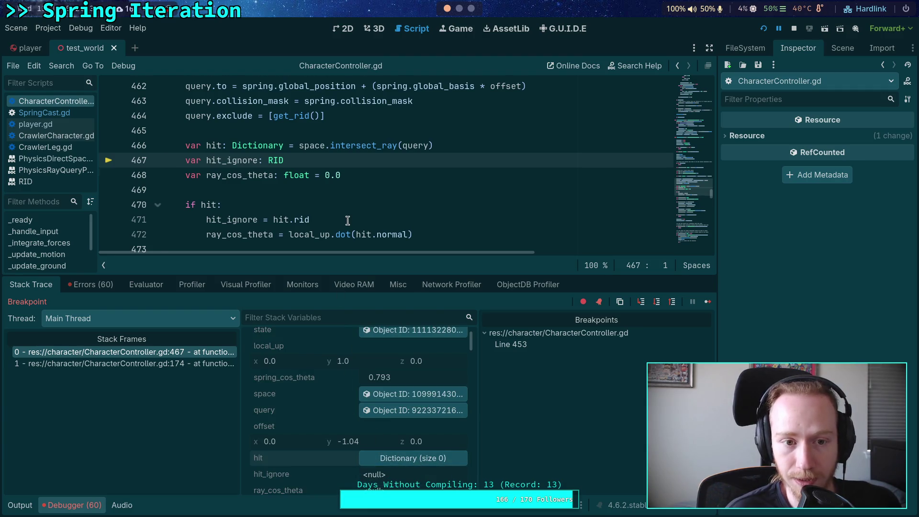
{"action": "scroll", "coordinate": [347, 221], "scroll_direction": "up", "scroll_amount": 1}
{"action": "mouse_move", "coordinate": [369, 197]}
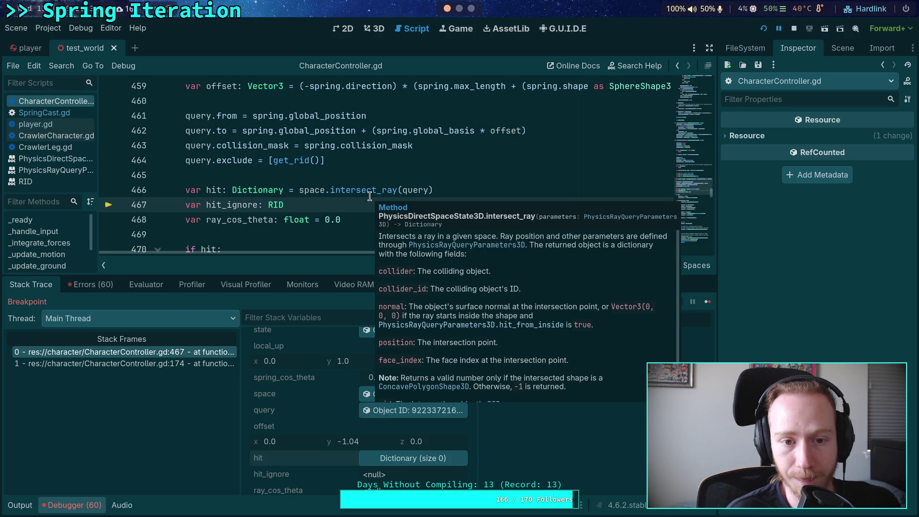
{"action": "mouse_move", "coordinate": [282, 164]}
{"action": "scroll", "coordinate": [352, 381], "scroll_direction": "up", "scroll_amount": 1}
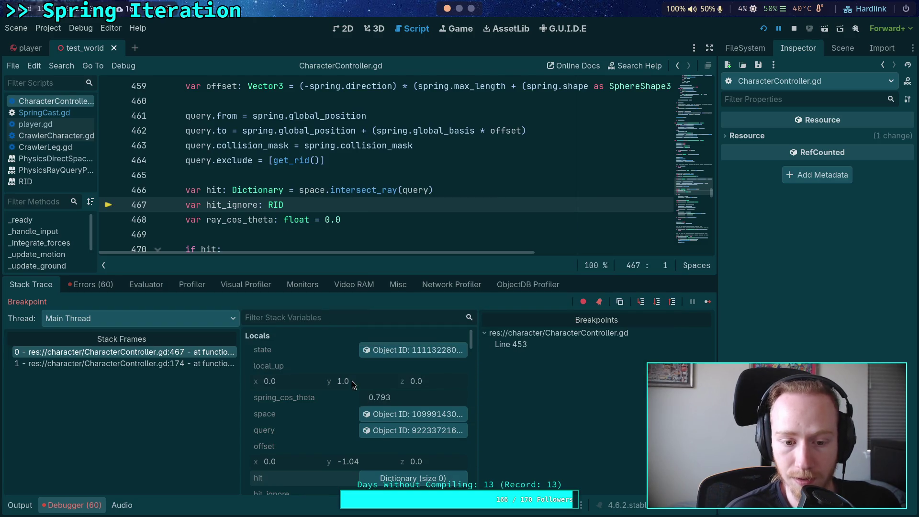
{"action": "left_click", "coordinate": [378, 434]}
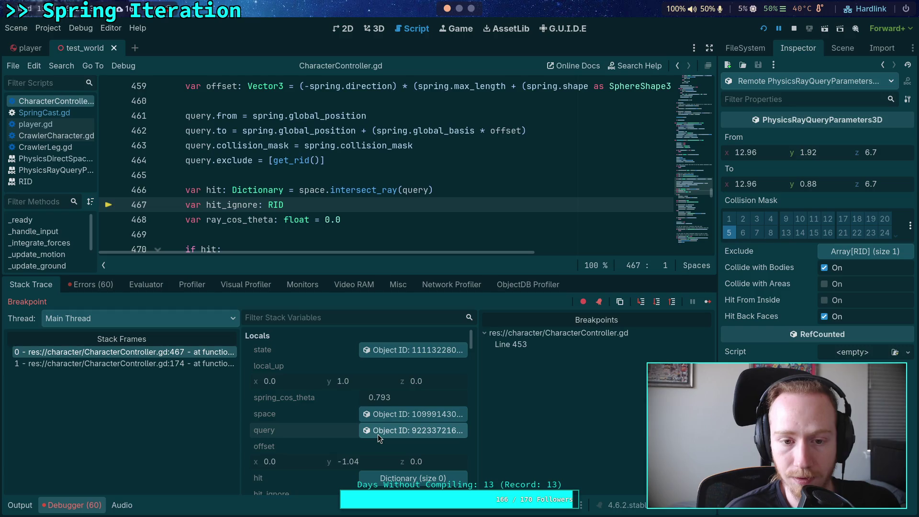
{"action": "mouse_move", "coordinate": [315, 183]}
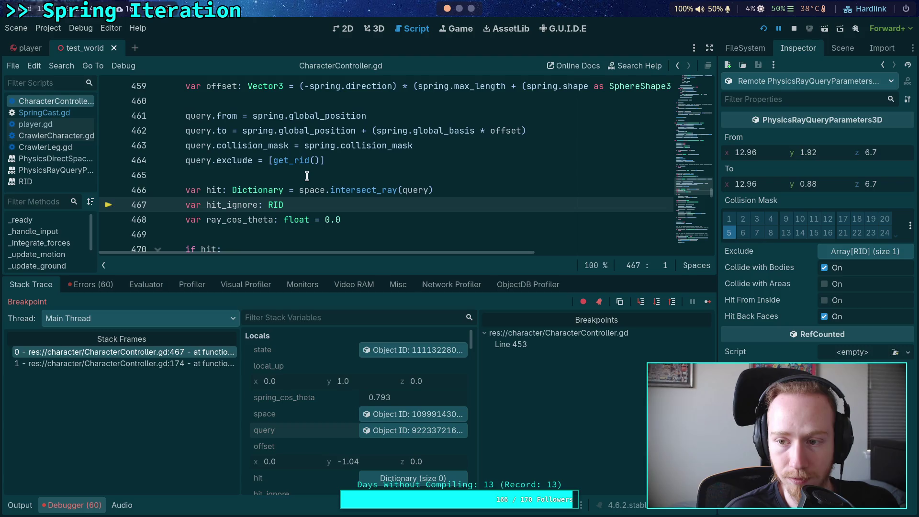
{"action": "left_click", "coordinate": [378, 30]}
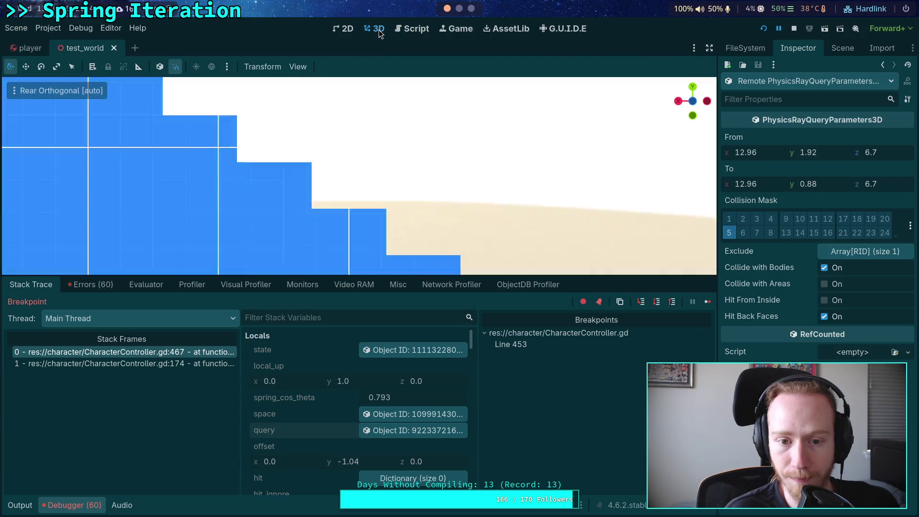
Collapse the test_world scene tree and add a Marker3D child under World.
{"action": "left_click", "coordinate": [844, 49]}
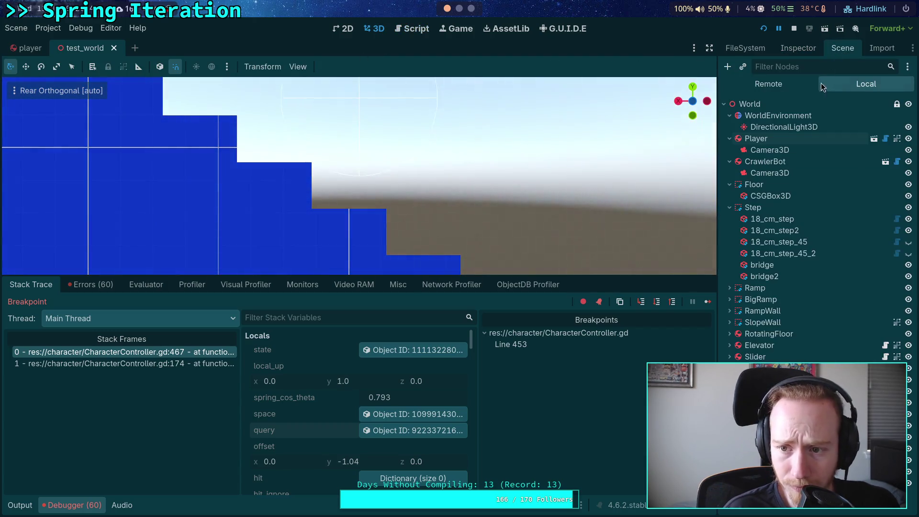
{"action": "left_click", "coordinate": [729, 115]}
{"action": "left_click", "coordinate": [730, 127]}
{"action": "left_click", "coordinate": [729, 138]}
{"action": "left_click", "coordinate": [730, 150]}
{"action": "left_click", "coordinate": [729, 161]}
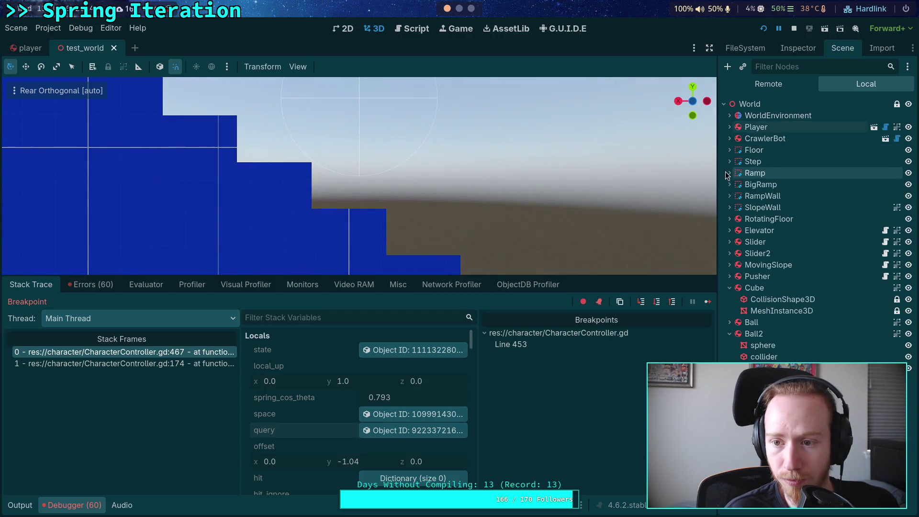
{"action": "left_click", "coordinate": [730, 289]}
{"action": "left_click", "coordinate": [730, 311]}
{"action": "left_click", "coordinate": [750, 104]}
{"action": "left_click", "coordinate": [728, 67]}
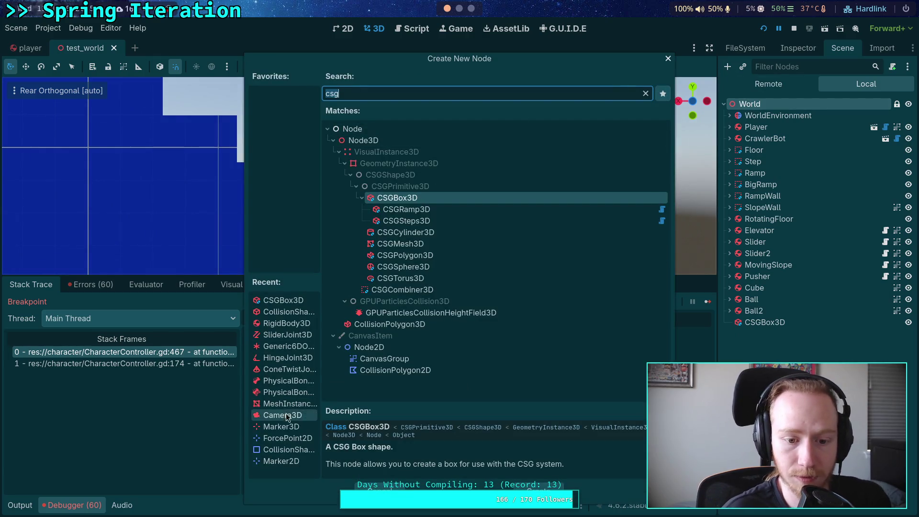
{"action": "double_click", "coordinate": [276, 426]}
Copy the ray query's From value and paste it into Marker3D's Position.
{"action": "left_click", "coordinate": [798, 47]}
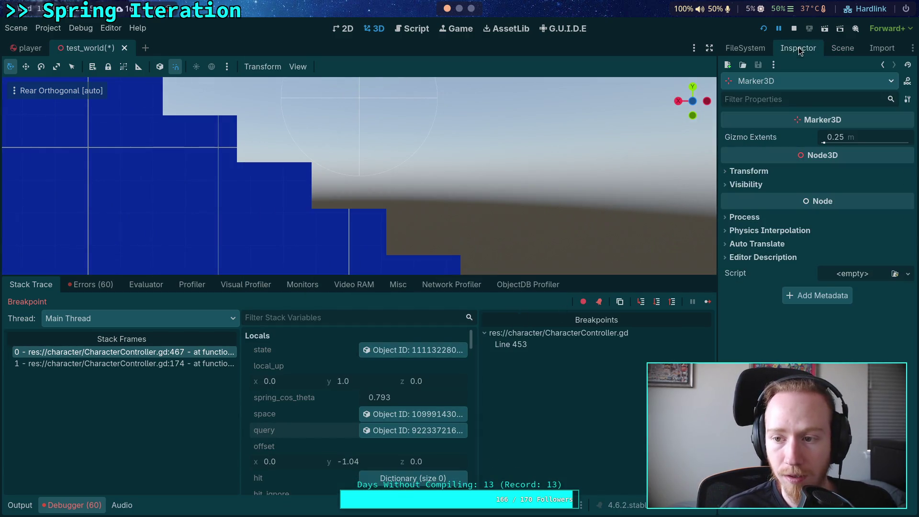
{"action": "left_click", "coordinate": [410, 430]}
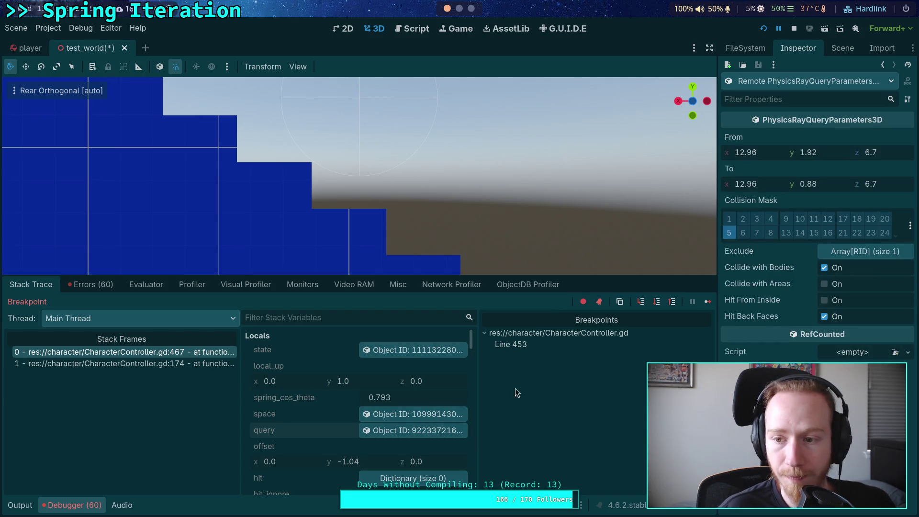
{"action": "right_click", "coordinate": [743, 136]}
{"action": "left_click", "coordinate": [767, 148]}
{"action": "left_click", "coordinate": [839, 48]}
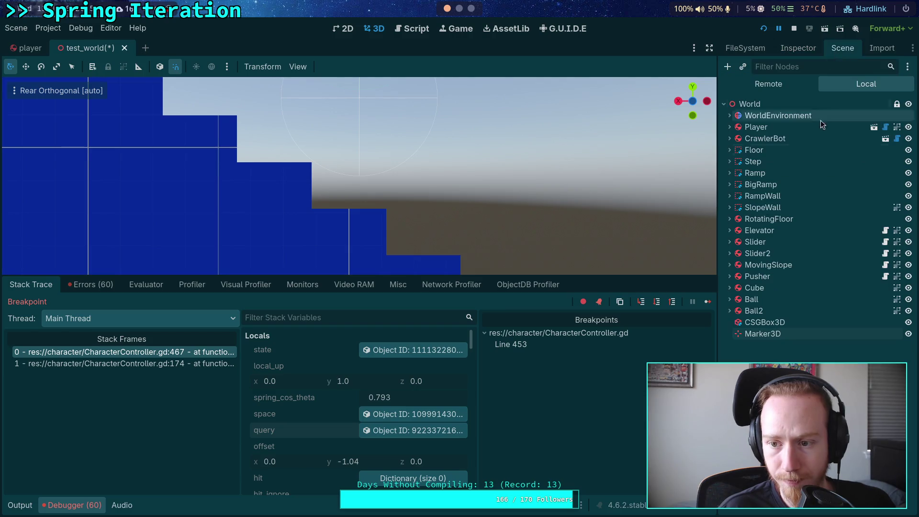
{"action": "left_click", "coordinate": [764, 322]}
{"action": "left_click", "coordinate": [762, 334]}
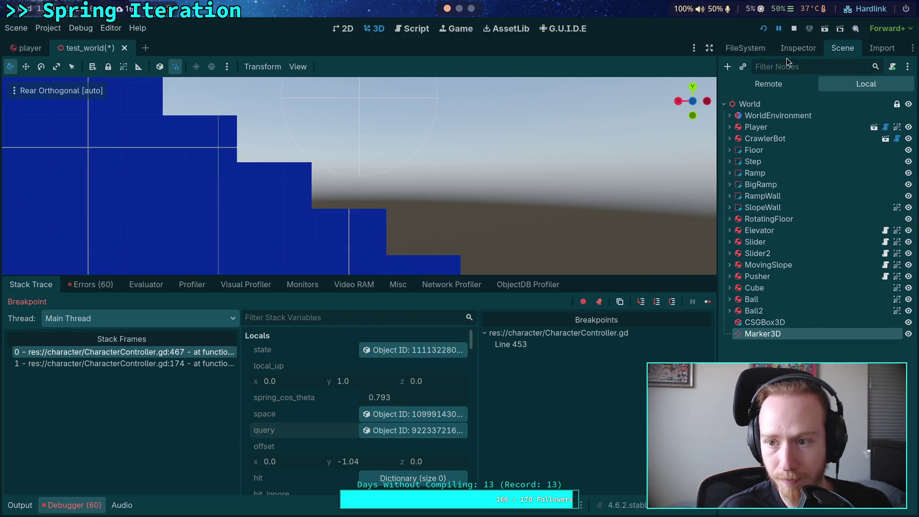
{"action": "left_click", "coordinate": [792, 48]}
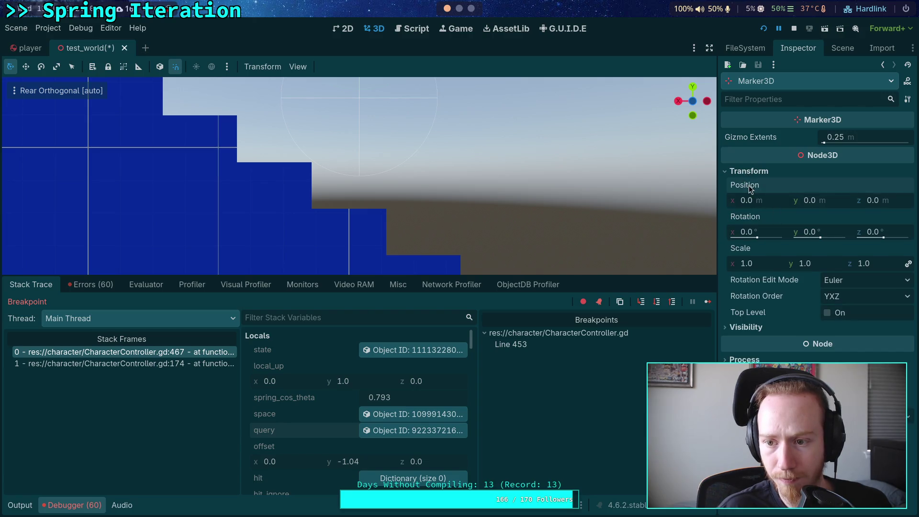
{"action": "right_click", "coordinate": [754, 191]}
{"action": "left_click", "coordinate": [781, 205]}
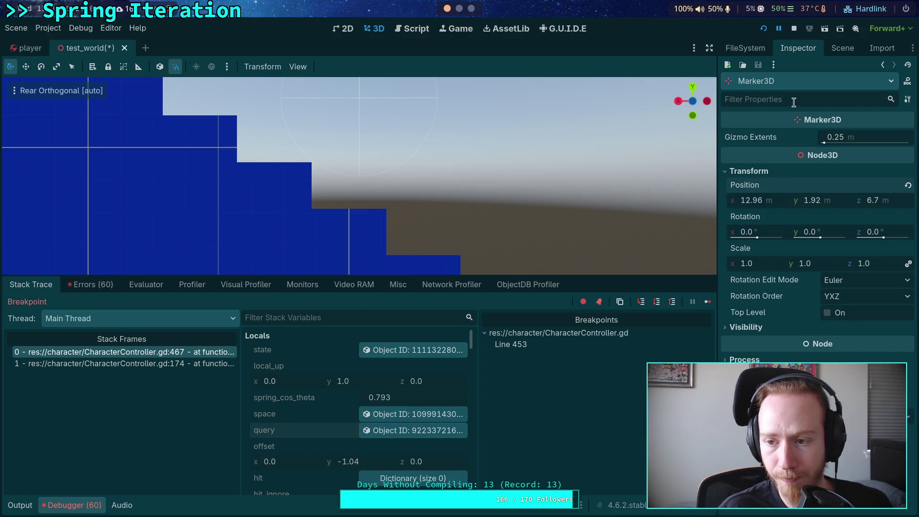
Duplicate the marker and paste the query's To value into Marker3D2's Position.
{"action": "left_click", "coordinate": [838, 49]}
{"action": "right_click", "coordinate": [767, 331]}
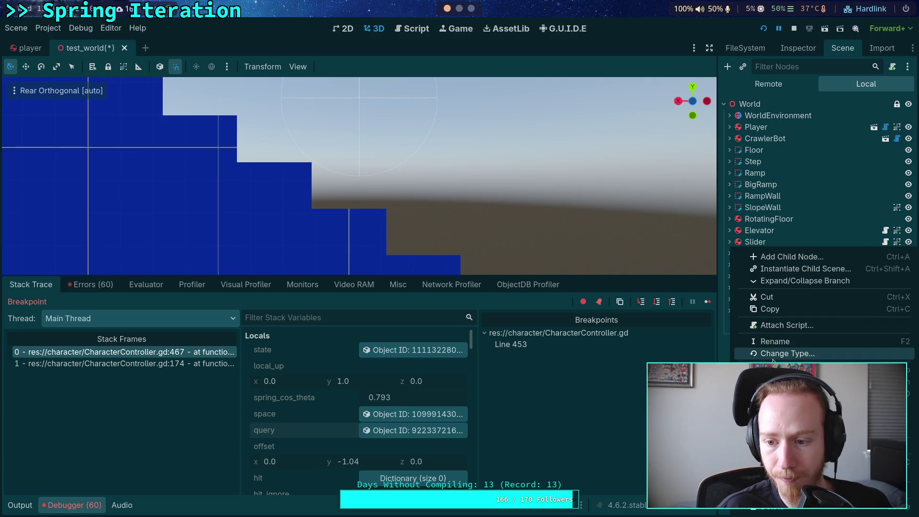
{"action": "left_click", "coordinate": [776, 377]}
{"action": "left_click", "coordinate": [802, 50]}
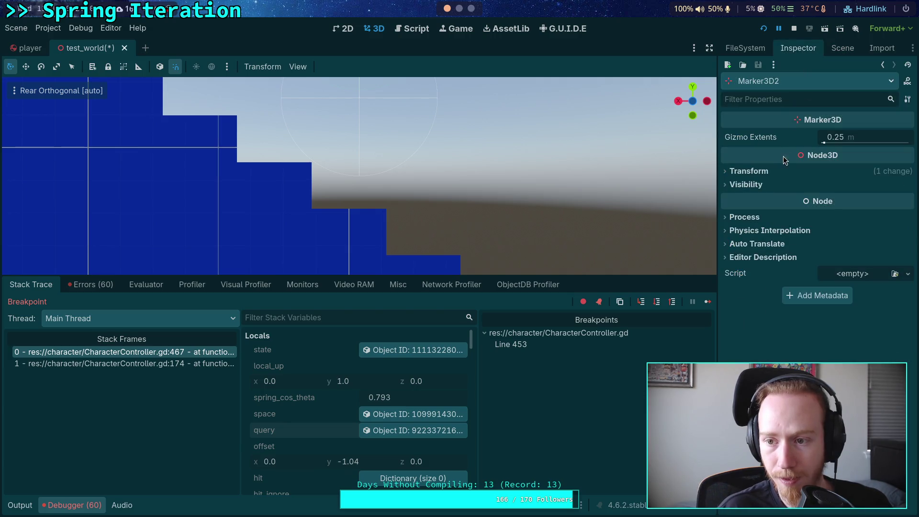
{"action": "left_click", "coordinate": [416, 430]}
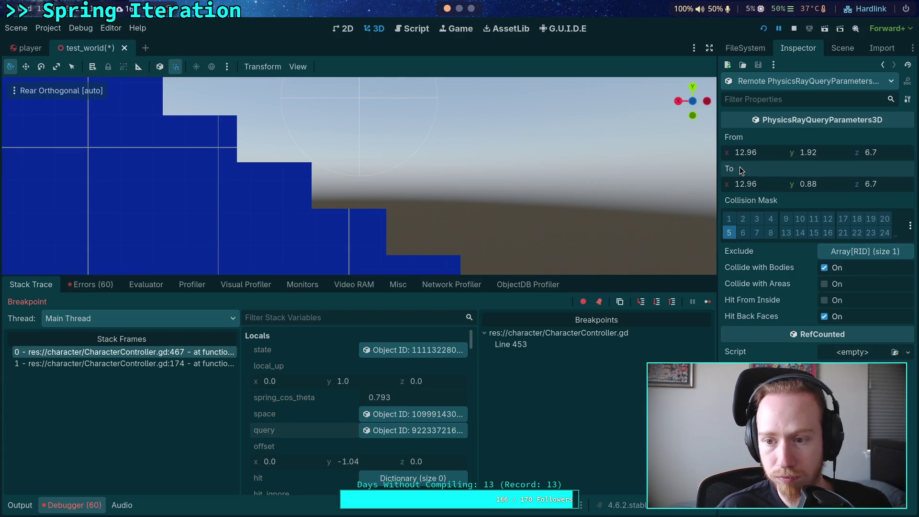
{"action": "right_click", "coordinate": [743, 165]}
{"action": "left_click", "coordinate": [775, 180]}
{"action": "left_click", "coordinate": [833, 49]}
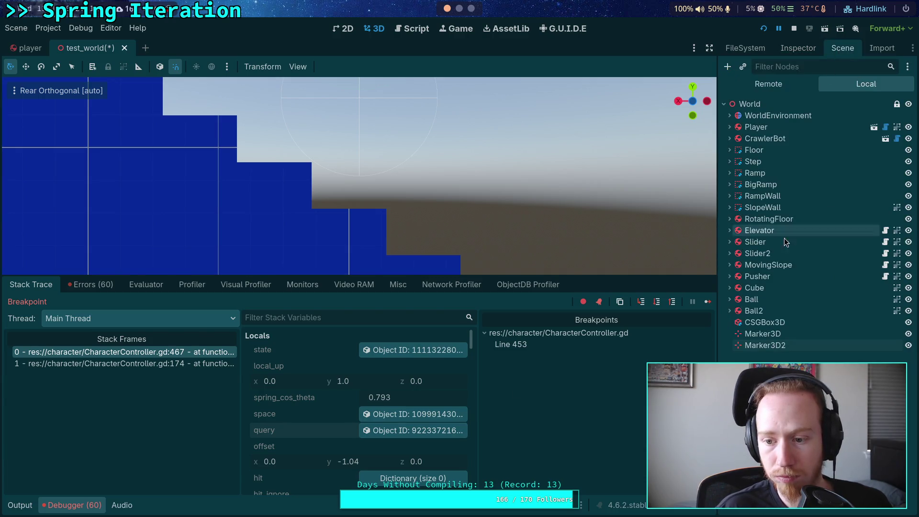
{"action": "right_click", "coordinate": [761, 349]}
{"action": "left_click", "coordinate": [798, 48]}
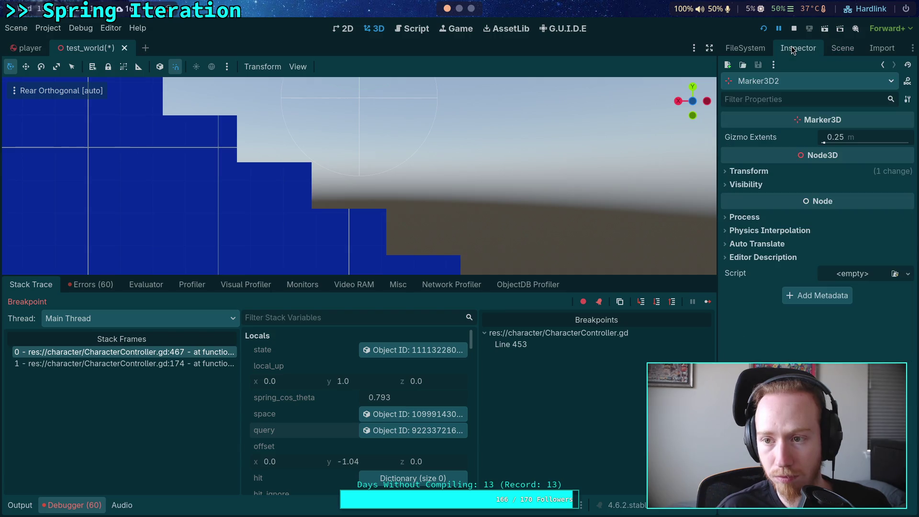
{"action": "left_click", "coordinate": [766, 171]}
{"action": "right_click", "coordinate": [779, 186]}
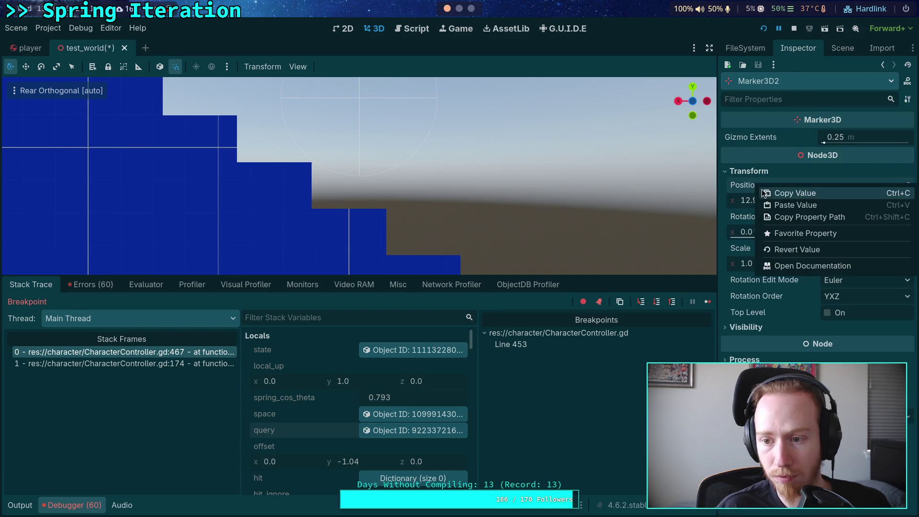
{"action": "left_click", "coordinate": [787, 205]}
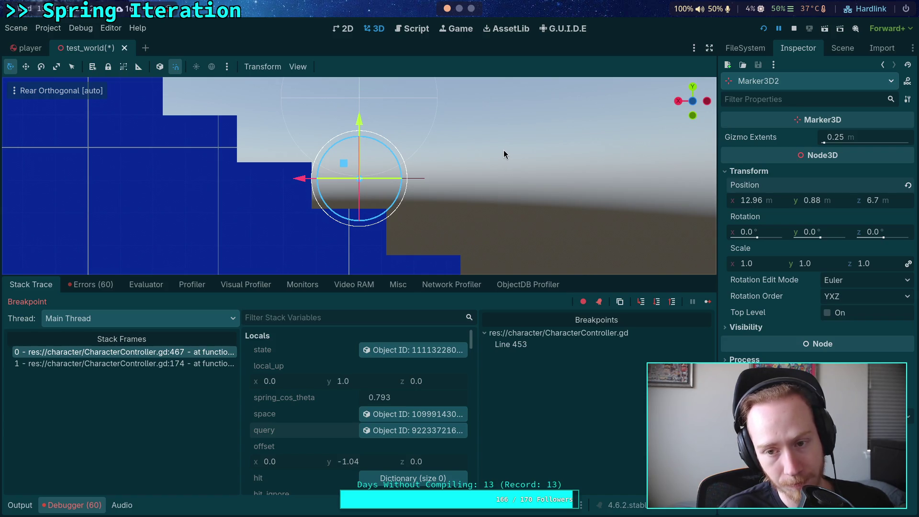
Inspect Marker3D2 in the viewport, keeping it at height 0.88, then return to the script.
{"action": "left_click_drag", "start_coordinate": [505, 154], "coordinate": [490, 284]}
{"action": "scroll", "coordinate": [495, 145], "scroll_direction": "down", "scroll_amount": 4}
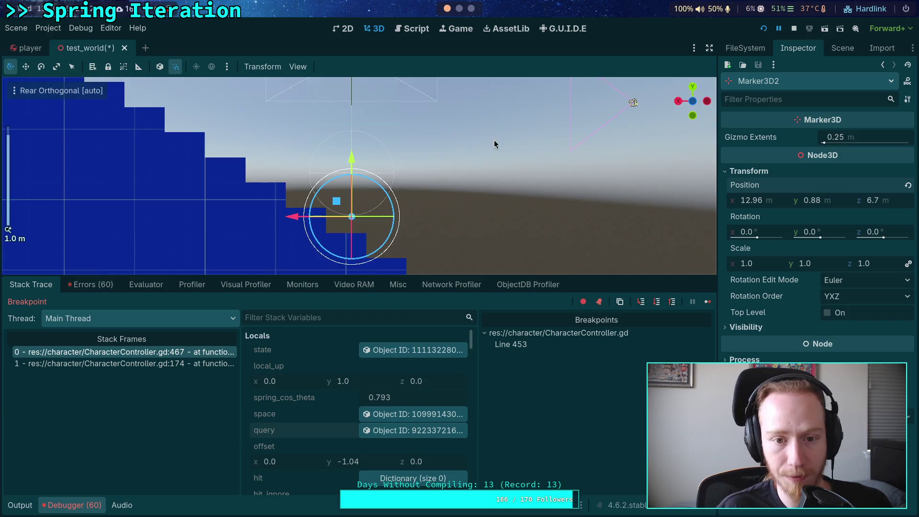
{"action": "mouse_move", "coordinate": [442, 196]}
{"action": "left_mouse_down"}
{"action": "mouse_move", "coordinate": [445, 160]}
{"action": "mouse_move", "coordinate": [441, 170]}
{"action": "left_mouse_up"}
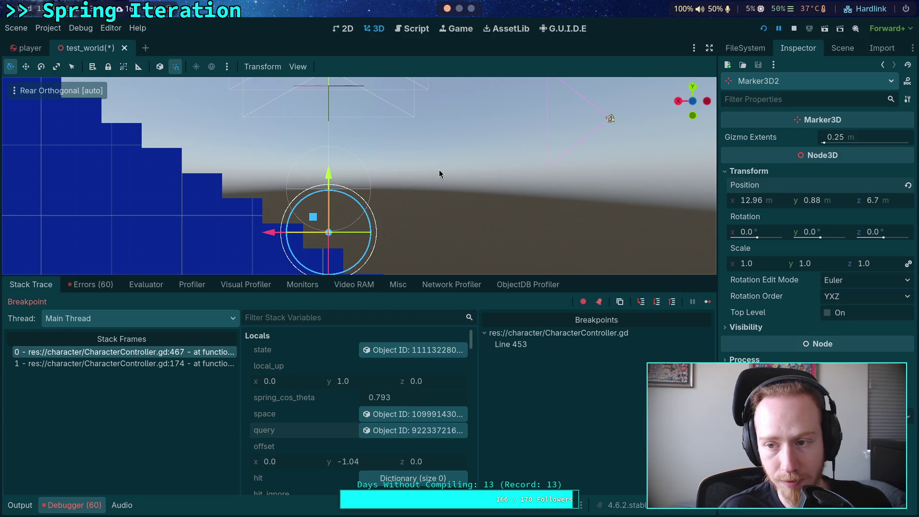
{"action": "scroll", "coordinate": [412, 149], "scroll_direction": "up", "scroll_amount": 3}
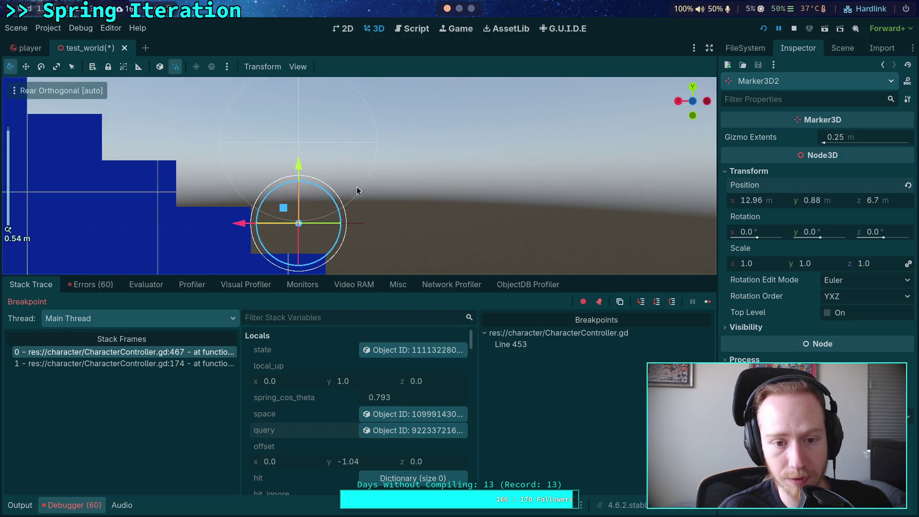
{"action": "scroll", "coordinate": [389, 209], "scroll_direction": "up", "scroll_amount": 3}
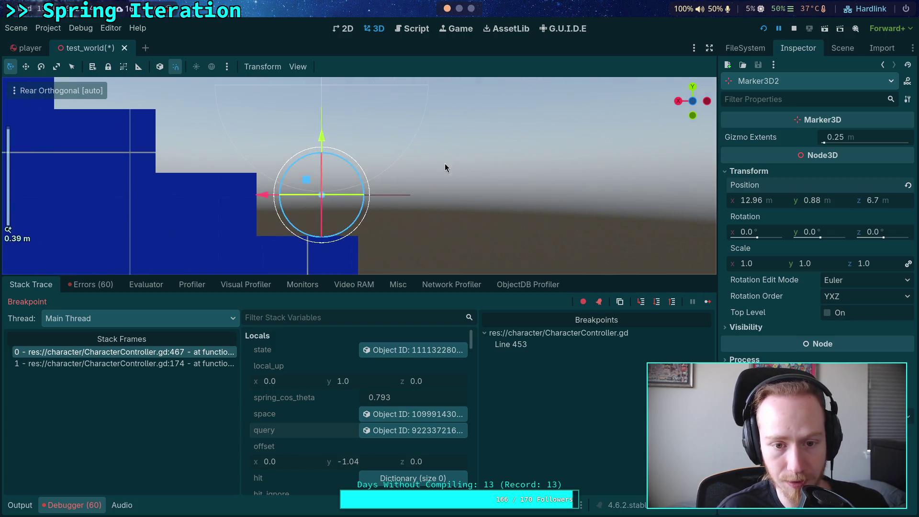
{"action": "left_click_drag", "start_coordinate": [320, 136], "coordinate": [320, 179]}
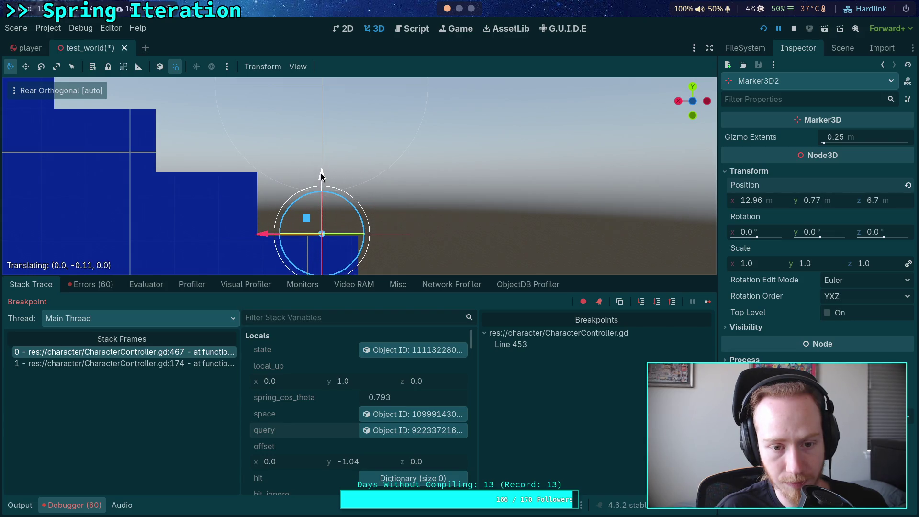
{"action": "left_click_drag", "start_coordinate": [320, 176], "coordinate": [321, 175]}
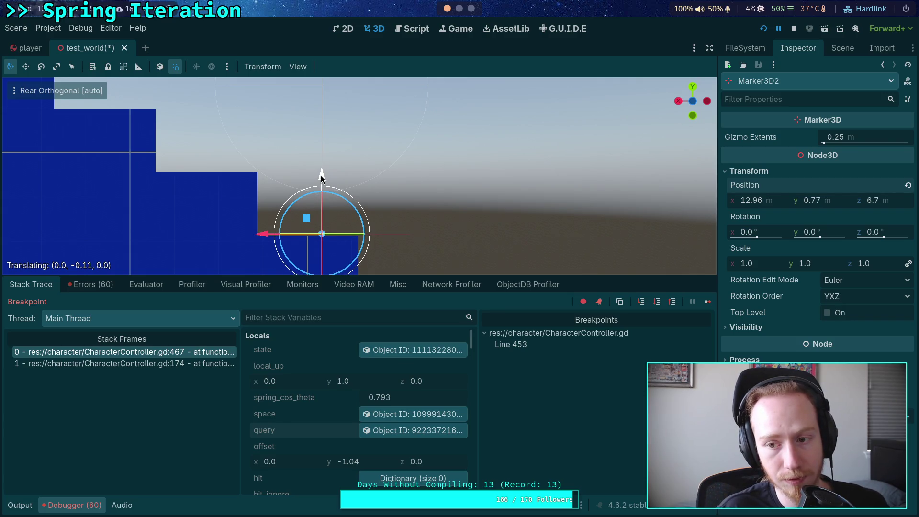
{"action": "left_click_drag", "start_coordinate": [321, 175], "coordinate": [323, 139]}
{"action": "scroll", "coordinate": [360, 186], "scroll_direction": "up", "scroll_amount": 3}
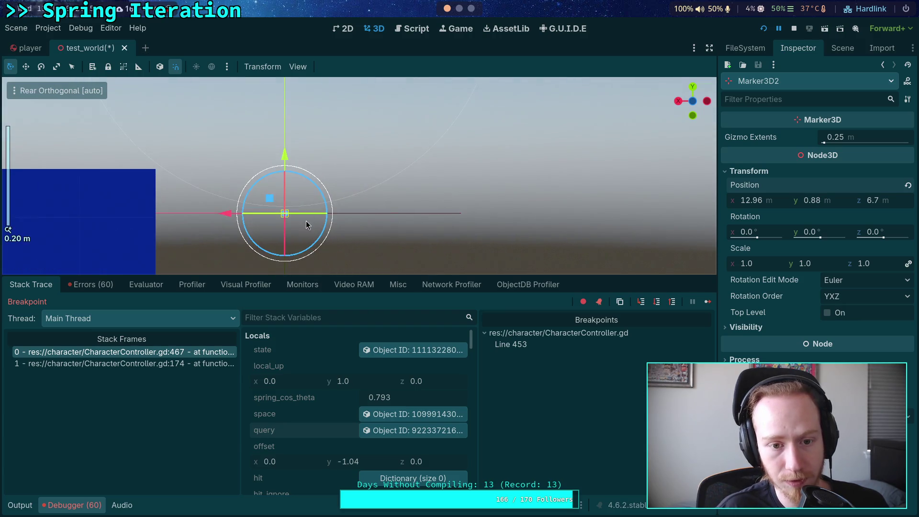
{"action": "scroll", "coordinate": [306, 225], "scroll_direction": "down", "scroll_amount": 3}
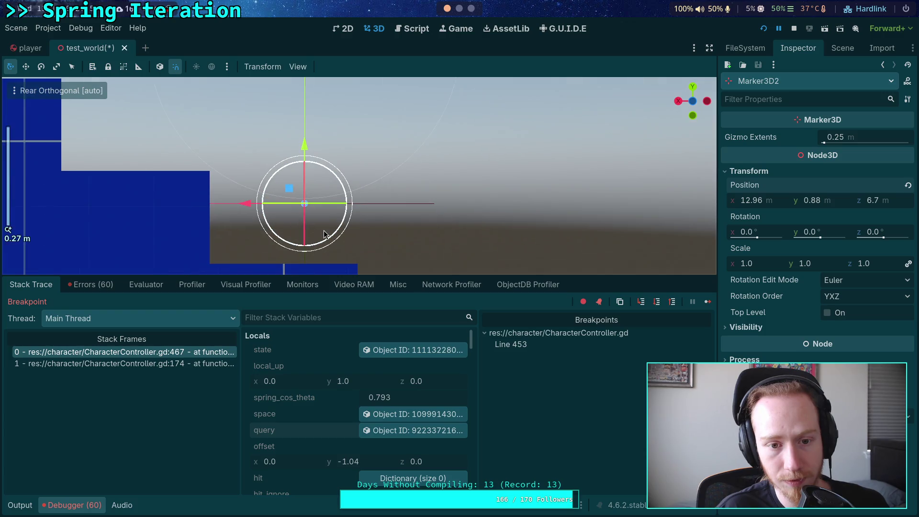
{"action": "scroll", "coordinate": [388, 177], "scroll_direction": "down", "scroll_amount": 2}
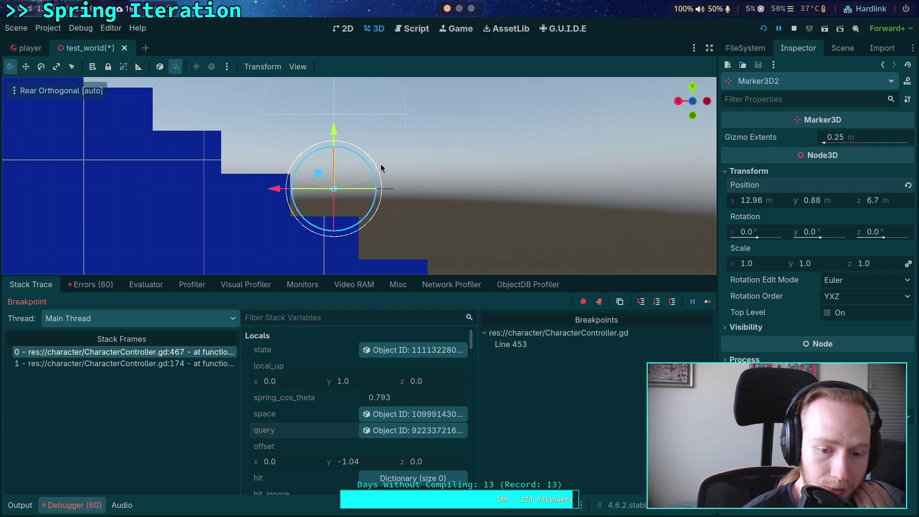
{"action": "left_click", "coordinate": [415, 30]}
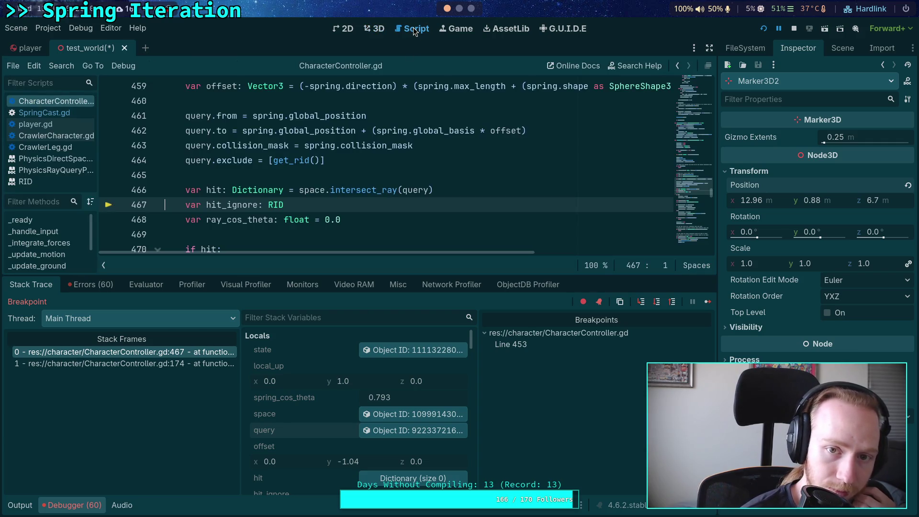
Add a breakpoint on line 471 of CharacterController.gd.
{"action": "scroll", "coordinate": [311, 169], "scroll_direction": "down", "scroll_amount": 2}
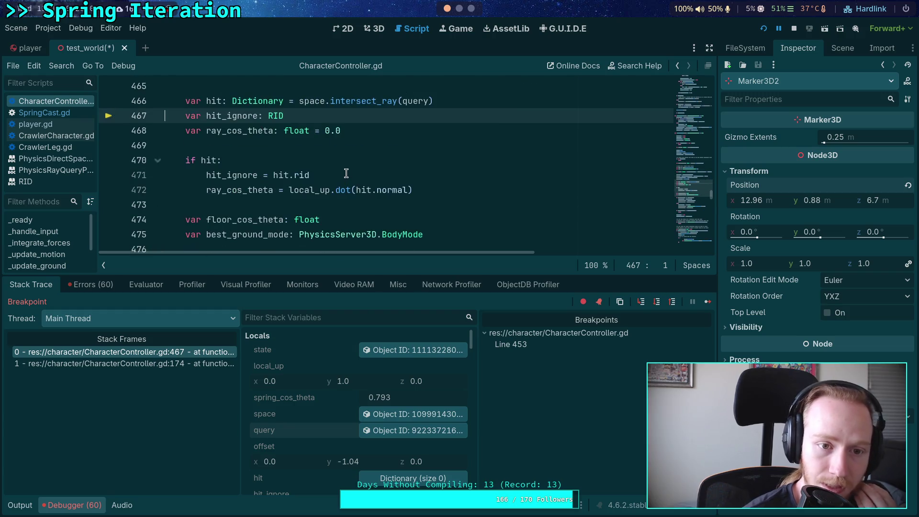
{"action": "left_click", "coordinate": [109, 175]}
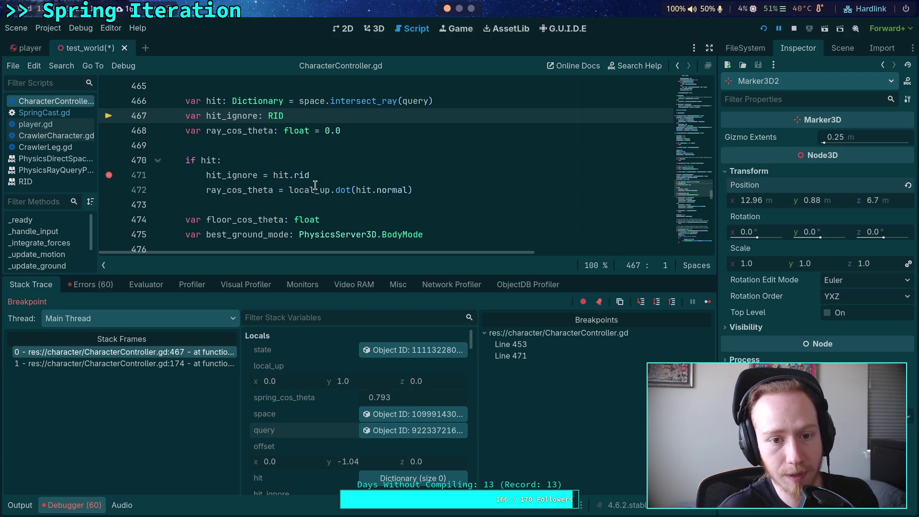
{"action": "mouse_move", "coordinate": [315, 185]}
{"action": "scroll", "coordinate": [266, 170], "scroll_direction": "down", "scroll_amount": 1}
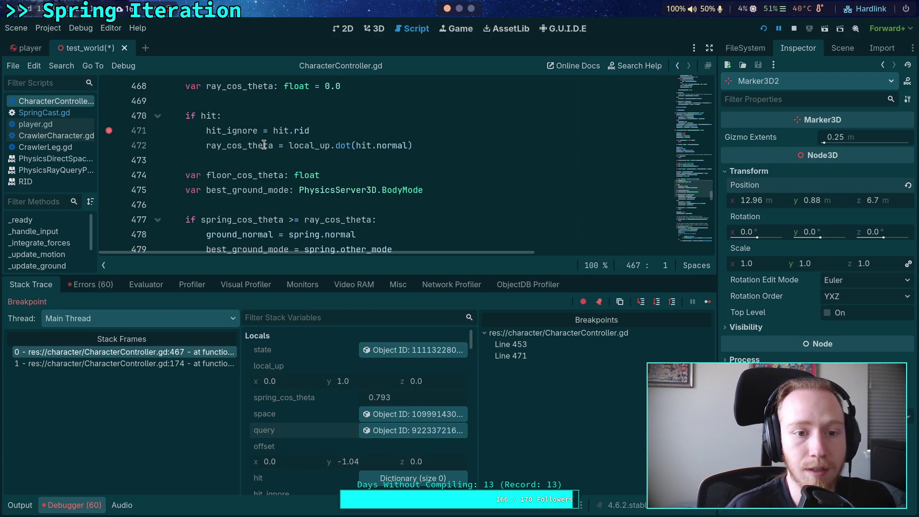
{"action": "scroll", "coordinate": [253, 141], "scroll_direction": "down", "scroll_amount": 1}
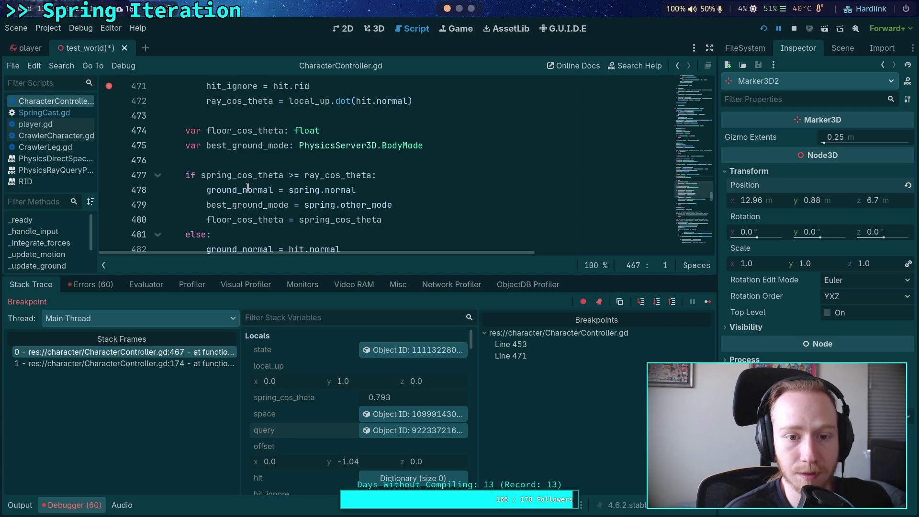
{"action": "scroll", "coordinate": [215, 171], "scroll_direction": "down", "scroll_amount": 1}
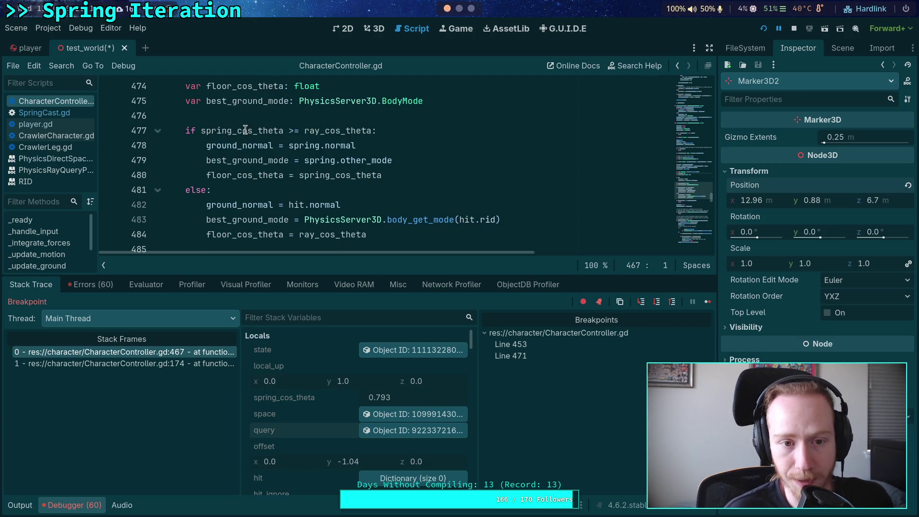
{"action": "scroll", "coordinate": [245, 130], "scroll_direction": "up", "scroll_amount": 3}
{"action": "scroll", "coordinate": [279, 181], "scroll_direction": "up", "scroll_amount": 1}
Collapse the bottom panel with Ctrl+J and read through lines 447–494.
{"action": "key", "text": "ctrl+j"}
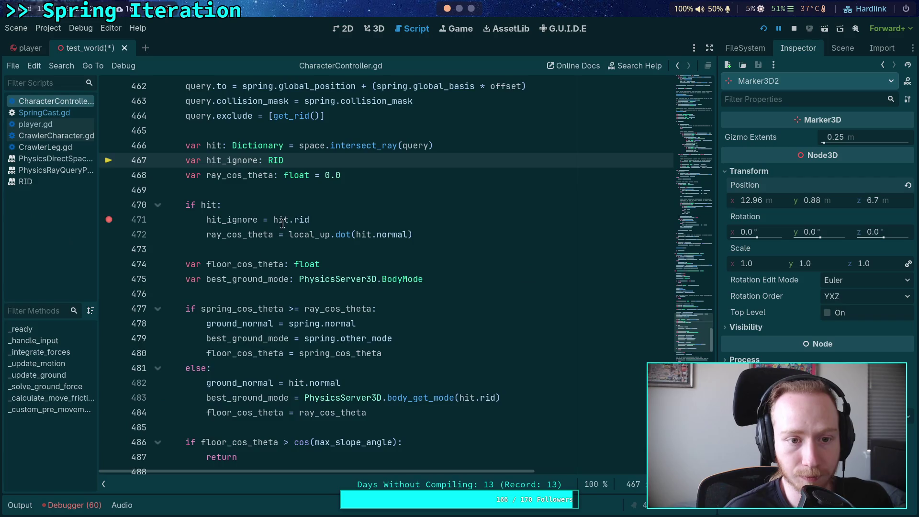
{"action": "scroll", "coordinate": [294, 226], "scroll_direction": "up", "scroll_amount": 5}
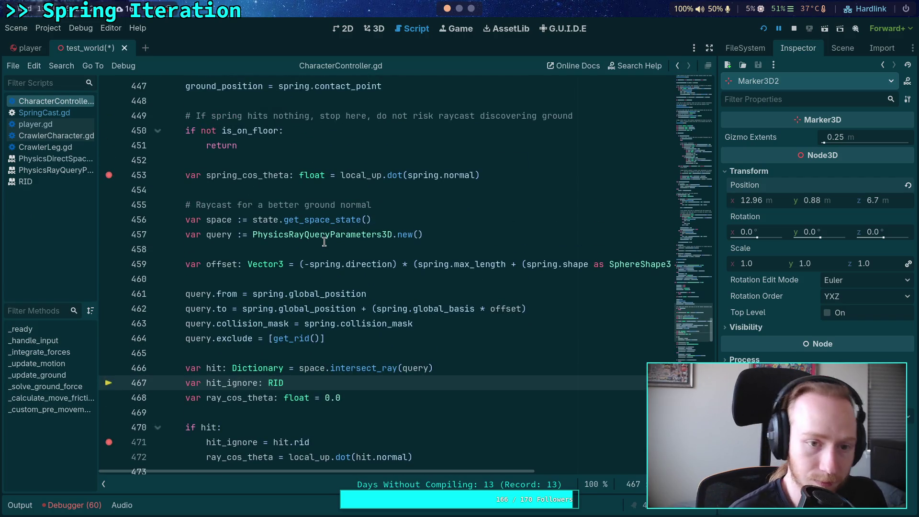
{"action": "scroll", "coordinate": [324, 242], "scroll_direction": "down", "scroll_amount": 5}
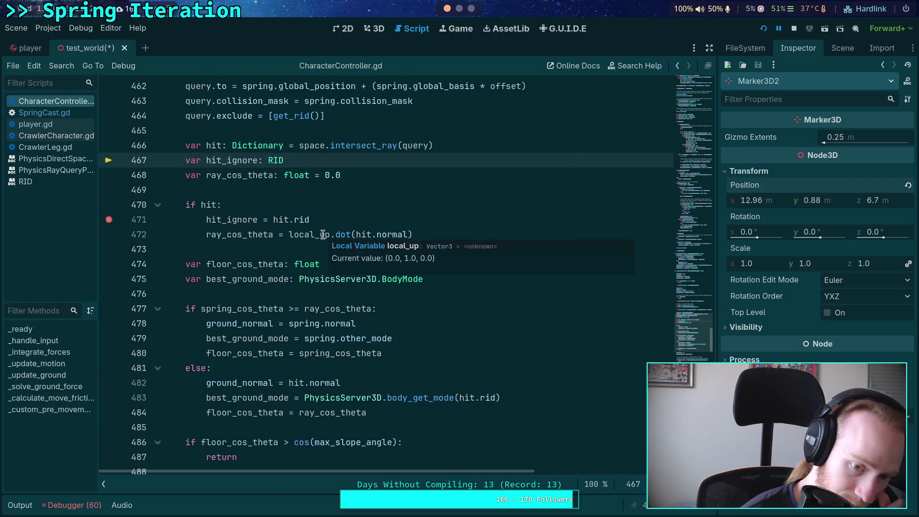
{"action": "scroll", "coordinate": [323, 234], "scroll_direction": "down", "scroll_amount": 1}
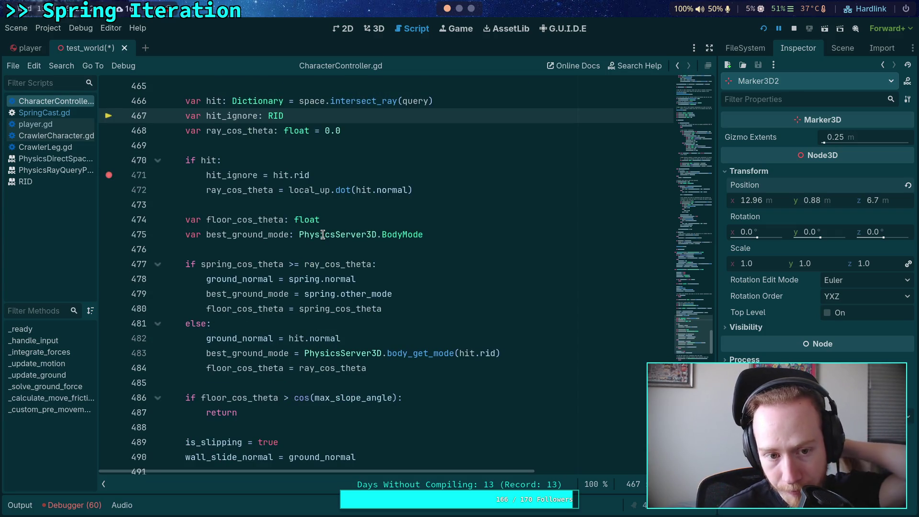
{"action": "scroll", "coordinate": [323, 234], "scroll_direction": "up", "scroll_amount": 7}
{"action": "scroll", "coordinate": [323, 234], "scroll_direction": "down", "scroll_amount": 8}
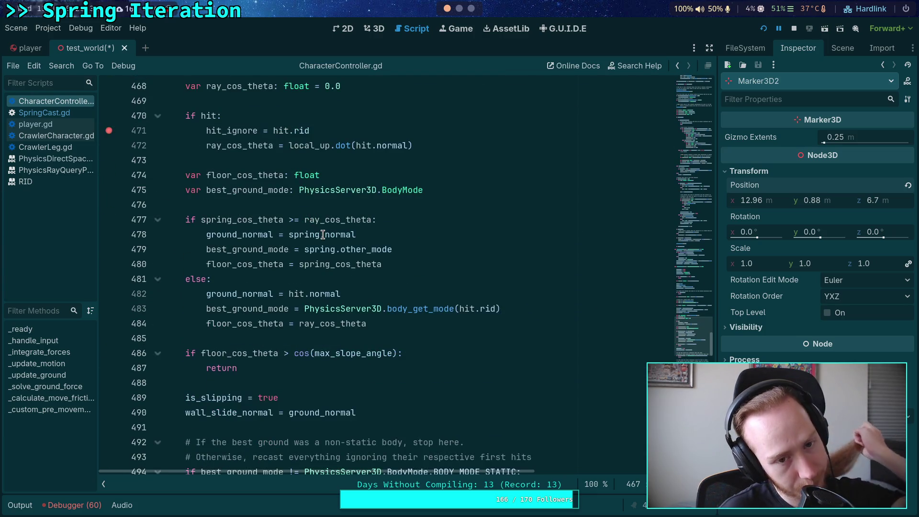
{"action": "mouse_move", "coordinate": [320, 235]}
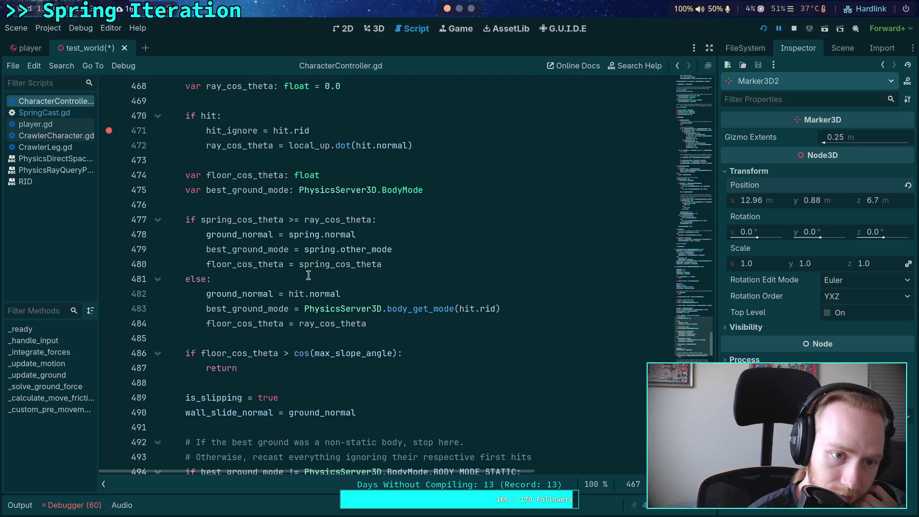
Reopen the Debugger, remove the line 453 breakpoint, resume, and bring up the game window.
{"action": "left_click", "coordinate": [72, 505]}
{"action": "left_click", "coordinate": [707, 302]}
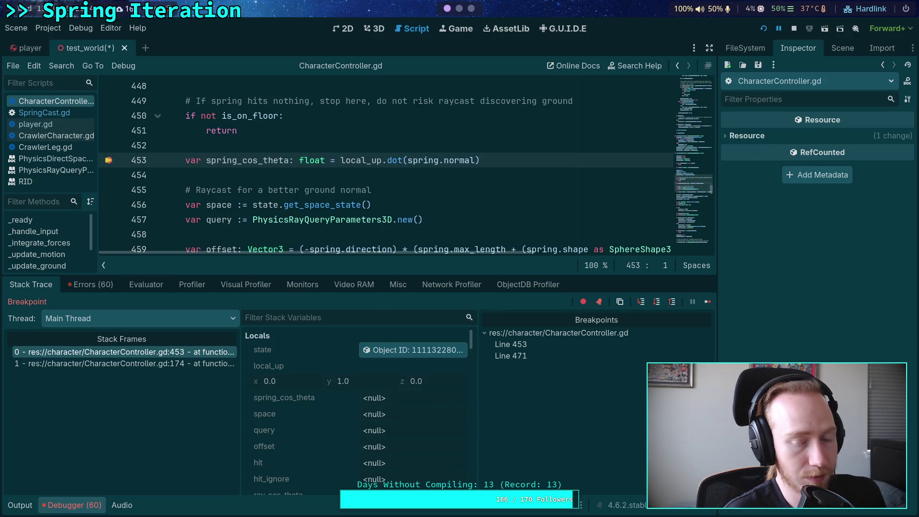
{"action": "left_click", "coordinate": [108, 160]}
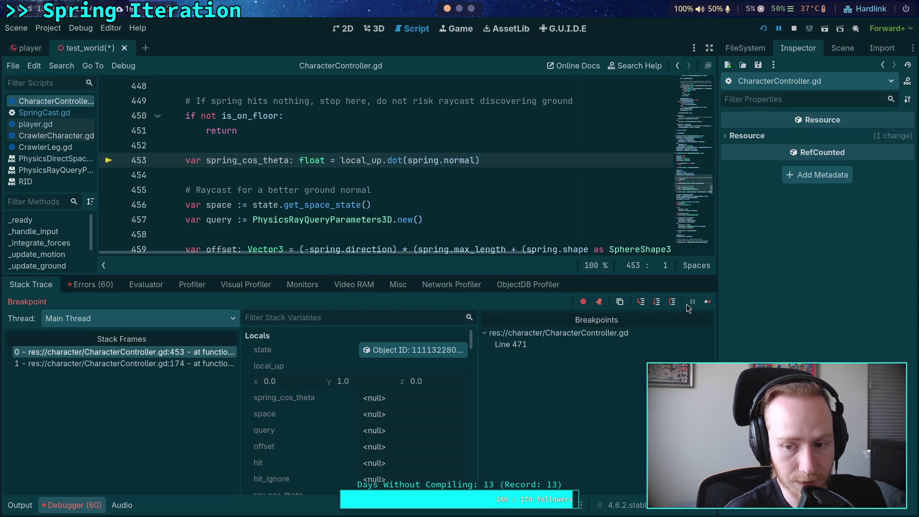
{"action": "left_click", "coordinate": [708, 302]}
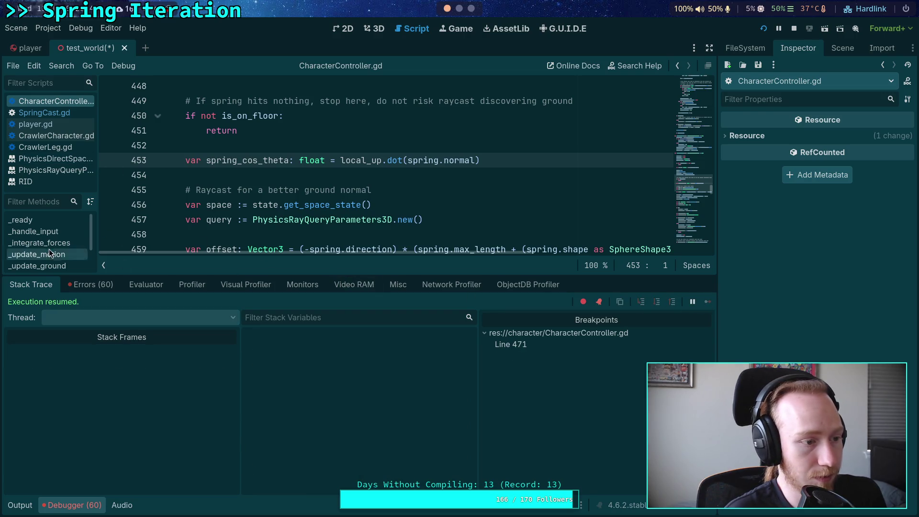
{"action": "key", "text": "alt+Tab"}
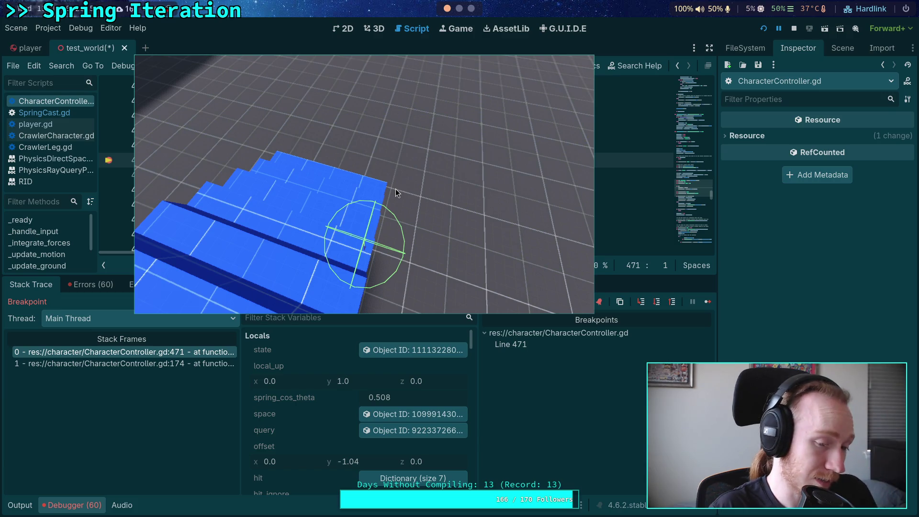
Move the game window aside to view the character at the stair edge, then hide it.
{"action": "mouse_move", "coordinate": [429, 206]}
{"action": "left_mouse_down"}
{"action": "mouse_move", "coordinate": [416, 199]}
{"action": "mouse_move", "coordinate": [375, 229]}
{"action": "left_mouse_up"}
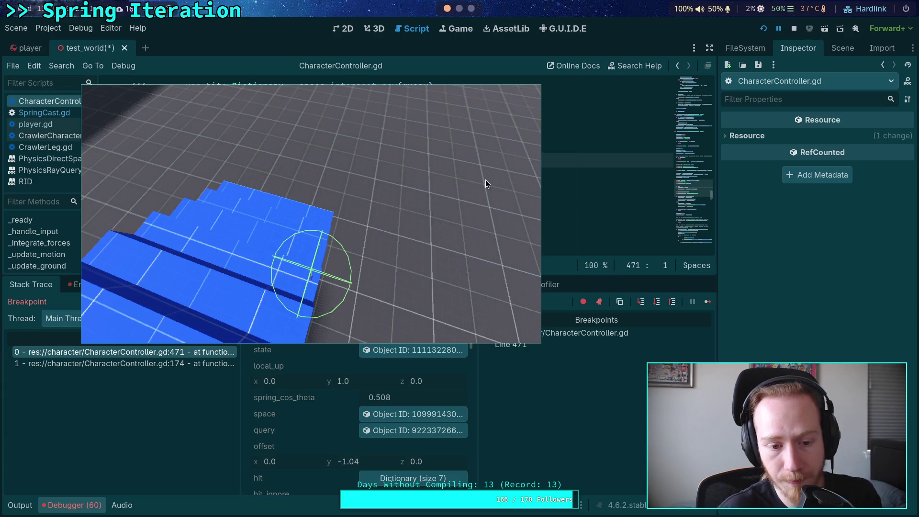
{"action": "key", "text": "super+s"}
{"action": "key", "text": "super+s"}
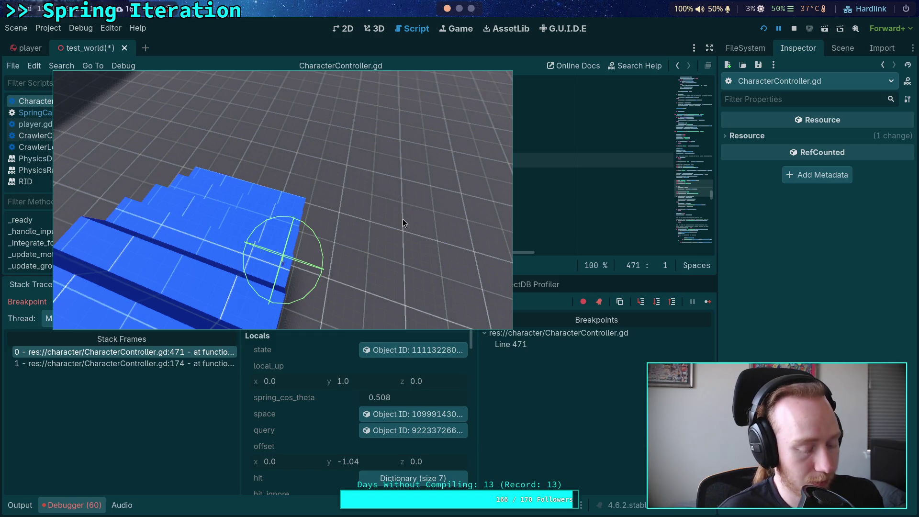
{"action": "key", "text": "super+s"}
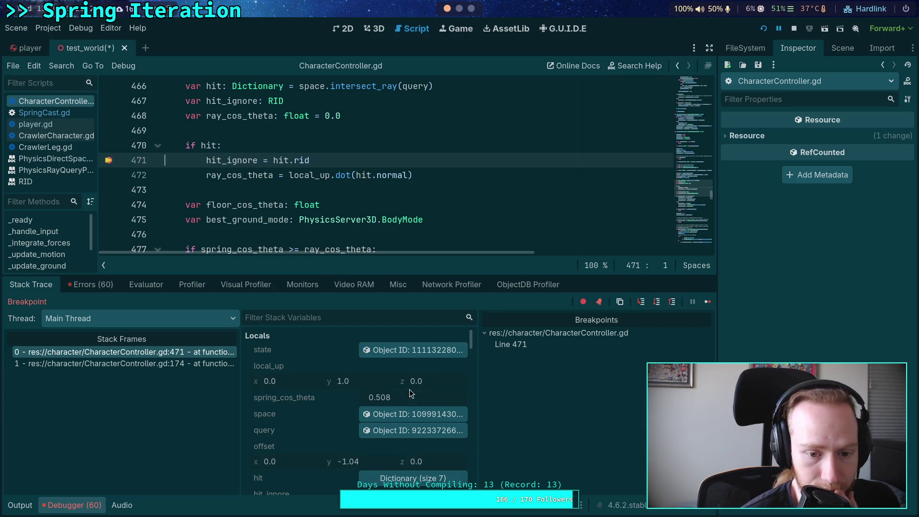
Expand and review the hit Dictionary in Locals, then step over twice to line 474.
{"action": "scroll", "coordinate": [378, 431], "scroll_direction": "down", "scroll_amount": 1}
{"action": "left_click", "coordinate": [406, 458]}
{"action": "scroll", "coordinate": [310, 429], "scroll_direction": "down", "scroll_amount": 4}
{"action": "scroll", "coordinate": [334, 421], "scroll_direction": "down", "scroll_amount": 5}
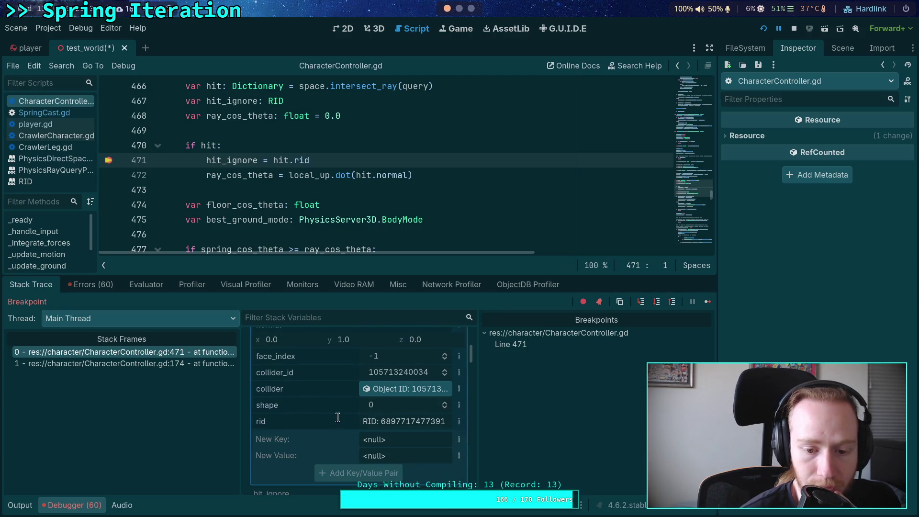
{"action": "scroll", "coordinate": [338, 417], "scroll_direction": "up", "scroll_amount": 9}
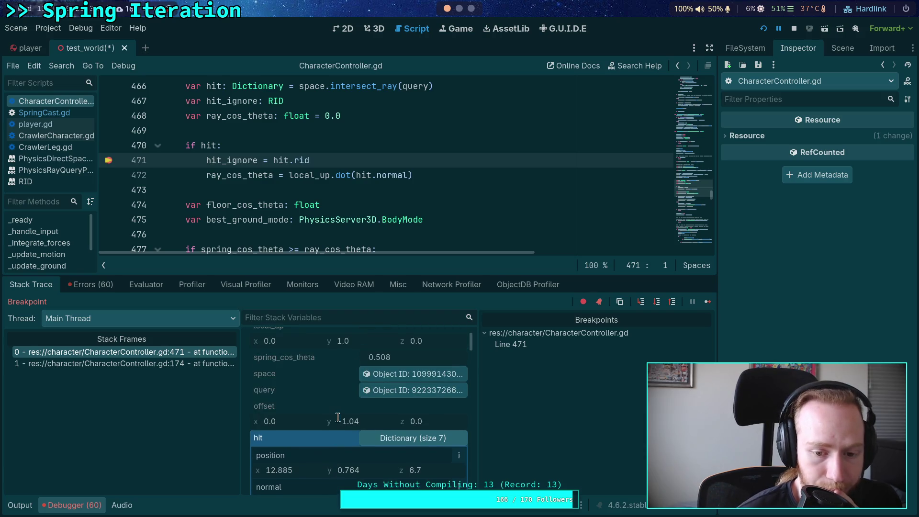
{"action": "scroll", "coordinate": [337, 418], "scroll_direction": "up", "scroll_amount": 2}
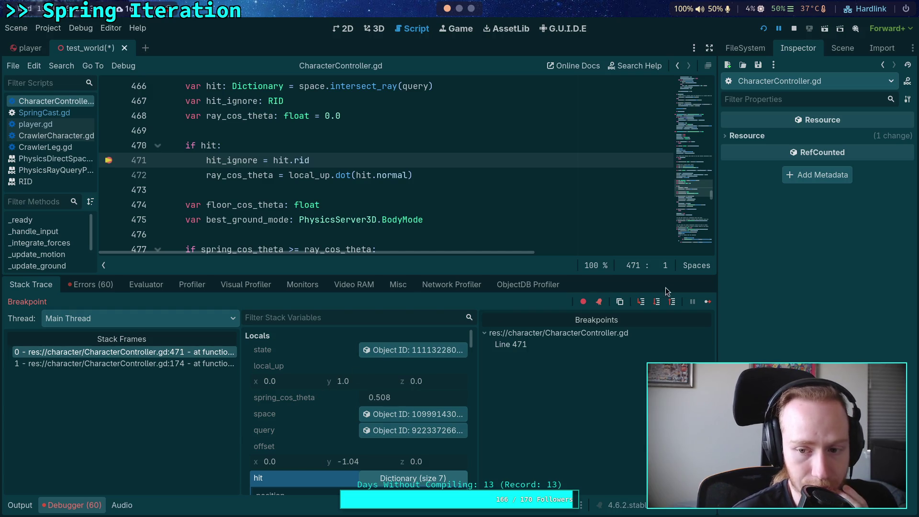
{"action": "left_click", "coordinate": [657, 304]}
{"action": "left_click", "coordinate": [657, 304]}
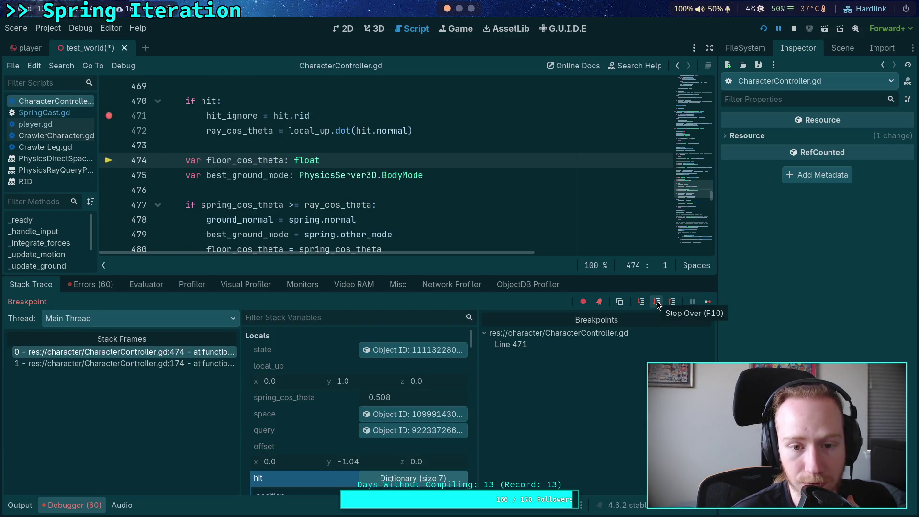
Step through lines 475–483 into the else branch, briefly checking the Python REPL terminal.
{"action": "left_click", "coordinate": [657, 303]}
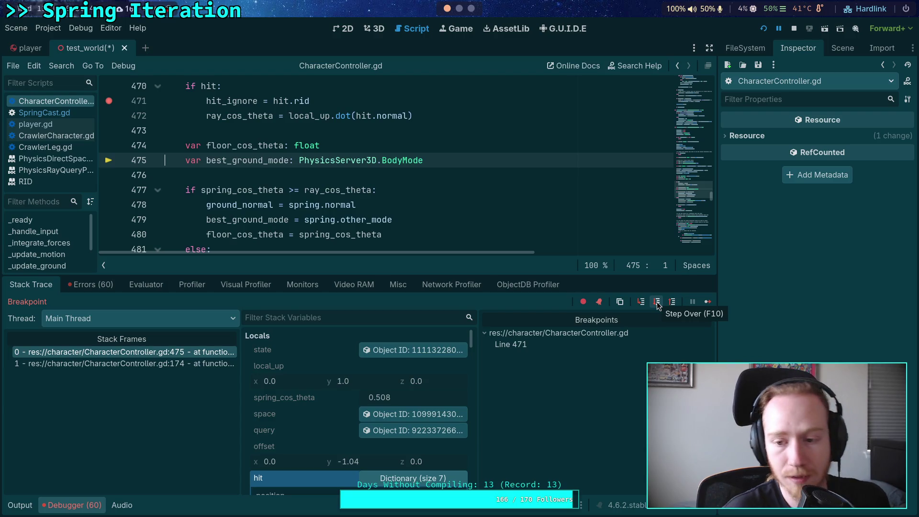
{"action": "left_click", "coordinate": [657, 302]}
{"action": "left_click", "coordinate": [657, 302]}
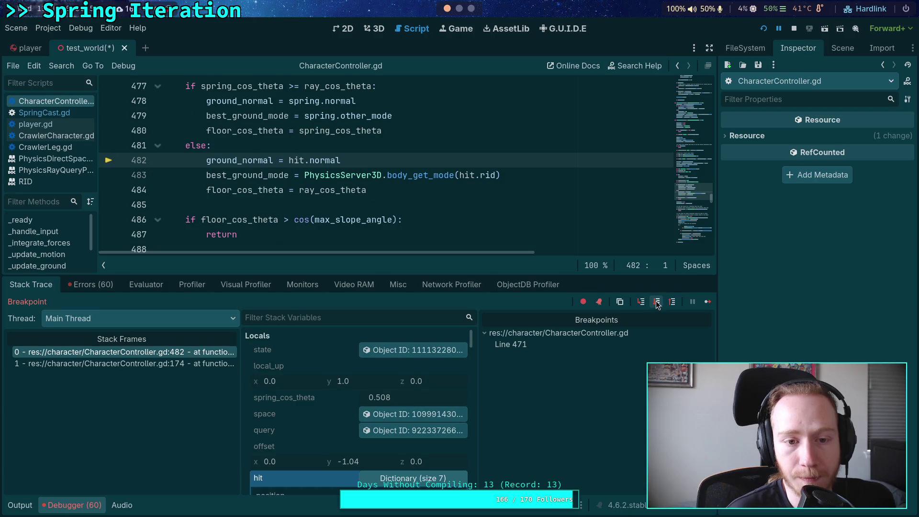
{"action": "left_click", "coordinate": [657, 303]}
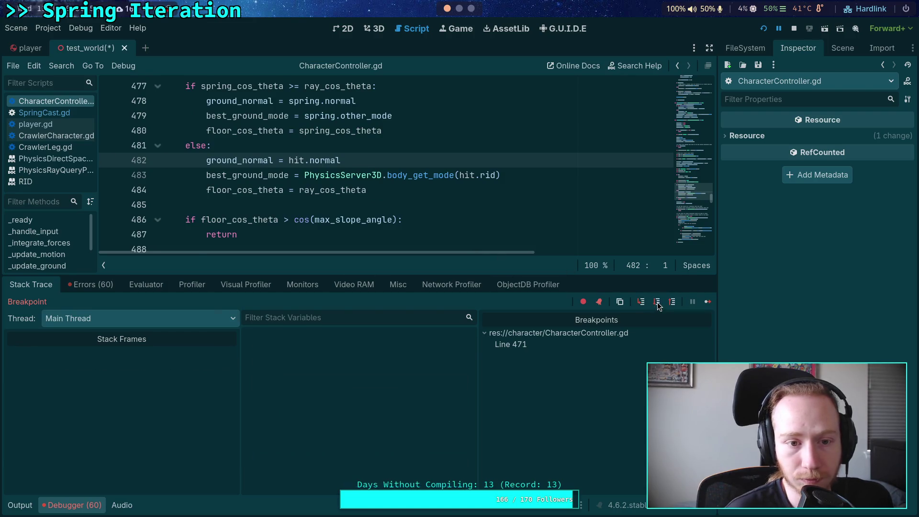
{"action": "scroll", "coordinate": [337, 205], "scroll_direction": "up", "scroll_amount": 2}
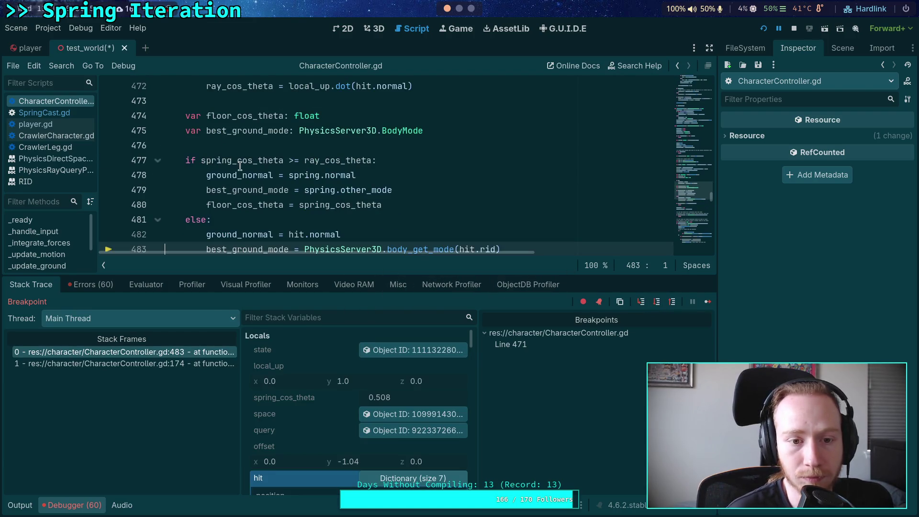
{"action": "mouse_move", "coordinate": [247, 161]}
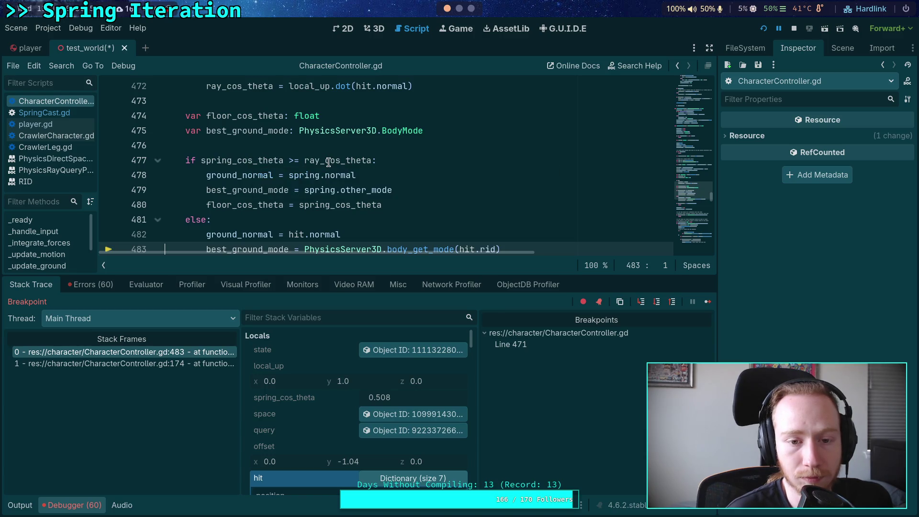
{"action": "mouse_move", "coordinate": [329, 161]}
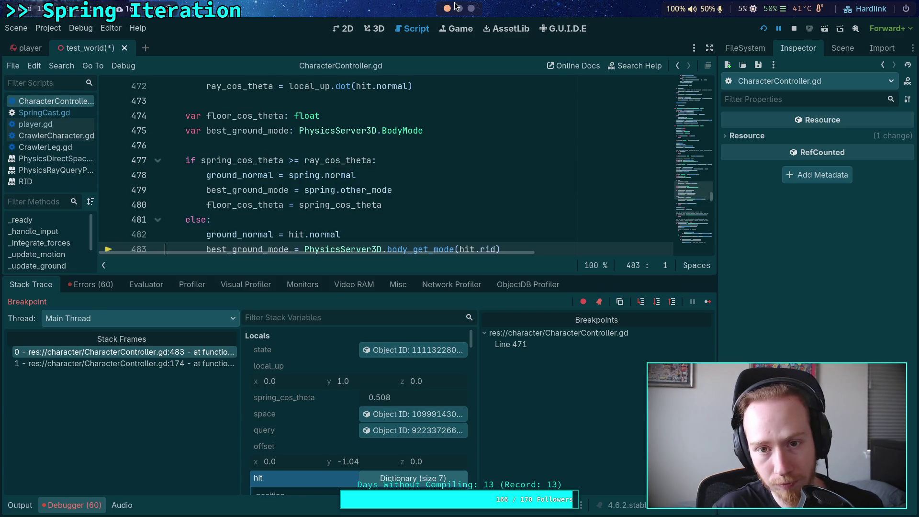
{"action": "left_click", "coordinate": [459, 8]}
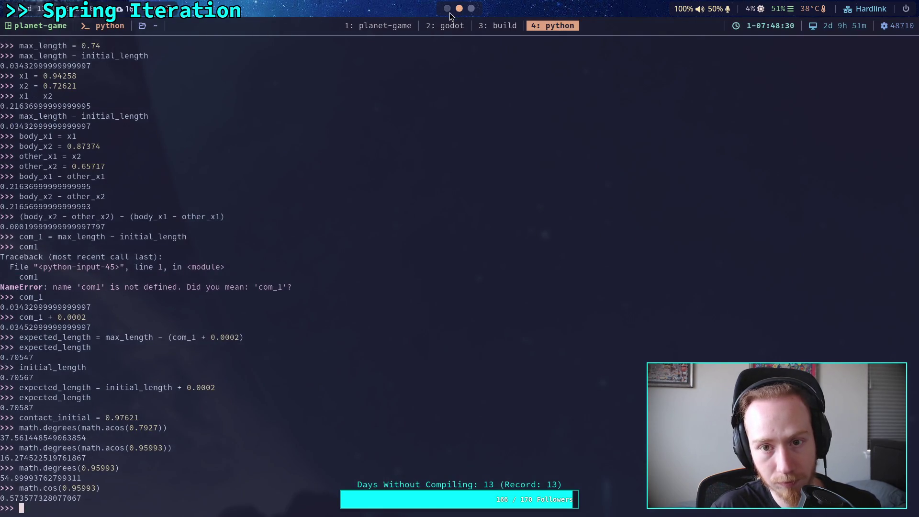
{"action": "left_click", "coordinate": [447, 8]}
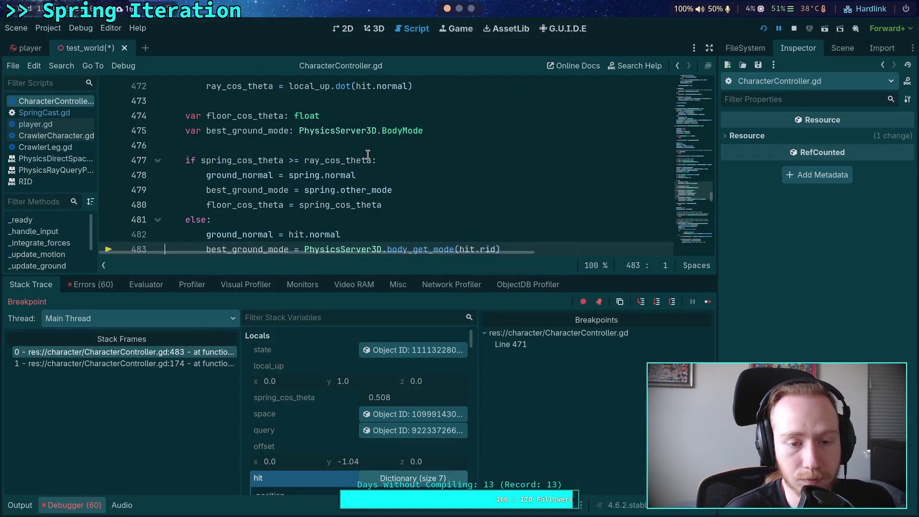
Step past the slope-angle check out to line 175, then remove the line 471 breakpoint.
{"action": "scroll", "coordinate": [380, 165], "scroll_direction": "down", "scroll_amount": 2}
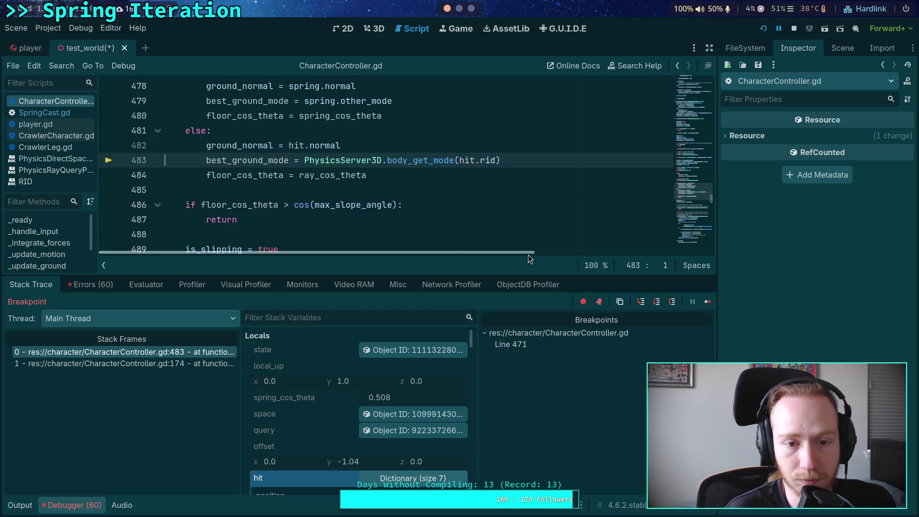
{"action": "left_click", "coordinate": [657, 302]}
{"action": "left_click", "coordinate": [656, 302]}
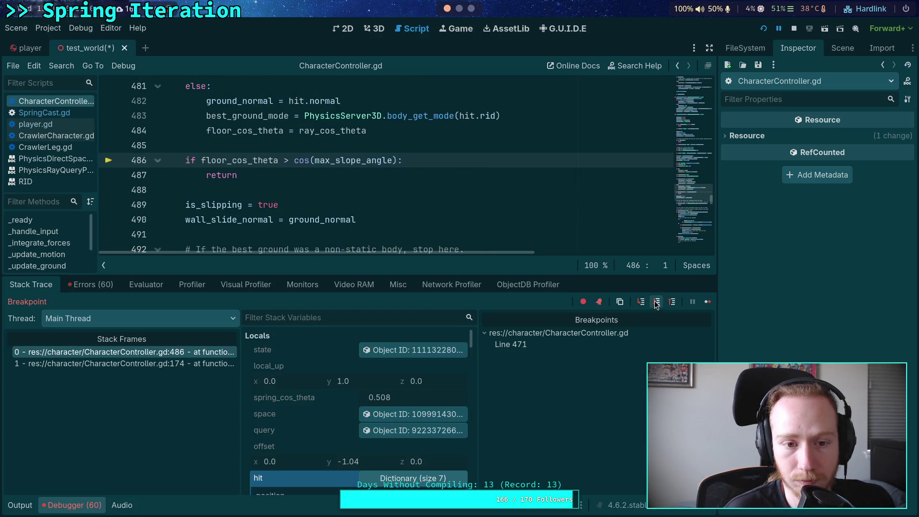
{"action": "left_click", "coordinate": [657, 302]}
{"action": "left_click", "coordinate": [657, 302]}
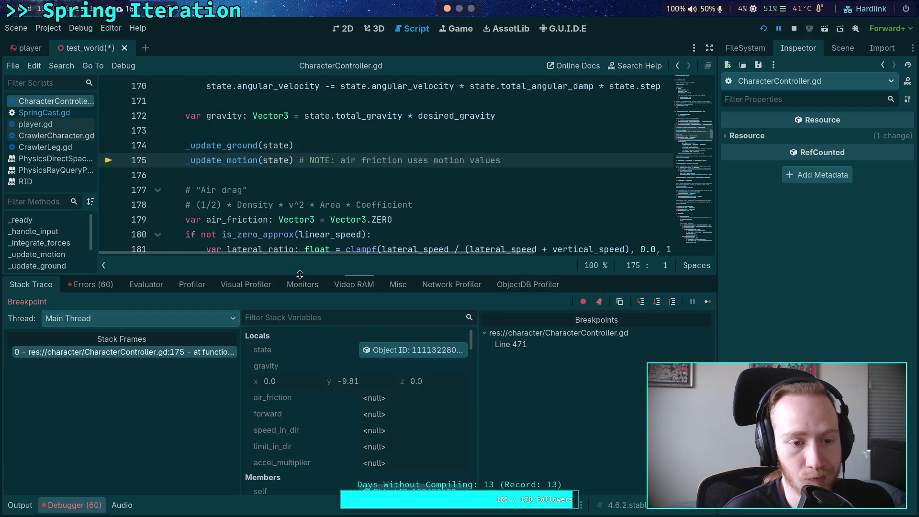
{"action": "left_click", "coordinate": [510, 344]}
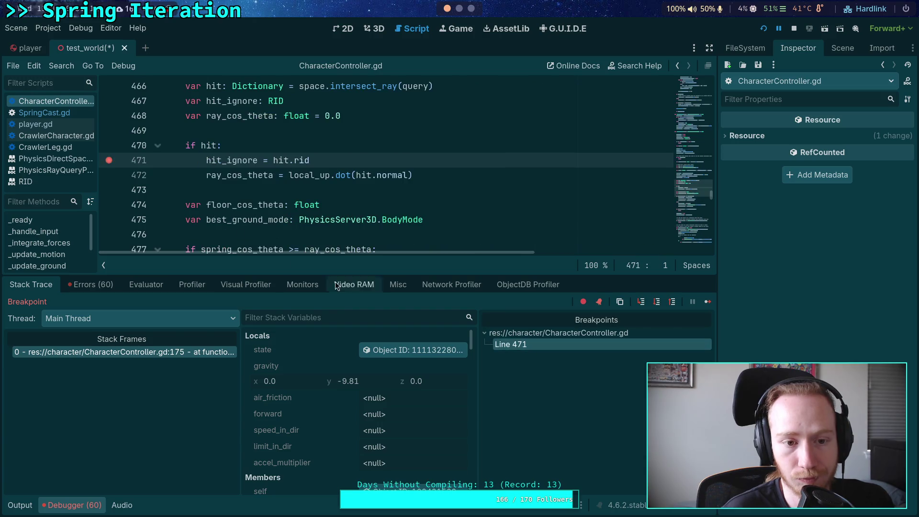
{"action": "left_click", "coordinate": [109, 160]}
Resume the paused game with F12 and the Debugger's Continue button.
{"action": "key", "text": "F12"}
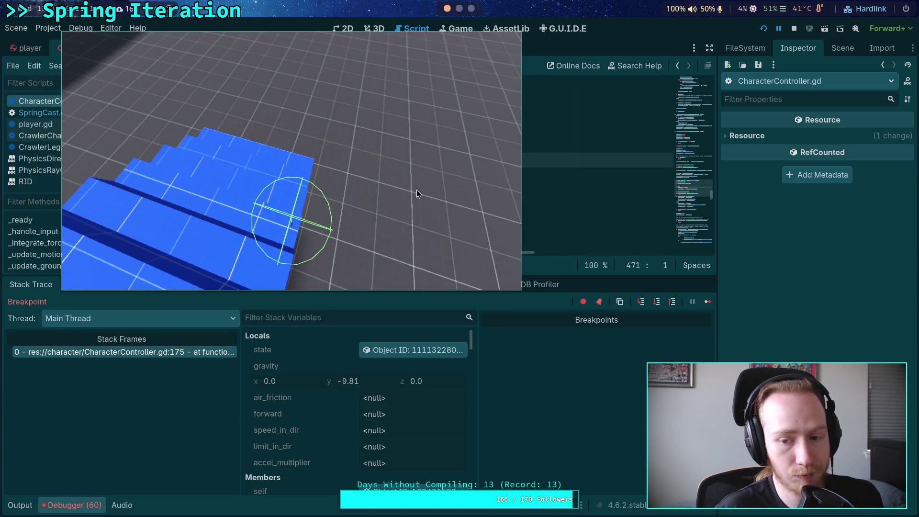
{"action": "left_click", "coordinate": [707, 302]}
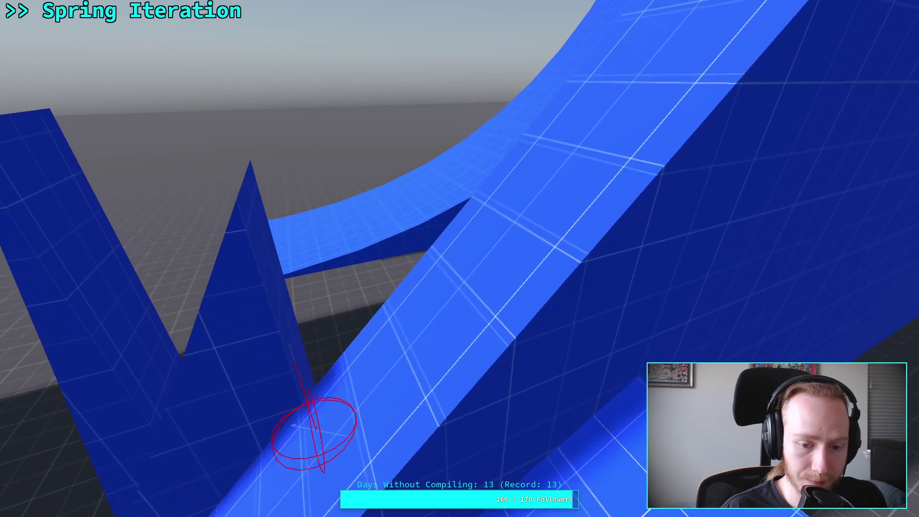
Leave fullscreen, stop the running game and hide the debugger panel.
{"action": "key", "text": "F11"}
{"action": "left_click", "coordinate": [793, 29]}
{"action": "key", "text": "ctrl+j"}
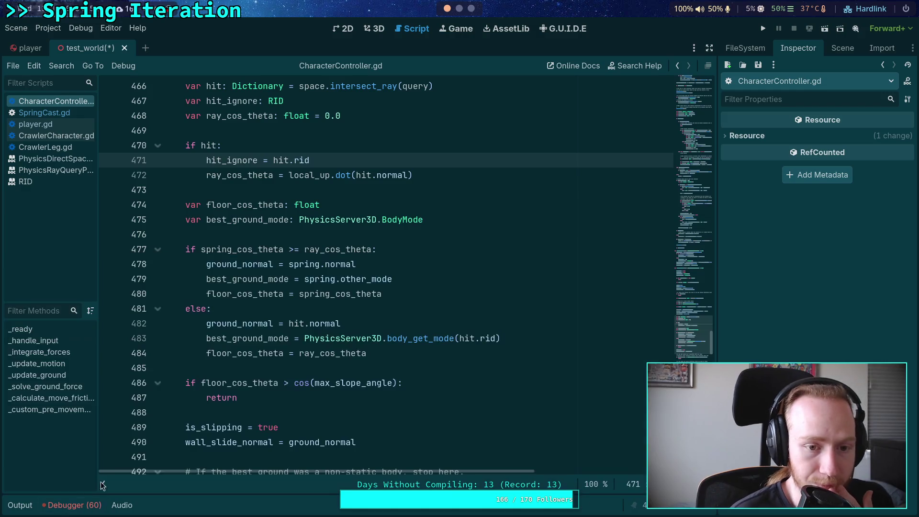
Review the ground-friction code, highlighting ground_friction and ground_normal in the slide call.
{"action": "scroll", "coordinate": [282, 342], "scroll_direction": "down", "scroll_amount": 7}
{"action": "scroll", "coordinate": [282, 342], "scroll_direction": "down", "scroll_amount": 6}
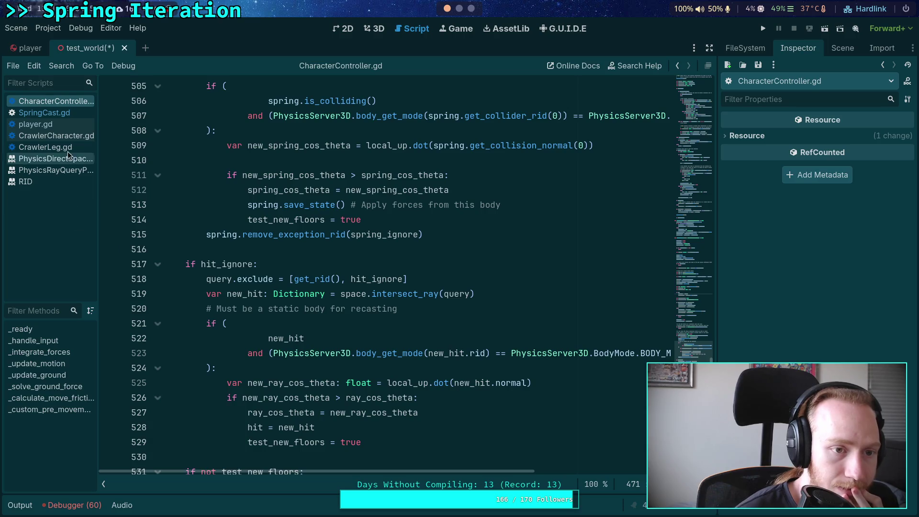
{"action": "scroll", "coordinate": [376, 273], "scroll_direction": "down", "scroll_amount": 15}
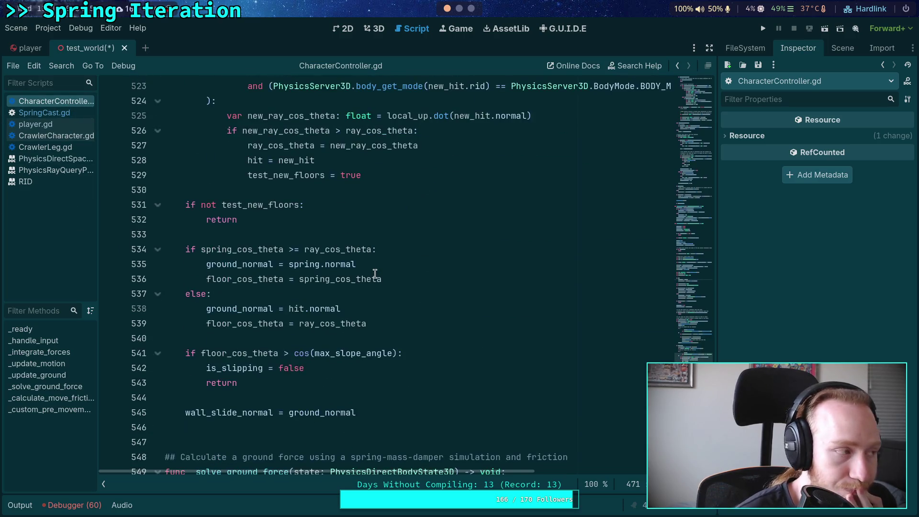
{"action": "scroll", "coordinate": [375, 275], "scroll_direction": "down", "scroll_amount": 2}
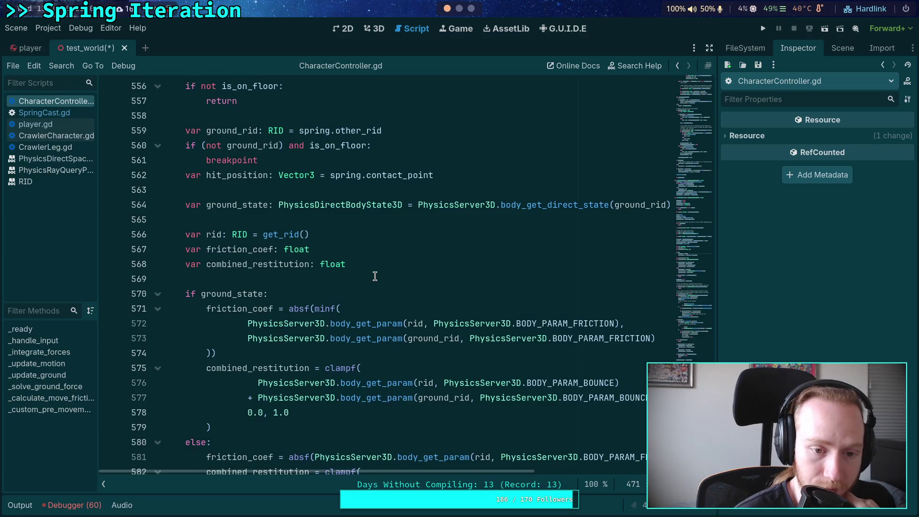
{"action": "scroll", "coordinate": [344, 273], "scroll_direction": "up", "scroll_amount": 5}
{"action": "scroll", "coordinate": [170, 207], "scroll_direction": "down", "scroll_amount": 4}
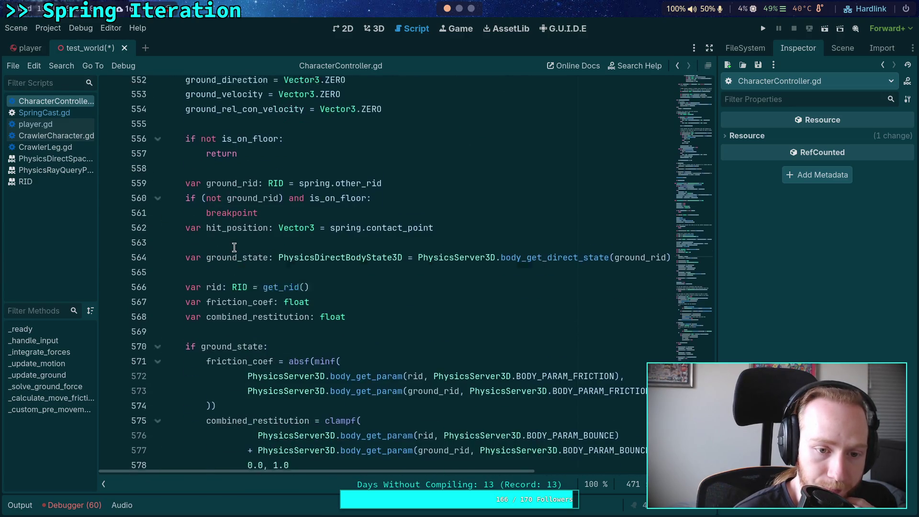
{"action": "scroll", "coordinate": [234, 247], "scroll_direction": "up", "scroll_amount": 5}
{"action": "left_click", "coordinate": [241, 286]}
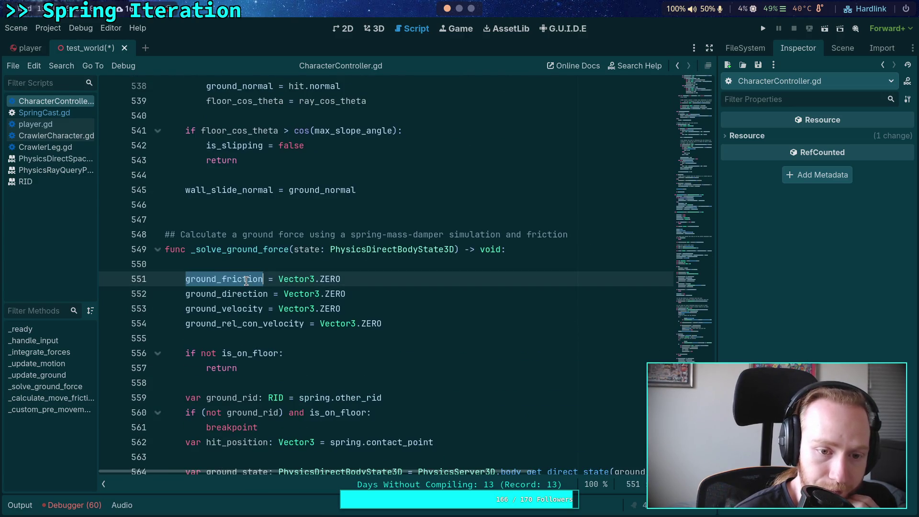
{"action": "scroll", "coordinate": [244, 286], "scroll_direction": "down", "scroll_amount": 6}
{"action": "scroll", "coordinate": [245, 285], "scroll_direction": "down", "scroll_amount": 8}
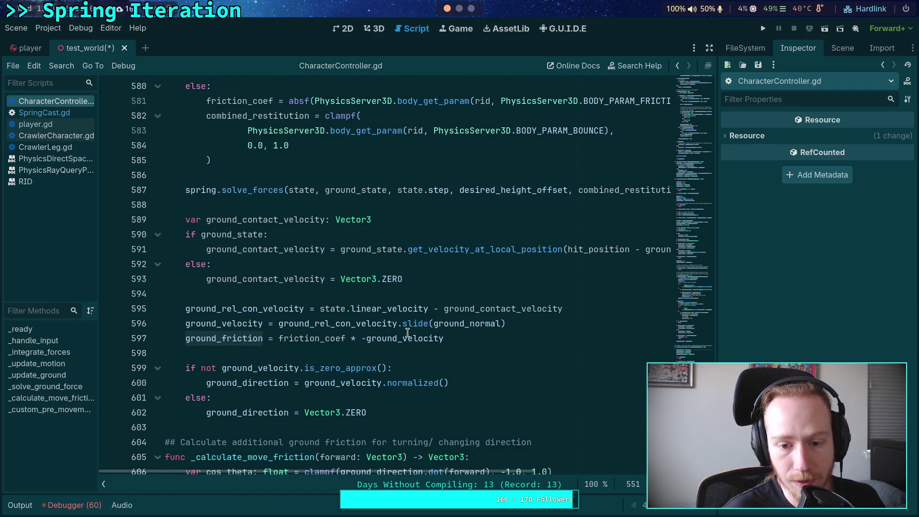
{"action": "mouse_move", "coordinate": [333, 324]}
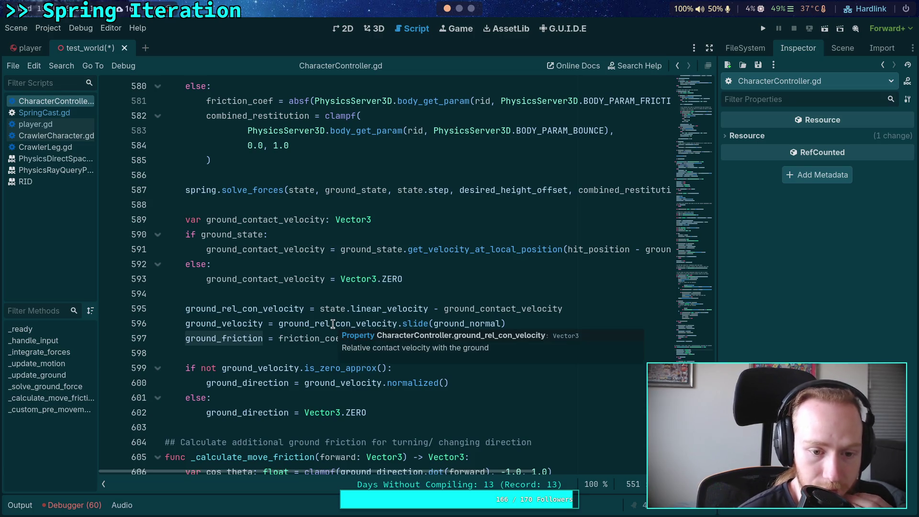
{"action": "mouse_move", "coordinate": [272, 364]}
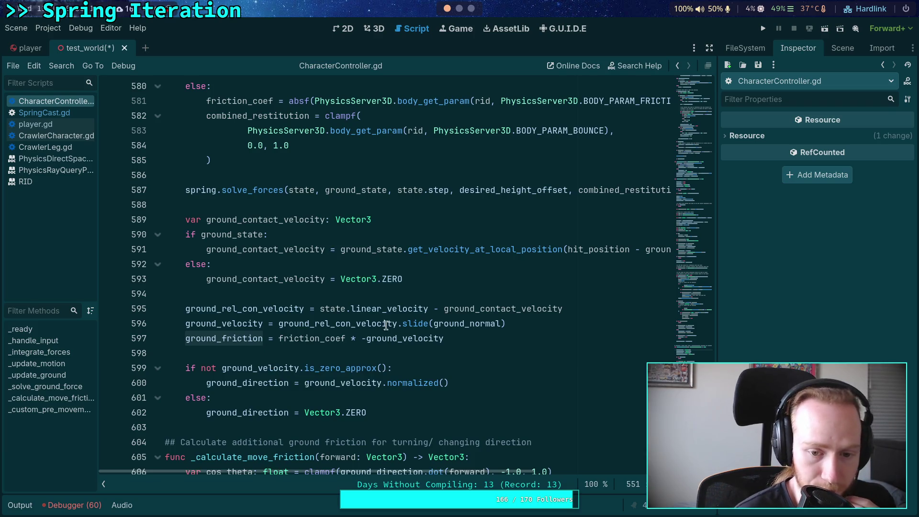
{"action": "double_click", "coordinate": [447, 324]}
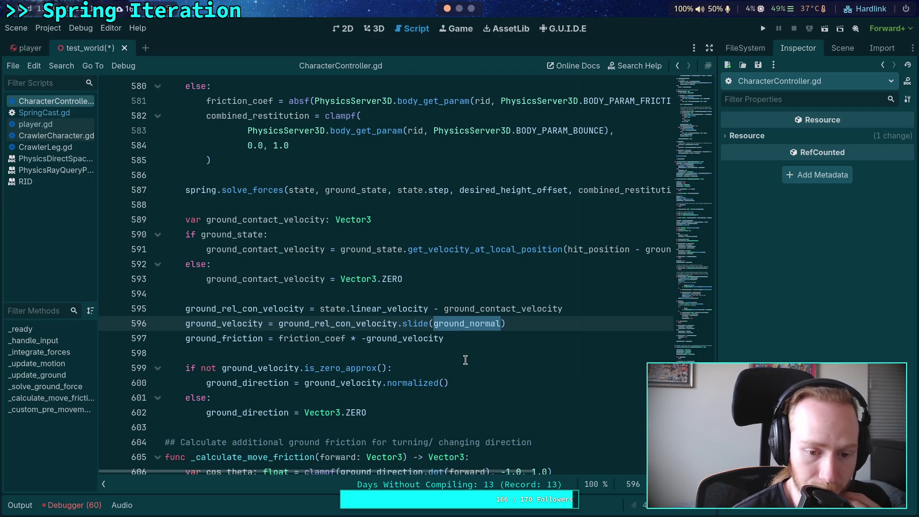
Scroll back up and fold away the _update_ground function.
{"action": "scroll", "coordinate": [402, 297], "scroll_direction": "up", "scroll_amount": 20}
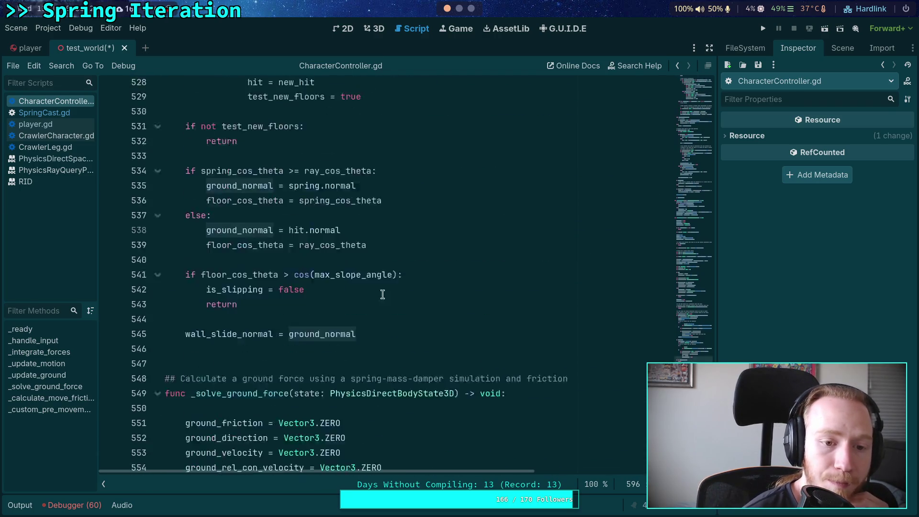
{"action": "scroll", "coordinate": [368, 291], "scroll_direction": "up", "scroll_amount": 2}
{"action": "scroll", "coordinate": [369, 291], "scroll_direction": "up", "scroll_amount": 7}
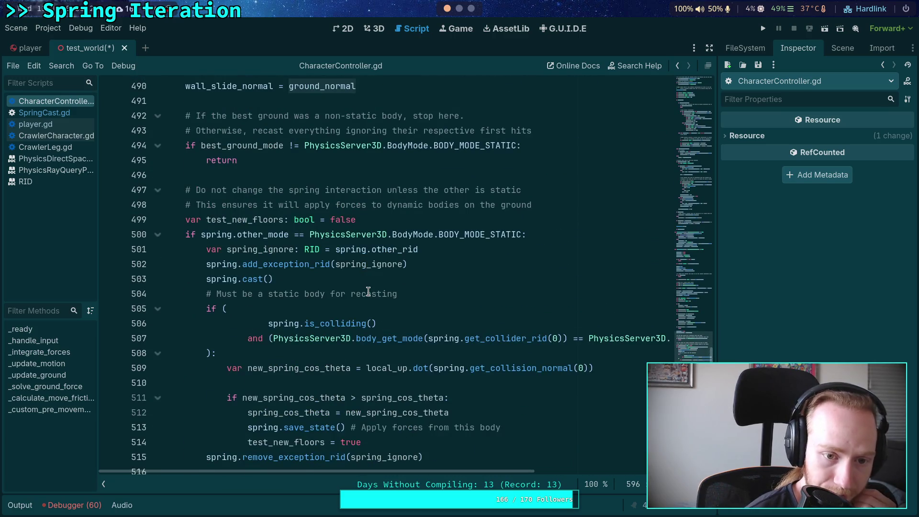
{"action": "scroll", "coordinate": [368, 291], "scroll_direction": "up", "scroll_amount": 17}
{"action": "scroll", "coordinate": [214, 251], "scroll_direction": "up", "scroll_amount": 7}
{"action": "left_click", "coordinate": [158, 294]}
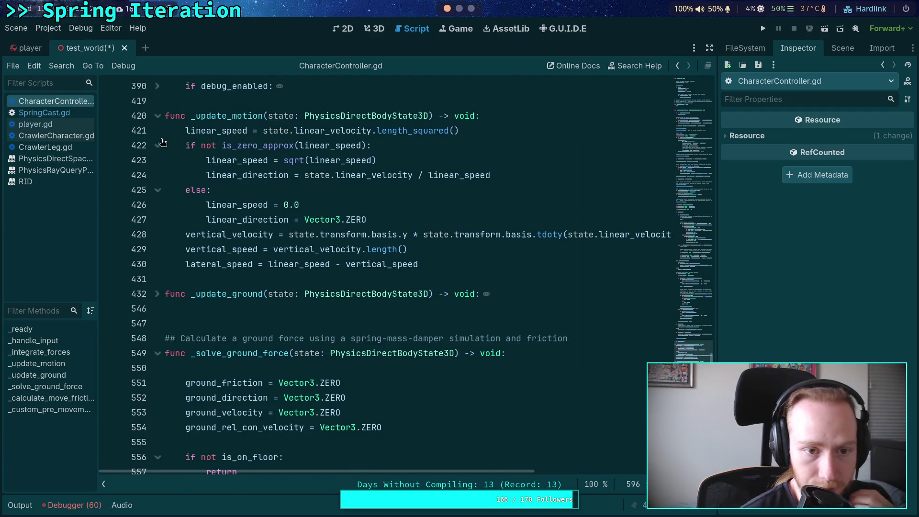
{"action": "left_click", "coordinate": [158, 115]}
{"action": "left_click", "coordinate": [158, 204]}
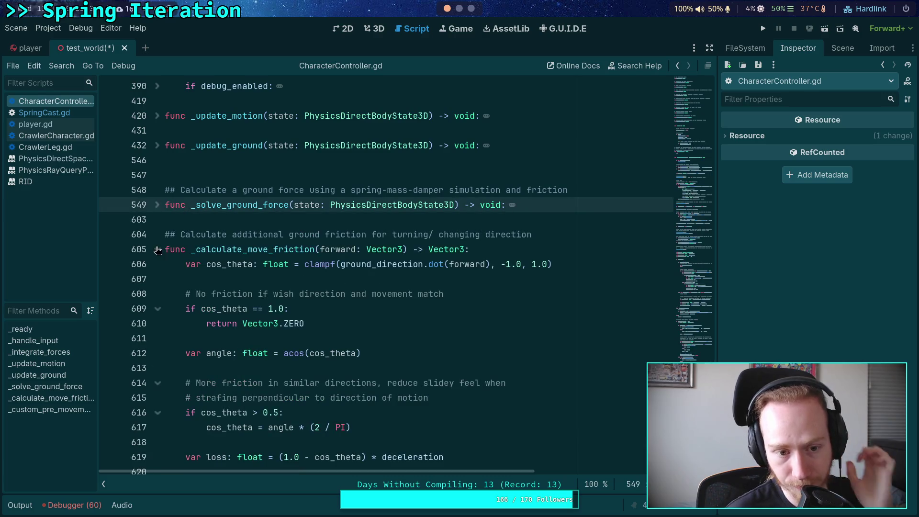
{"action": "left_click", "coordinate": [157, 249]}
{"action": "scroll", "coordinate": [208, 224], "scroll_direction": "up", "scroll_amount": 7}
{"action": "scroll", "coordinate": [209, 224], "scroll_direction": "down", "scroll_amount": 4}
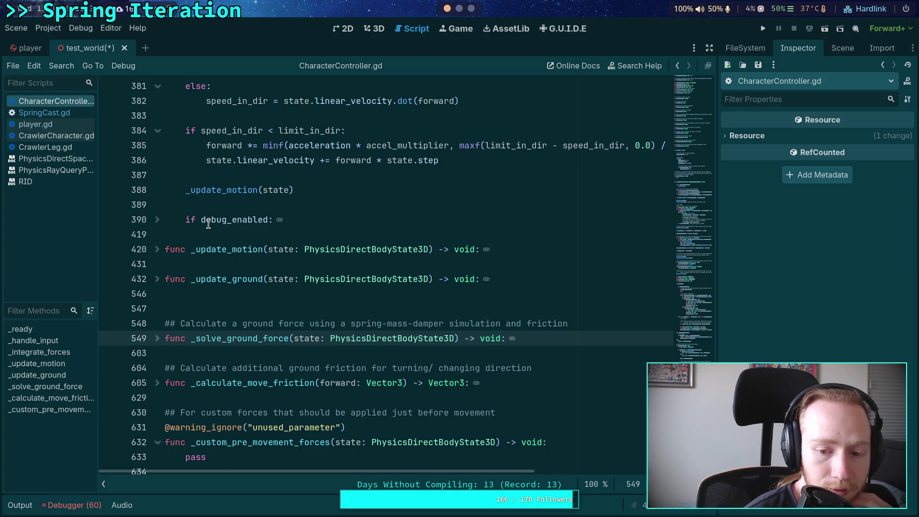
{"action": "scroll", "coordinate": [209, 224], "scroll_direction": "up", "scroll_amount": 6}
{"action": "scroll", "coordinate": [209, 224], "scroll_direction": "up", "scroll_amount": 6}
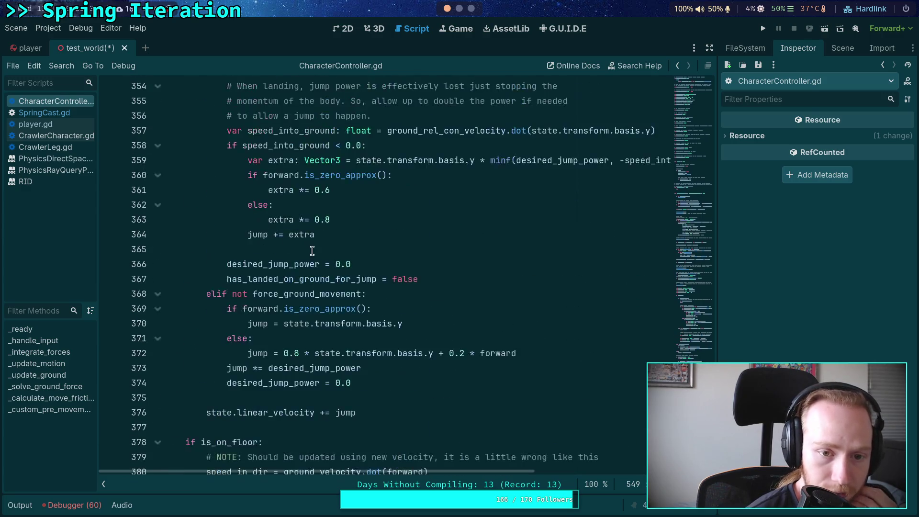
{"action": "left_click", "coordinate": [710, 49]}
{"action": "mouse_move", "coordinate": [465, 271]}
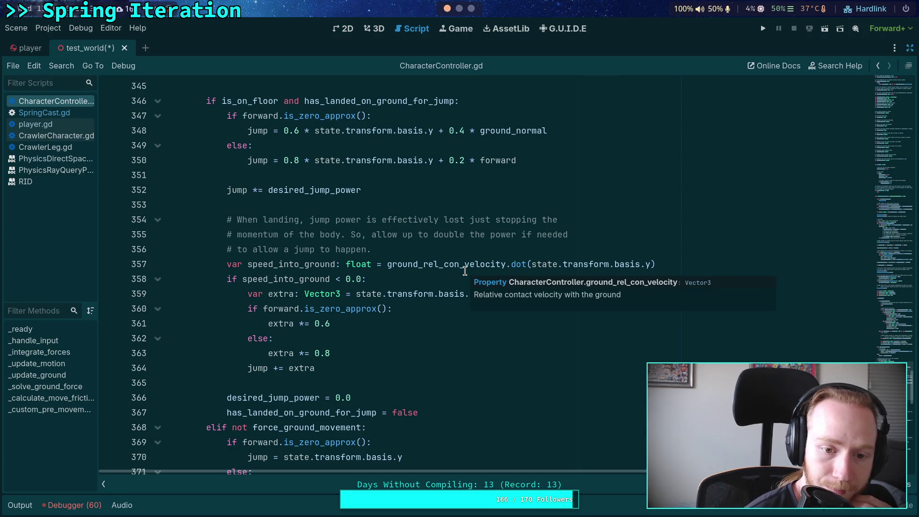
{"action": "scroll", "coordinate": [401, 267], "scroll_direction": "up", "scroll_amount": 11}
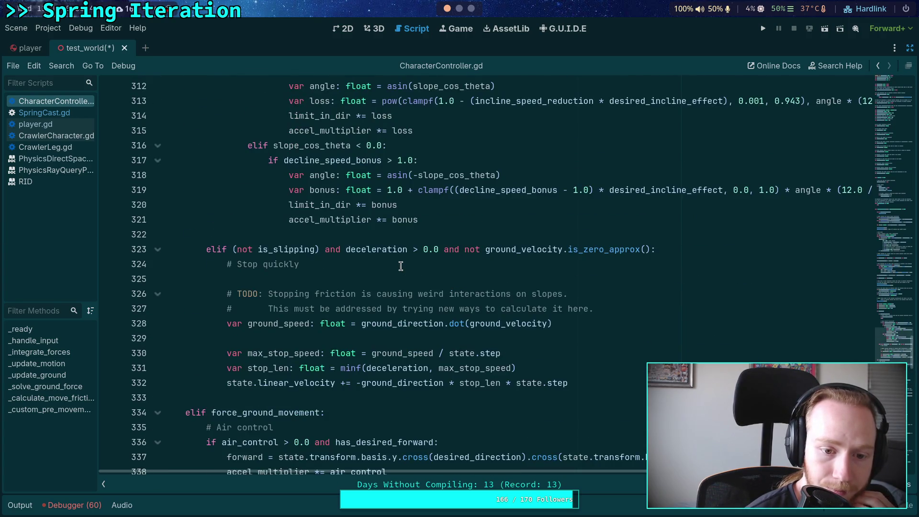
{"action": "left_click", "coordinate": [284, 338]}
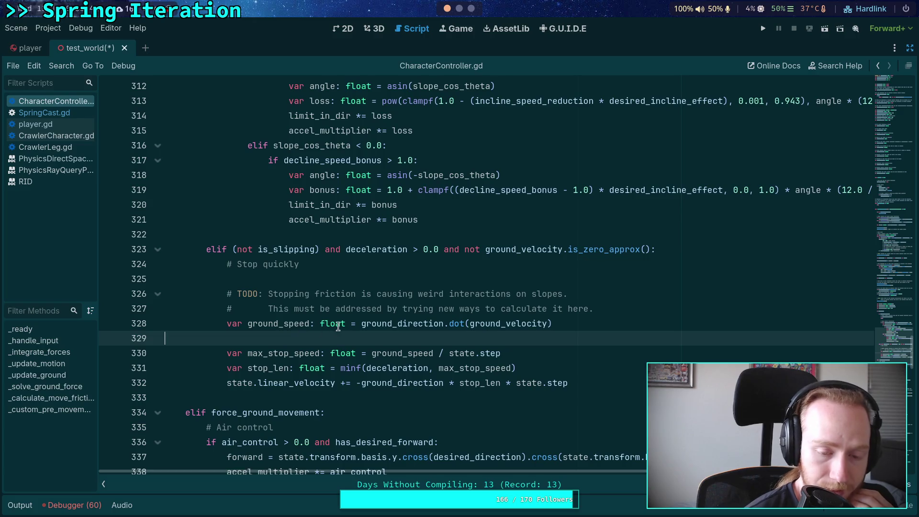
{"action": "scroll", "coordinate": [345, 326], "scroll_direction": "down", "scroll_amount": 2}
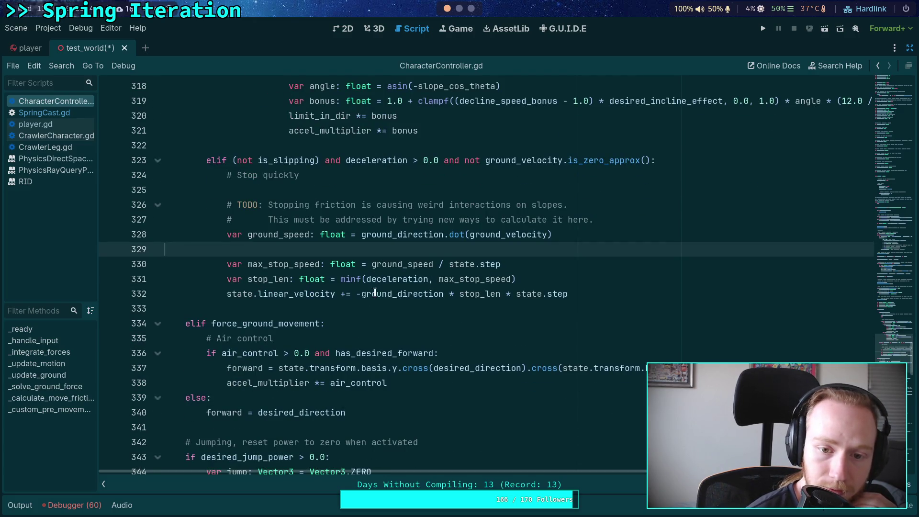
{"action": "mouse_move", "coordinate": [398, 235]}
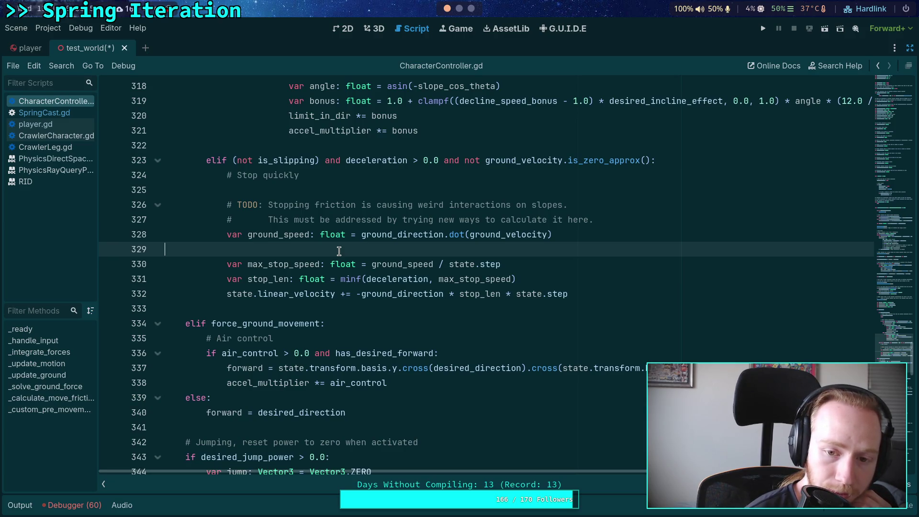
{"action": "mouse_move", "coordinate": [393, 294]}
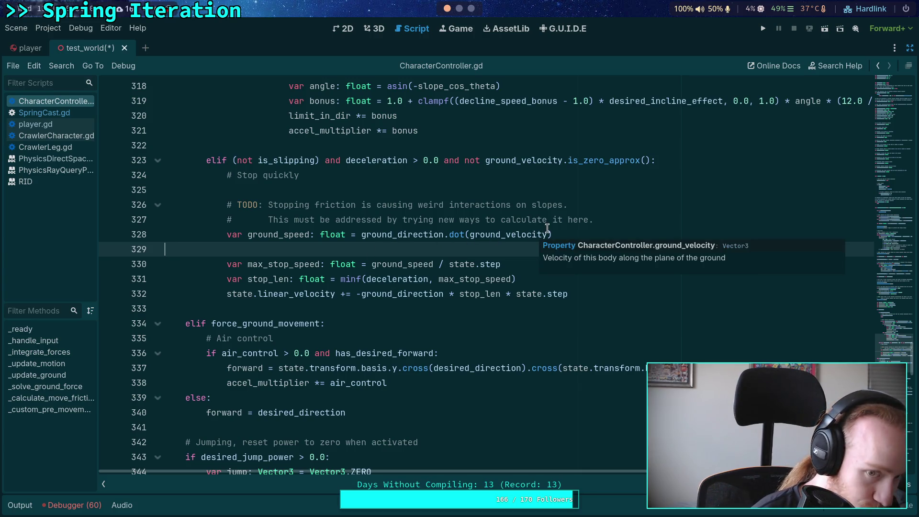
{"action": "left_click", "coordinate": [643, 217]}
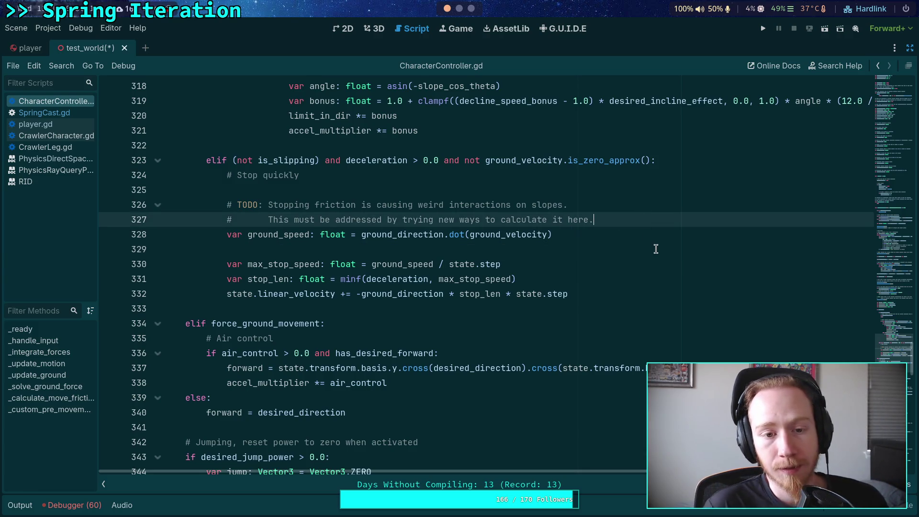
Comment out the stop-friction velocity line 332 with # and run the game.
{"action": "left_click", "coordinate": [229, 293]}
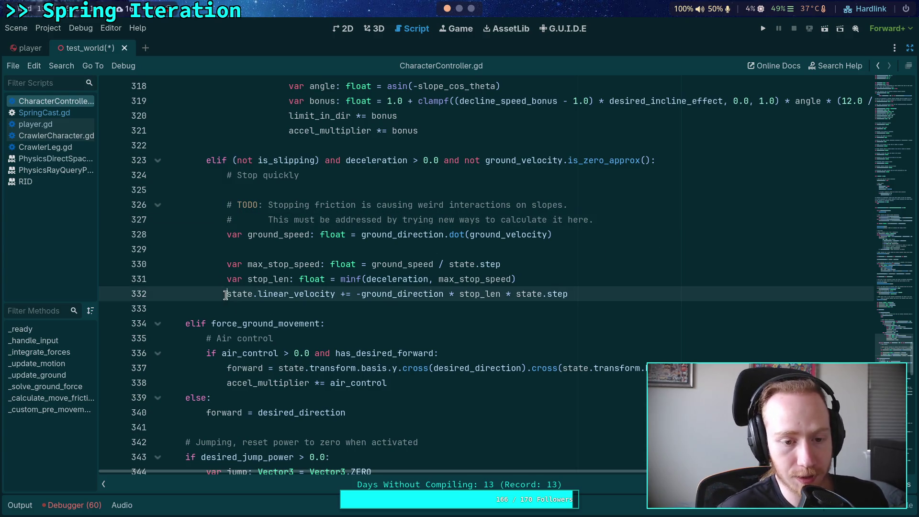
{"action": "type", "text": "#"}
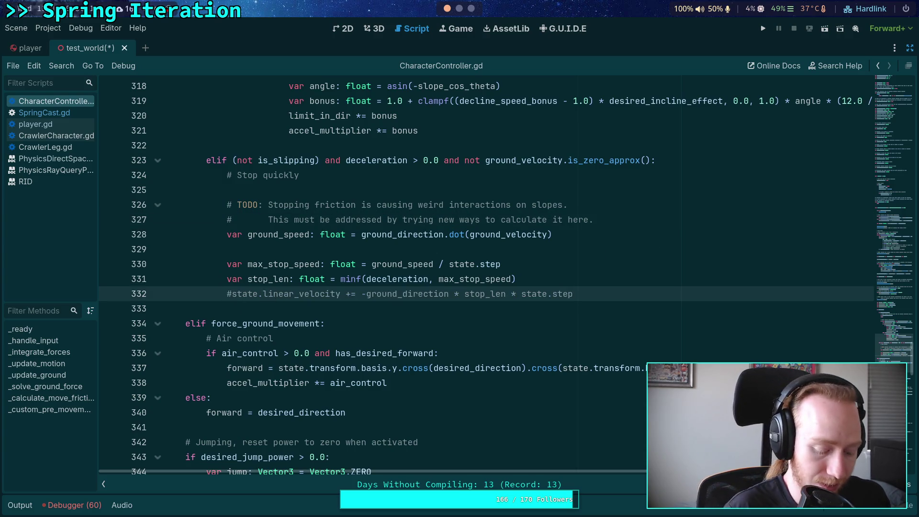
{"action": "key", "text": "Up"}
{"action": "key", "text": "F5"}
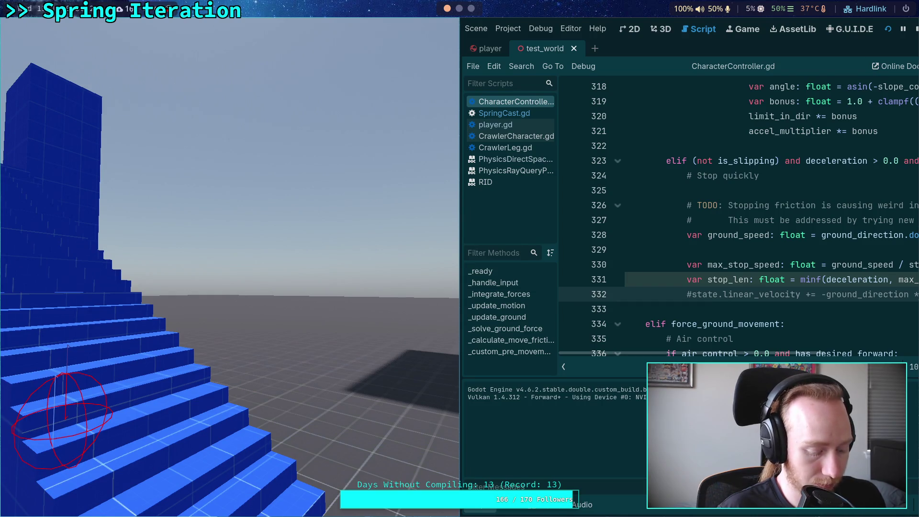
Playtest the character in fullscreen over the blue stairs and ramps, then stop the game.
{"action": "key", "text": "super+f"}
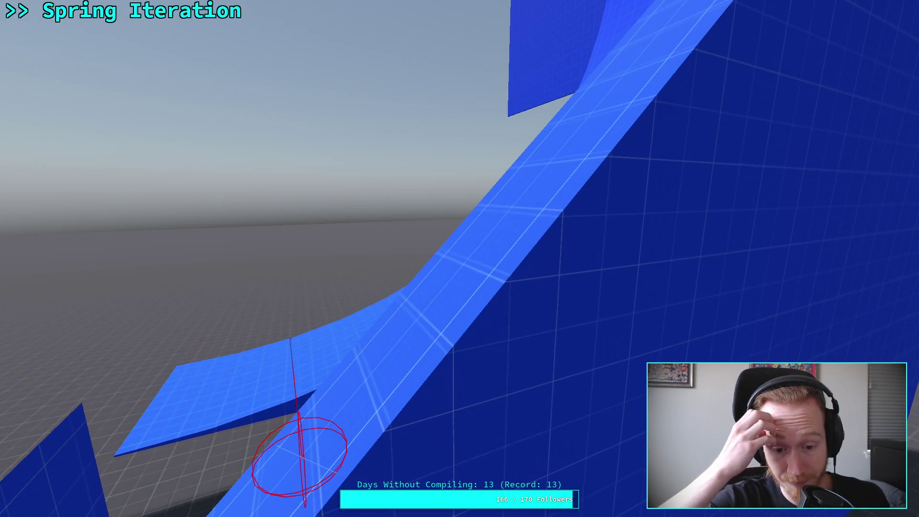
{"action": "key", "text": "F11"}
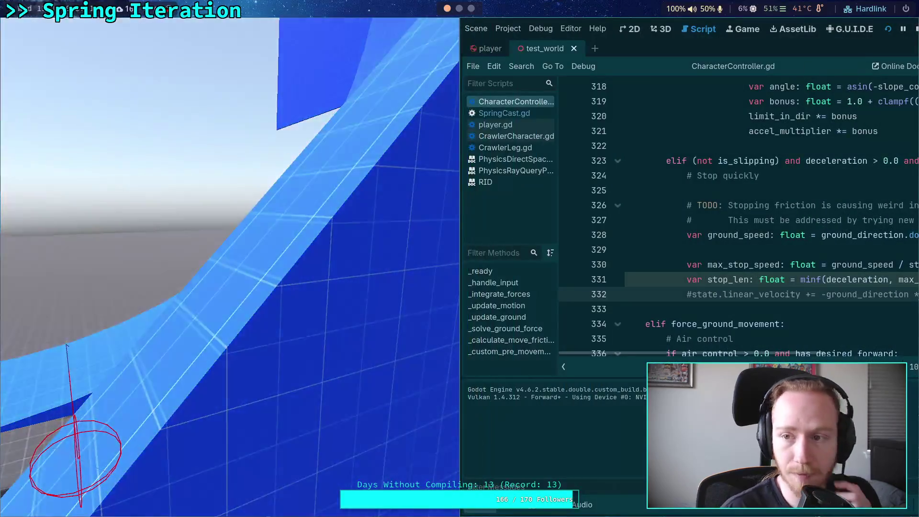
{"action": "key", "text": "F8"}
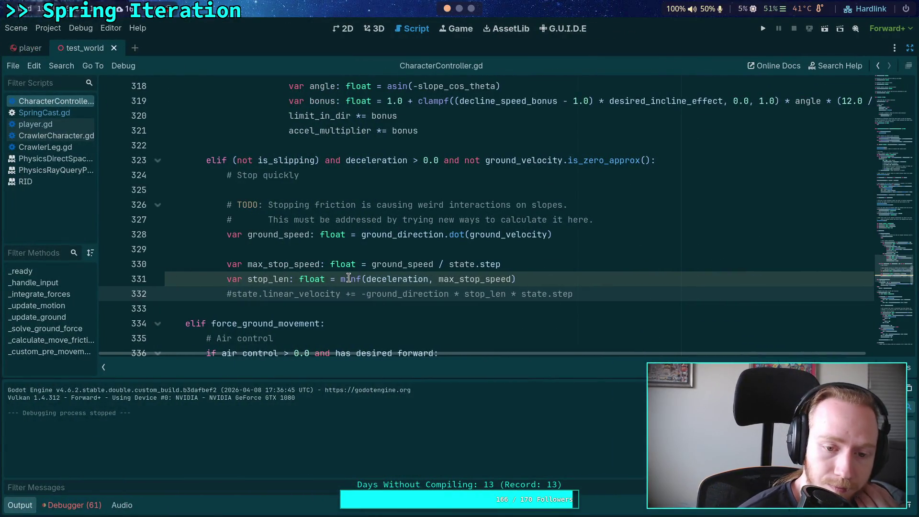
Hide the bottom Output panel so CharacterController.gd gets the full editor height.
{"action": "mouse_move", "coordinate": [349, 278]}
{"action": "left_click", "coordinate": [32, 506]}
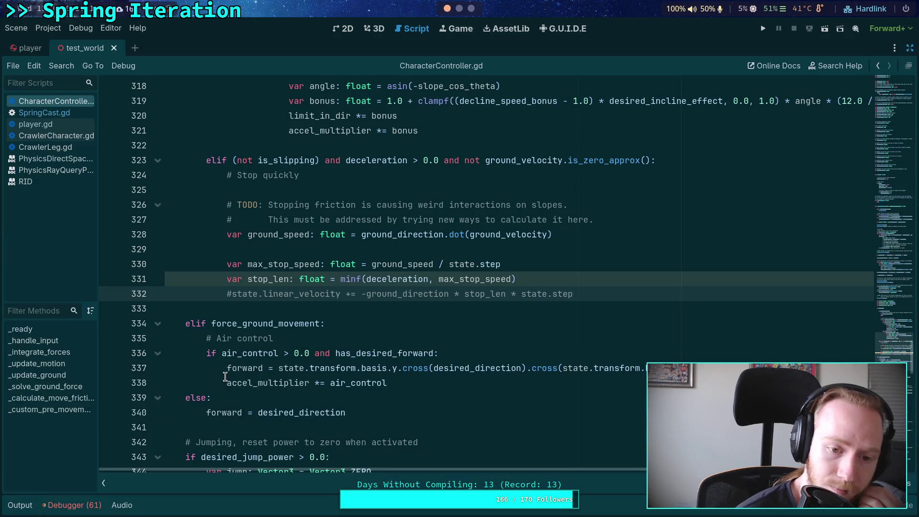
{"action": "mouse_move", "coordinate": [226, 376]}
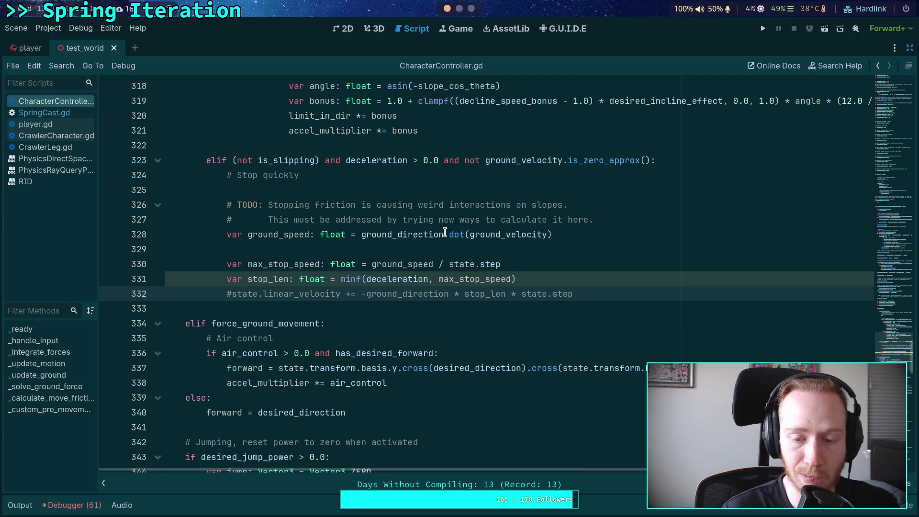
Append .slide(state.transform.basis.y) to ground_velocity on line 328.
{"action": "left_click", "coordinate": [545, 235]}
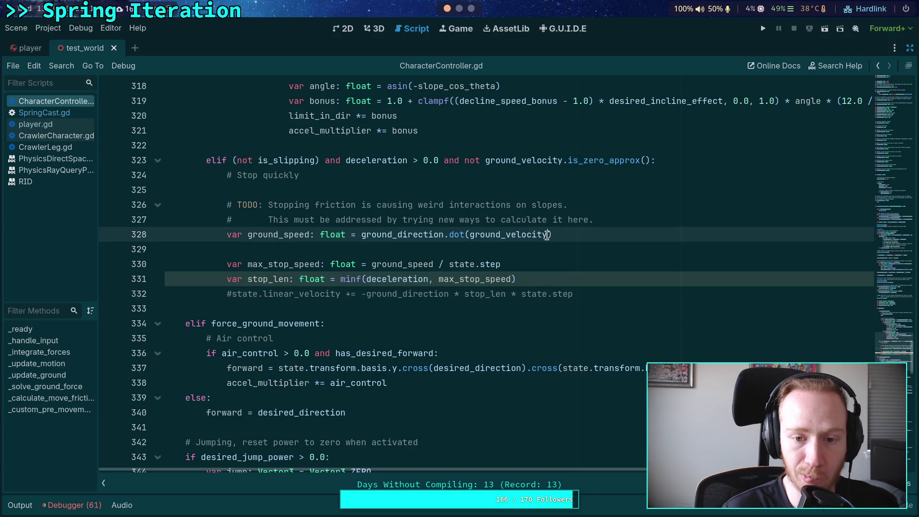
{"action": "type", "text": ".slid("}
{"action": "key", "text": "BackSpace"}
{"action": "type", "text": "e(state.transform.basis.y"}
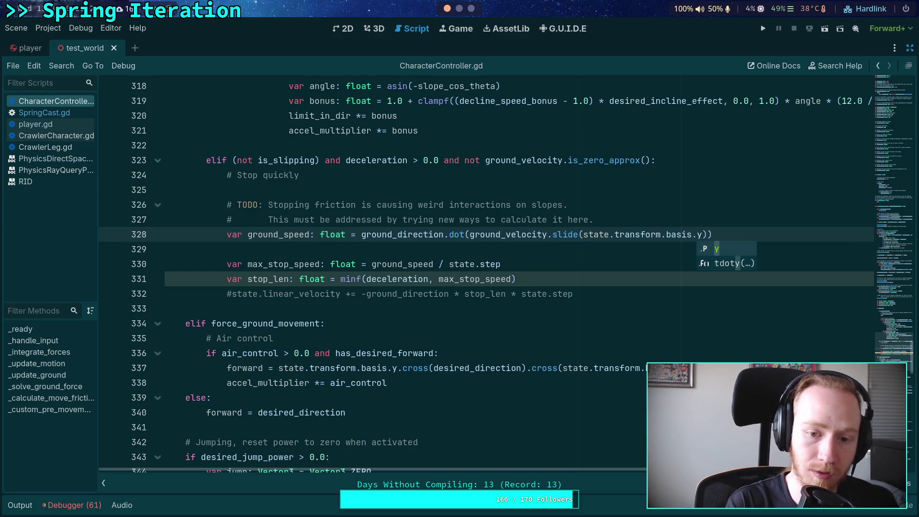
Uncomment the stop-friction velocity line 332 and run the game.
{"action": "left_click", "coordinate": [231, 288]}
{"action": "key", "text": "ctrl+k"}
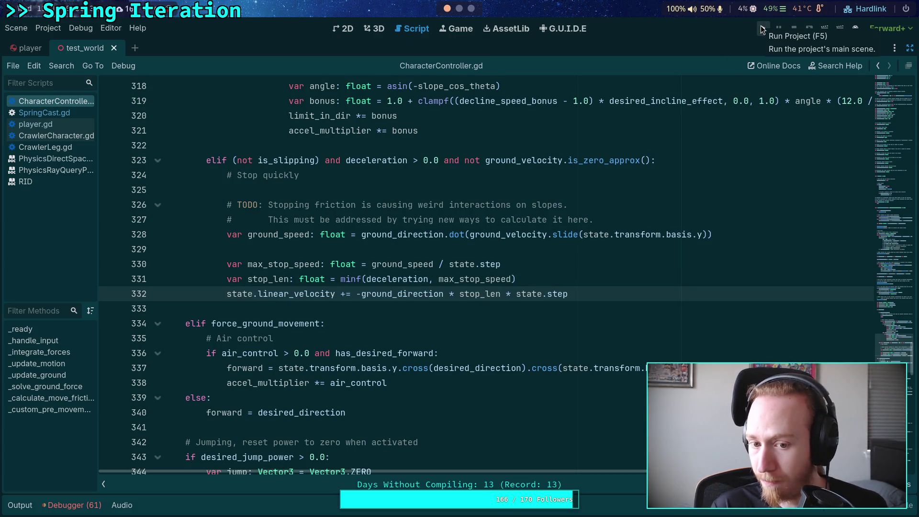
{"action": "double_click", "coordinate": [407, 266]}
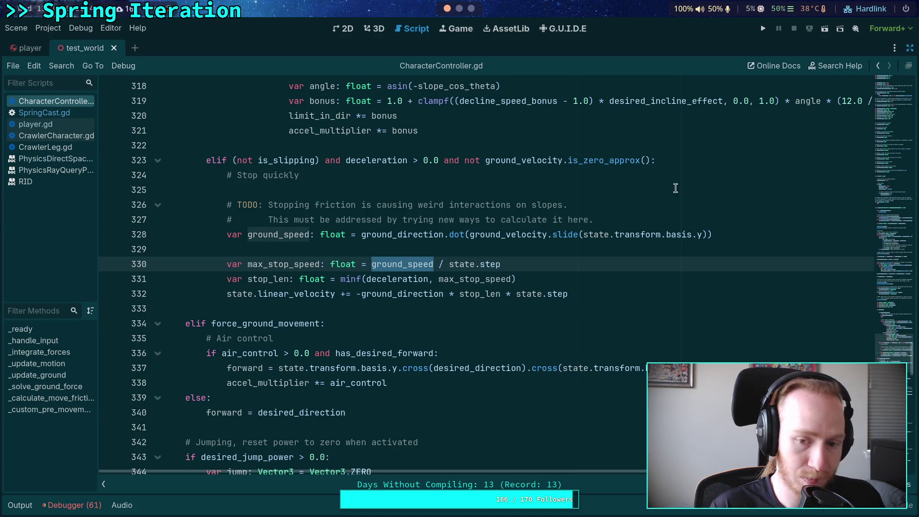
{"action": "left_click", "coordinate": [763, 28]}
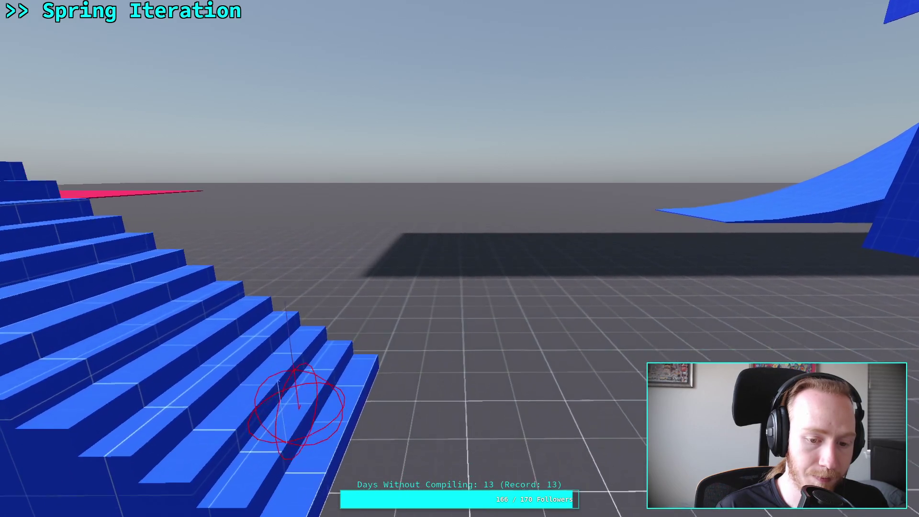
Drive the character forward along the blue ramps, then exit fullscreen and stop the game.
{"action": "key", "text": "w"}
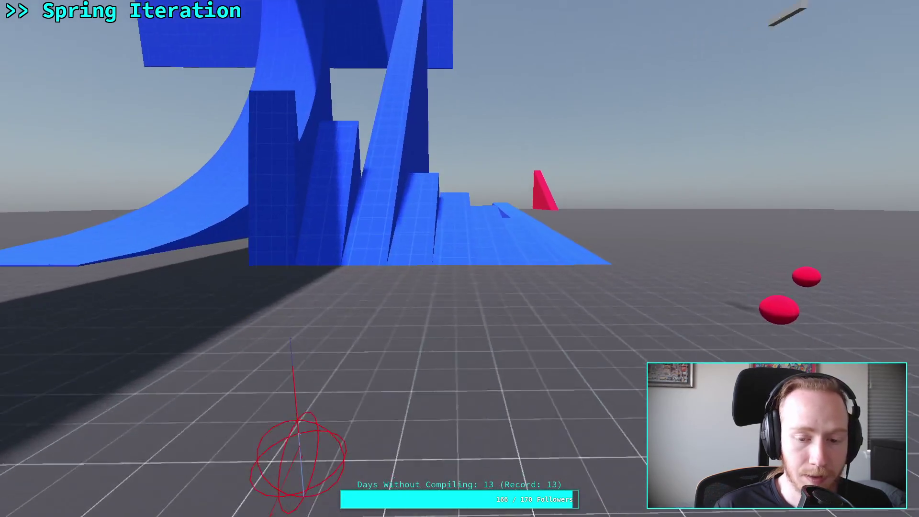
{"action": "key", "text": "w"}
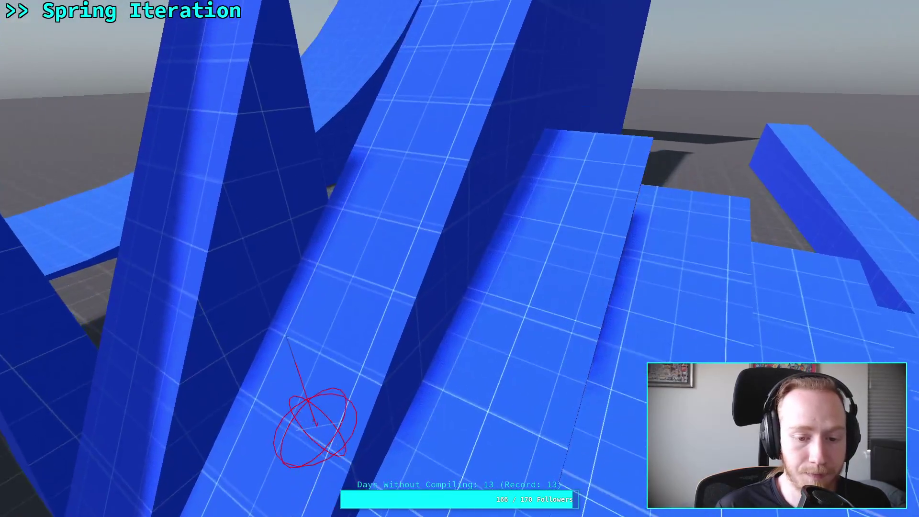
{"action": "key", "text": "w"}
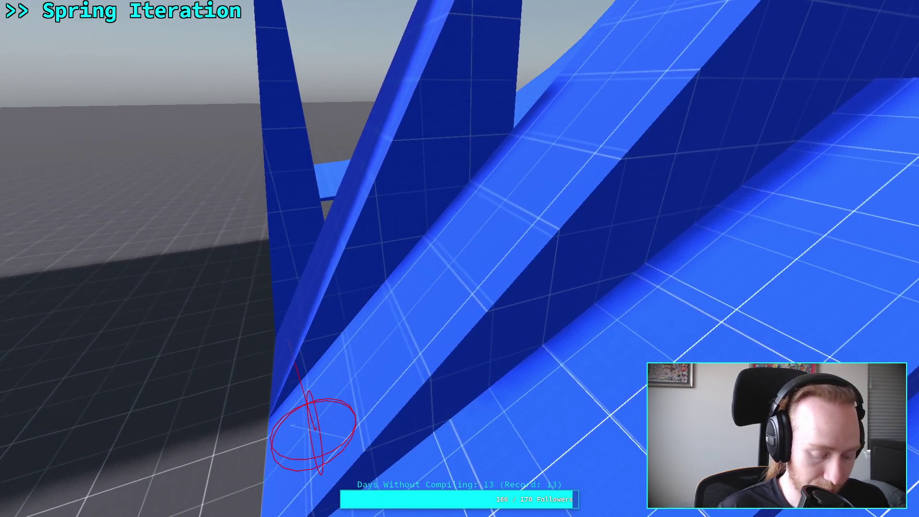
{"action": "key", "text": "super+f"}
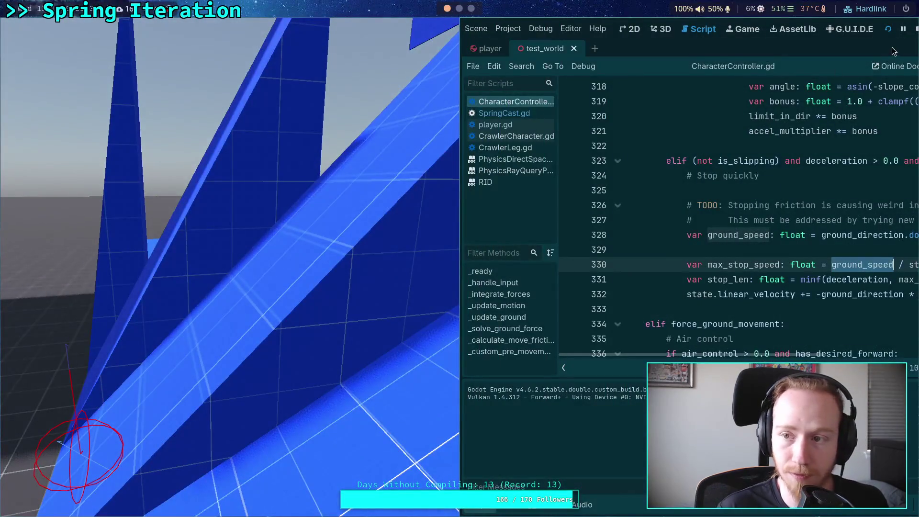
{"action": "key", "text": "Escape"}
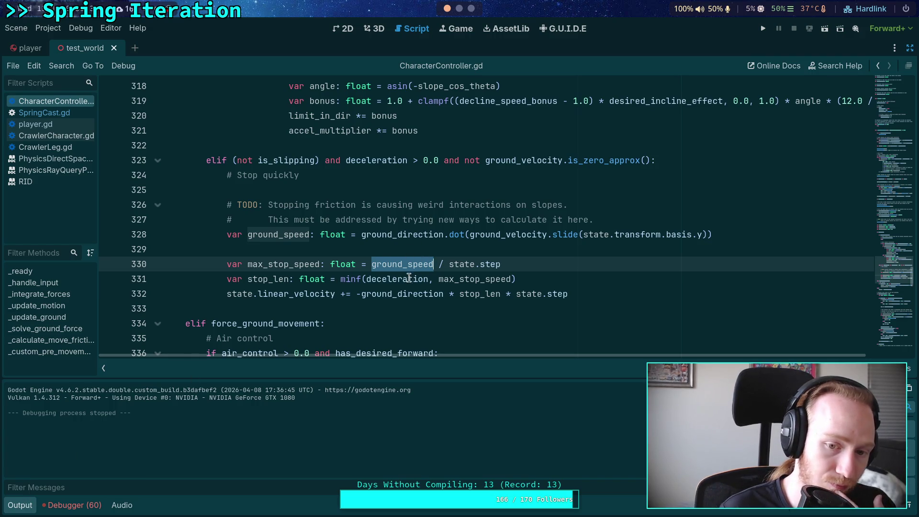
Add a new line 328 setting lateral_ground to ground_velocity.slide(state.transform.basis.y).
{"action": "left_click", "coordinate": [641, 219]}
{"action": "key", "text": "Return"}
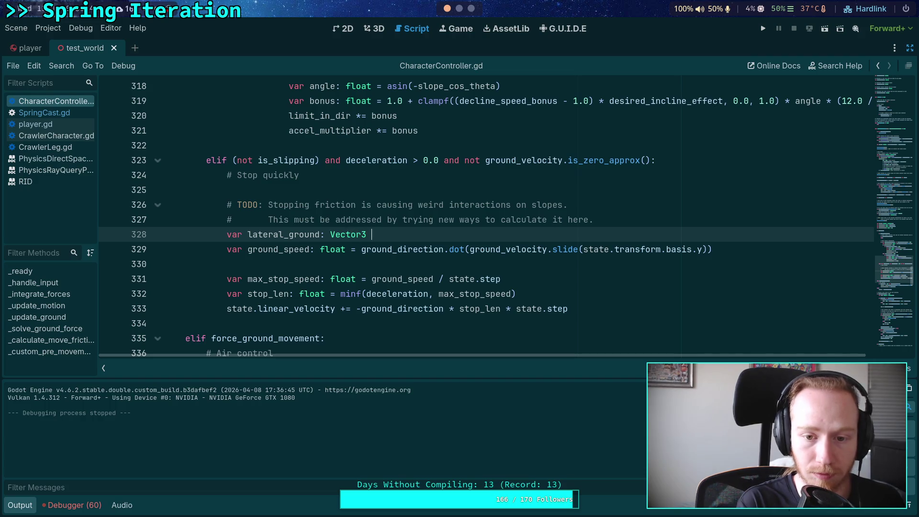
{"action": "type", "text": "= ground_velocity"}
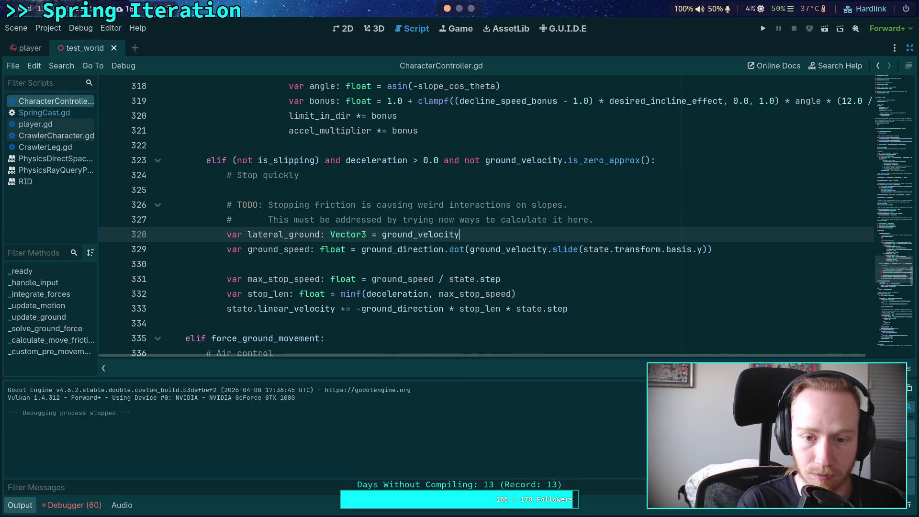
{"action": "type", "text": ".sil"}
{"action": "left_click", "coordinate": [666, 173]}
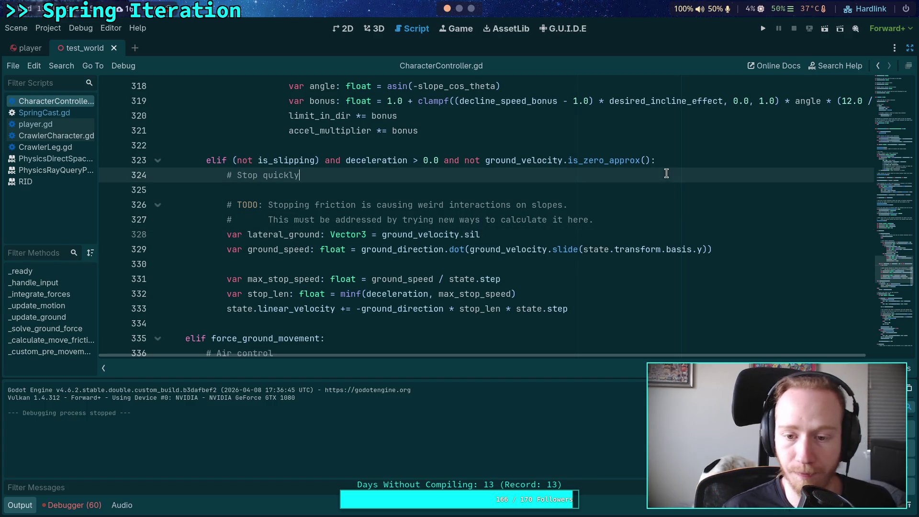
{"action": "left_click_drag", "start_coordinate": [470, 250], "coordinate": [709, 250]}
{"action": "key", "text": "ctrl+x"}
{"action": "left_click_drag", "start_coordinate": [480, 234], "coordinate": [378, 233]}
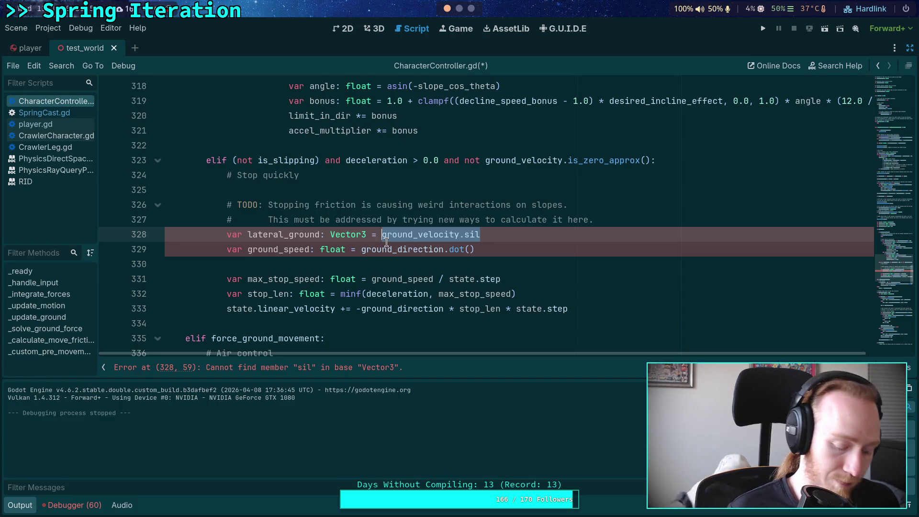
{"action": "key", "text": "ctrl+v"}
Compute ground_speed on line 329 as lateral_ground.length().
{"action": "left_click", "coordinate": [511, 245]}
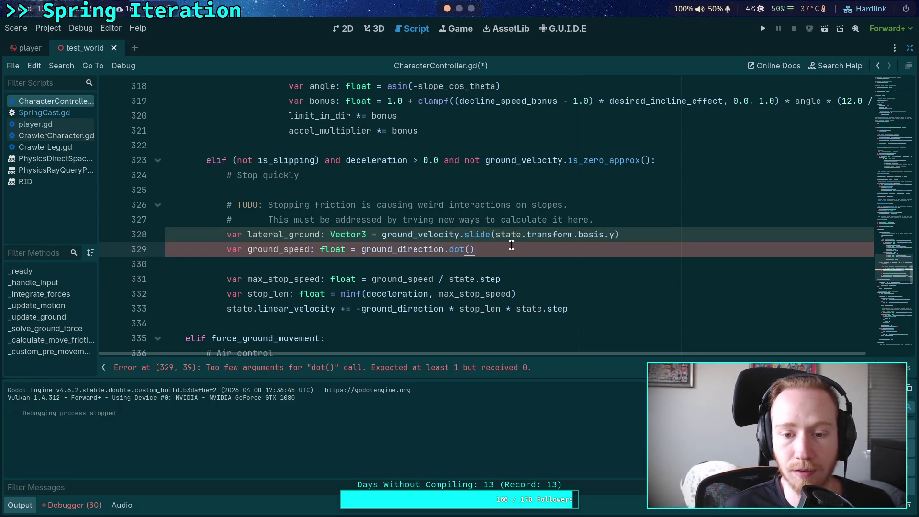
{"action": "left_click_drag", "start_coordinate": [476, 250], "coordinate": [362, 254]}
{"action": "type", "text": "lateral_ground.length()"}
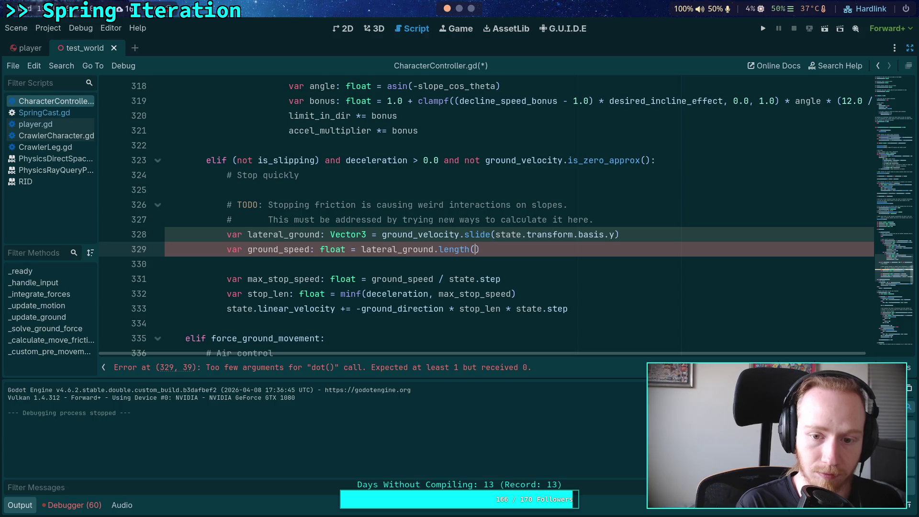
{"action": "double_click", "coordinate": [305, 251]}
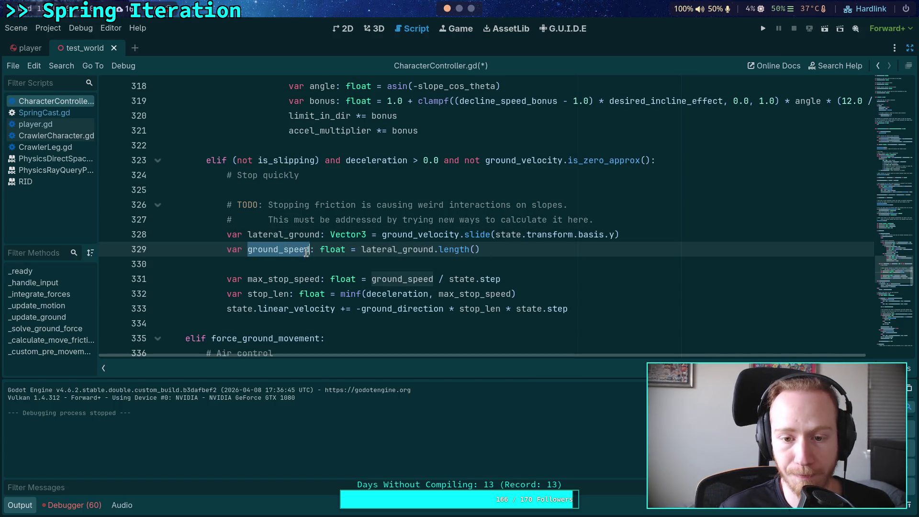
Make line 333's stop friction use (-lateral_ground / ground_speed), then save and run.
{"action": "left_click", "coordinate": [357, 311]}
{"action": "type", "text": "-"}
{"action": "left_click_drag", "start_coordinate": [356, 310], "coordinate": [445, 311]}
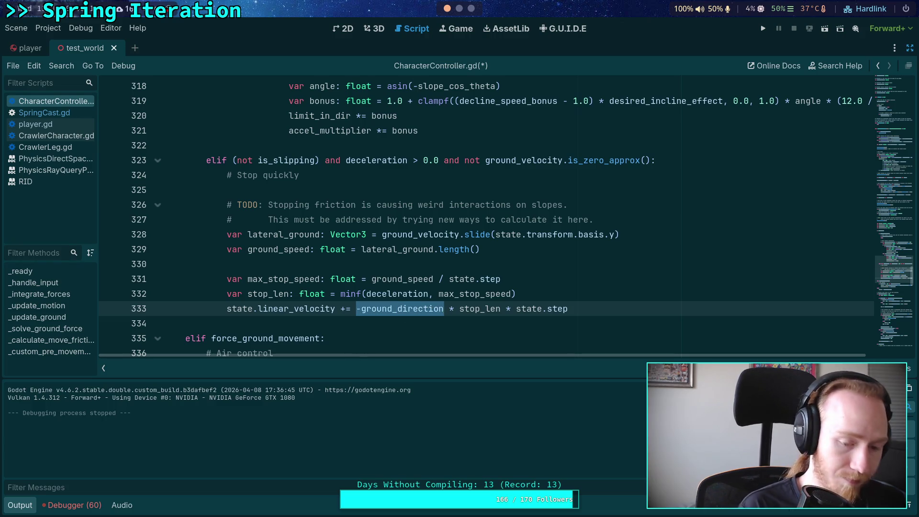
{"action": "type", "text": "state"}
{"action": "key", "text": "ctrl+z"}
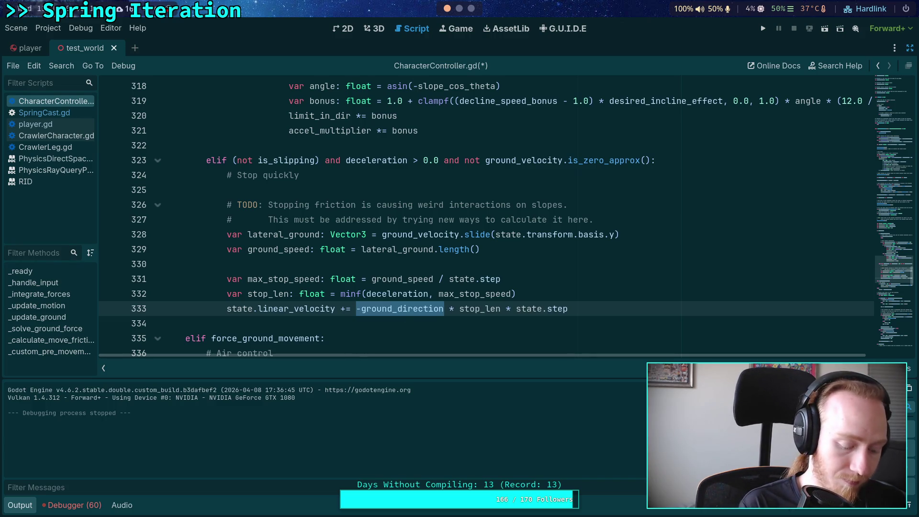
{"action": "type", "text": "("}
{"action": "key", "text": "BackSpace"}
{"action": "key", "text": "BackSpace"}
{"action": "key", "text": "BackSpace"}
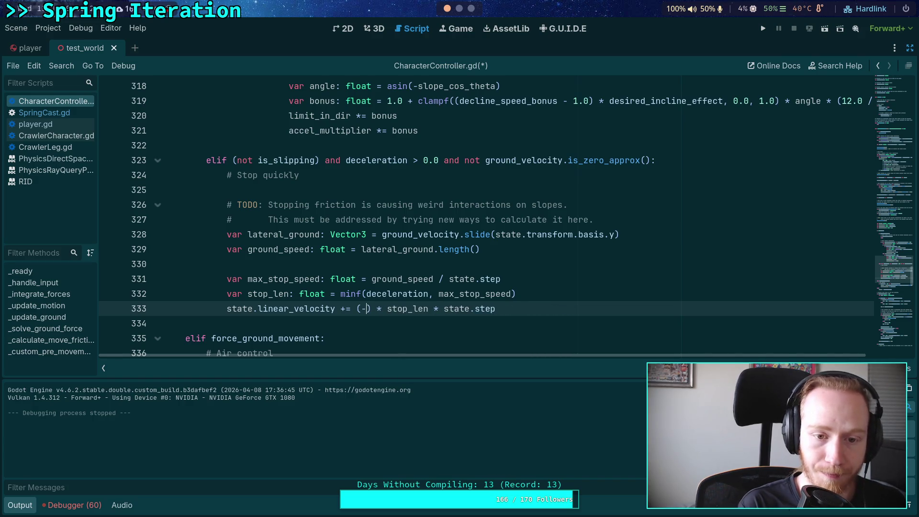
{"action": "type", "text": "lateral_gr"}
{"action": "key", "text": "Return"}
{"action": "type", "text": "l"}
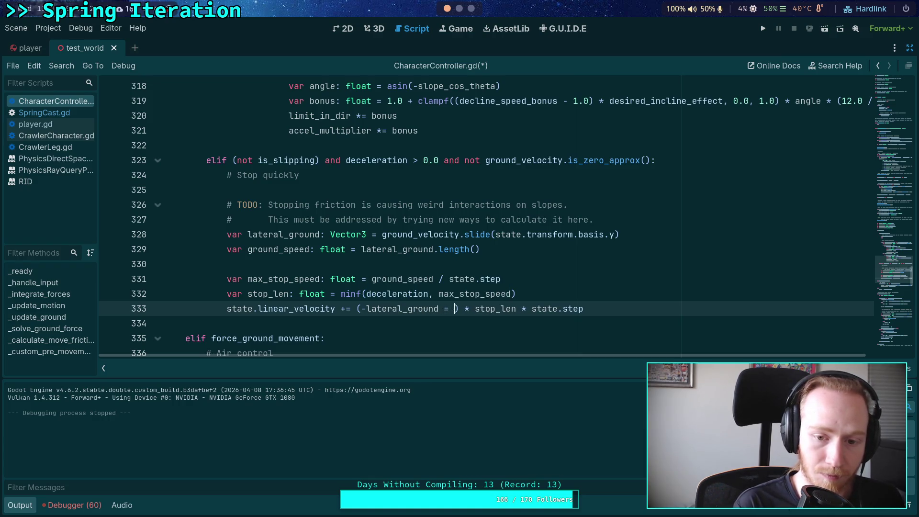
{"action": "key", "text": "BackSpace"}
{"action": "type", "text": "/ ground_"}
{"action": "type", "text": "speed"}
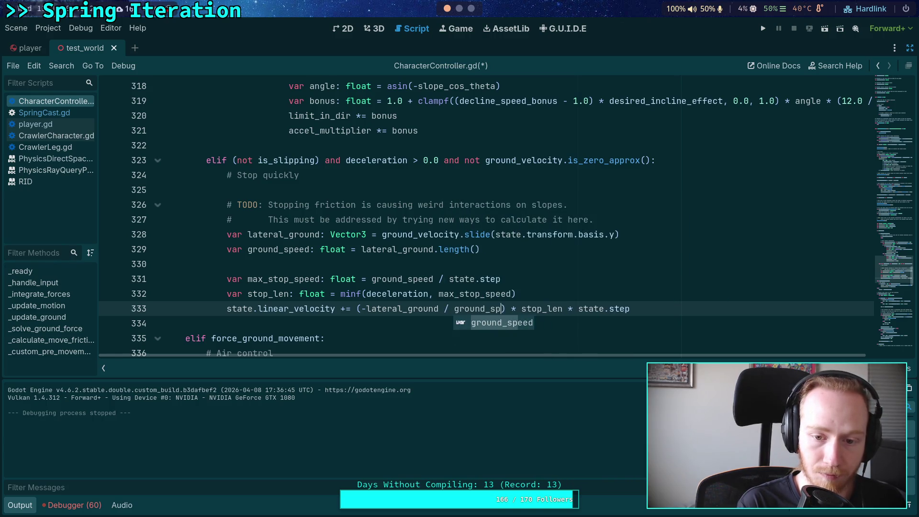
{"action": "key", "text": "ctrl+s"}
{"action": "key", "text": "F5"}
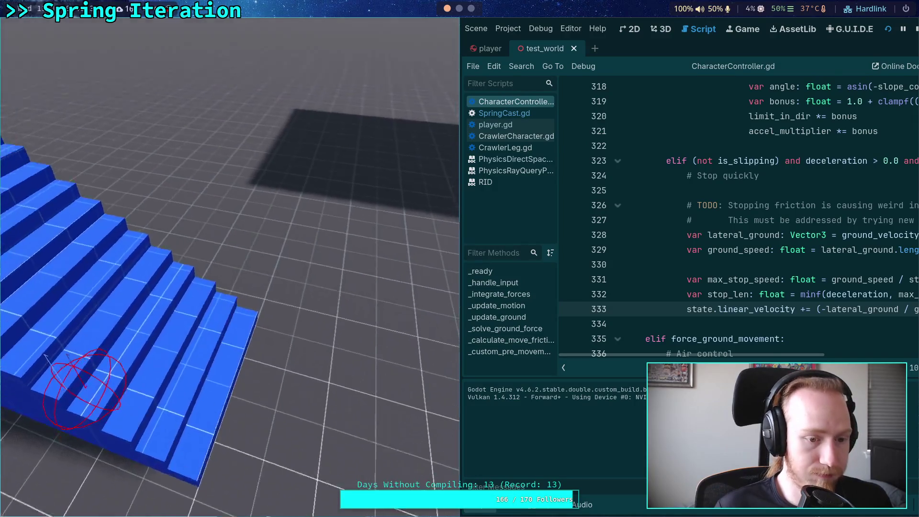
Walk the player in fullscreen from the stairs across the blue ramps, then quit the game.
{"action": "key", "text": "F11"}
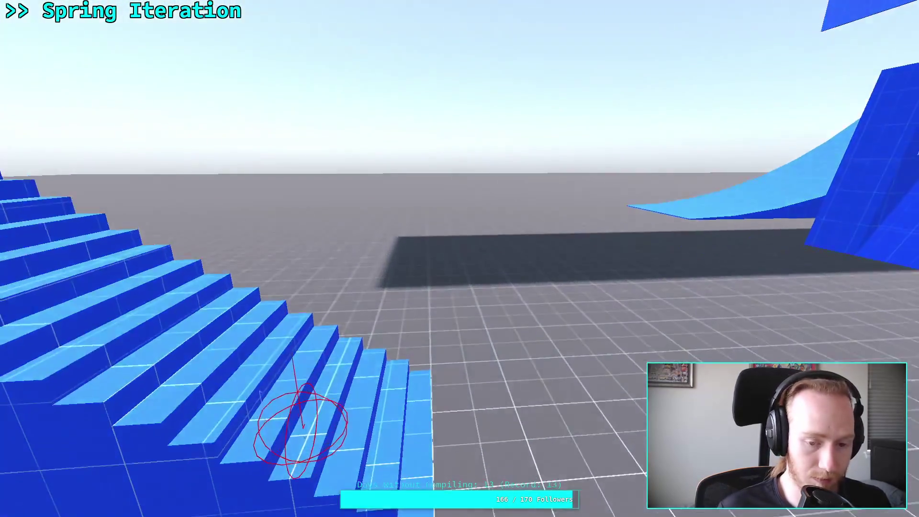
{"action": "key", "text": "w"}
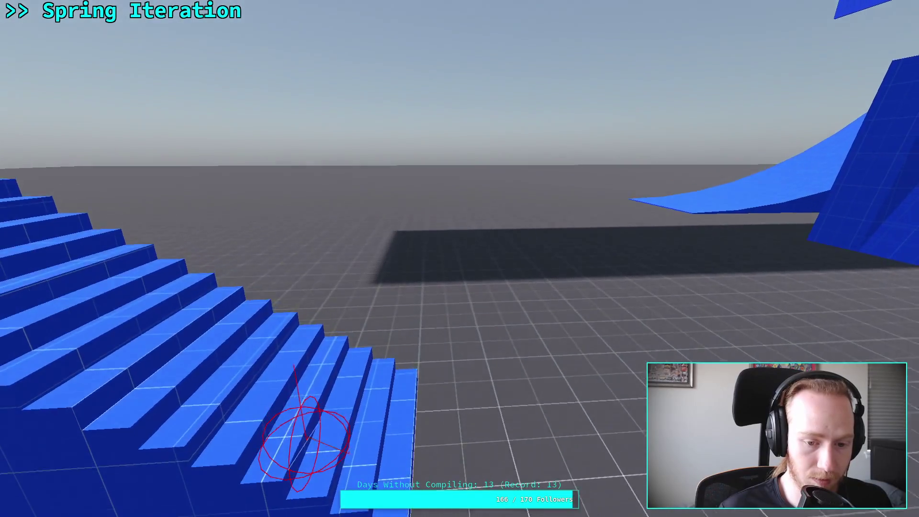
{"action": "key", "text": "w"}
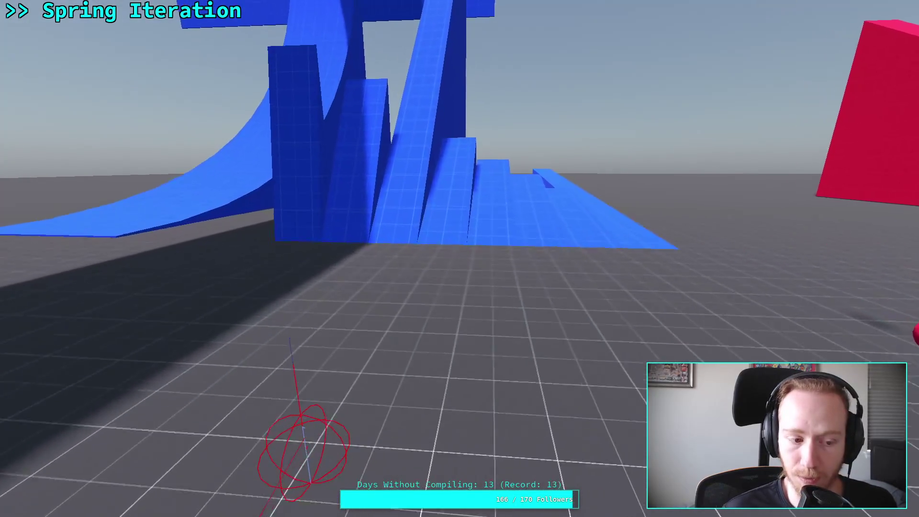
{"action": "key", "text": "w"}
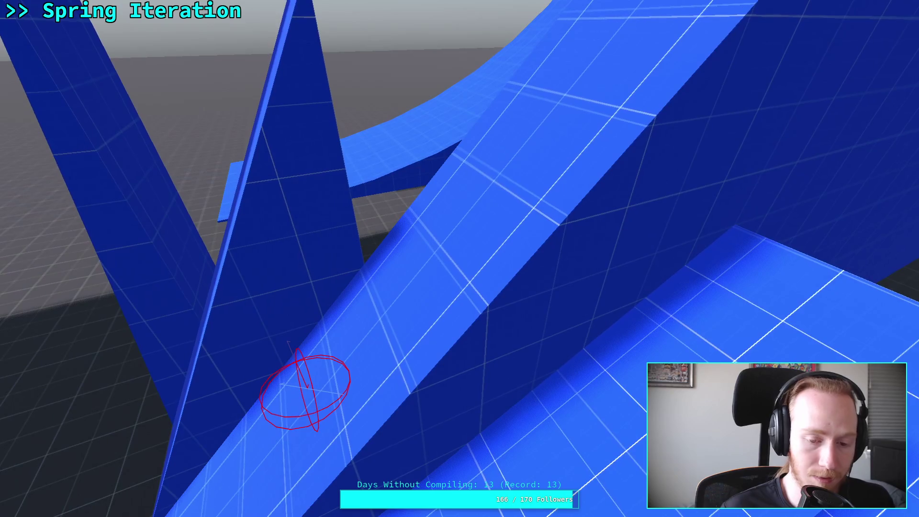
{"action": "key", "text": "Escape"}
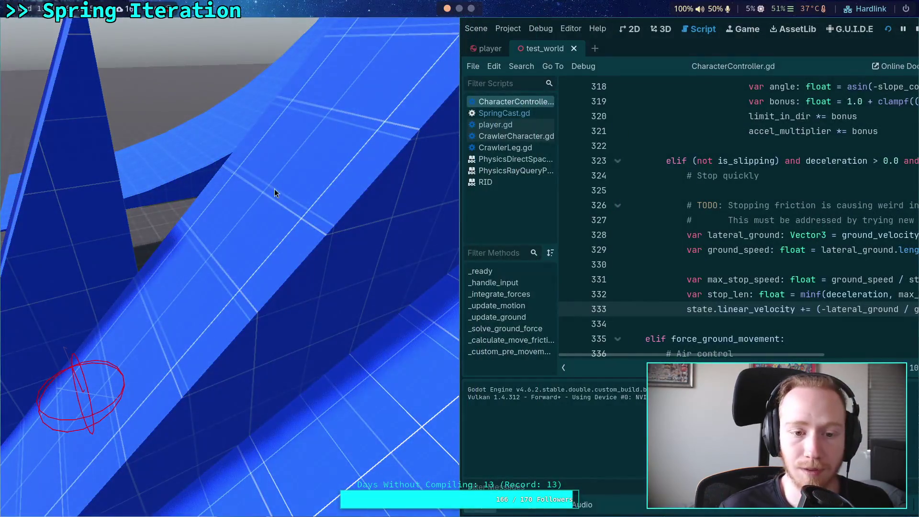
{"action": "left_click", "coordinate": [228, 242]}
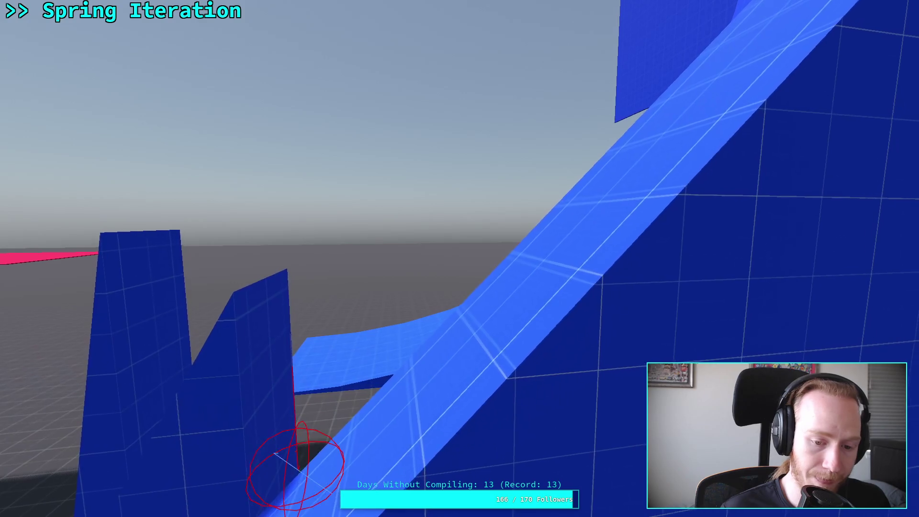
{"action": "key", "text": "F8"}
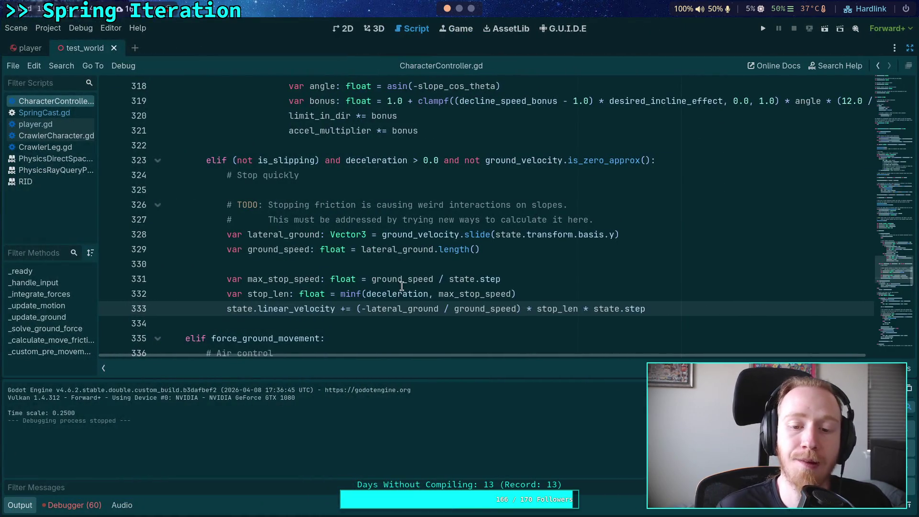
{"action": "mouse_move", "coordinate": [402, 286]}
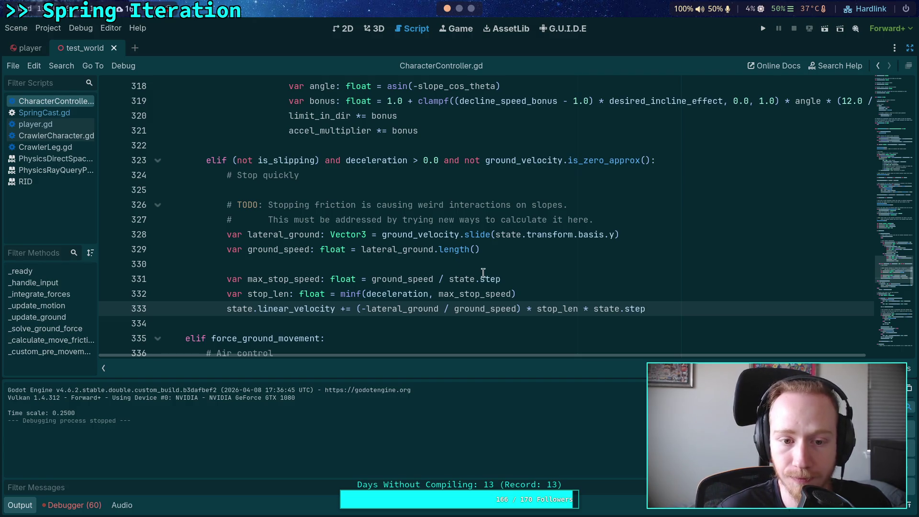
{"action": "mouse_move", "coordinate": [381, 158]}
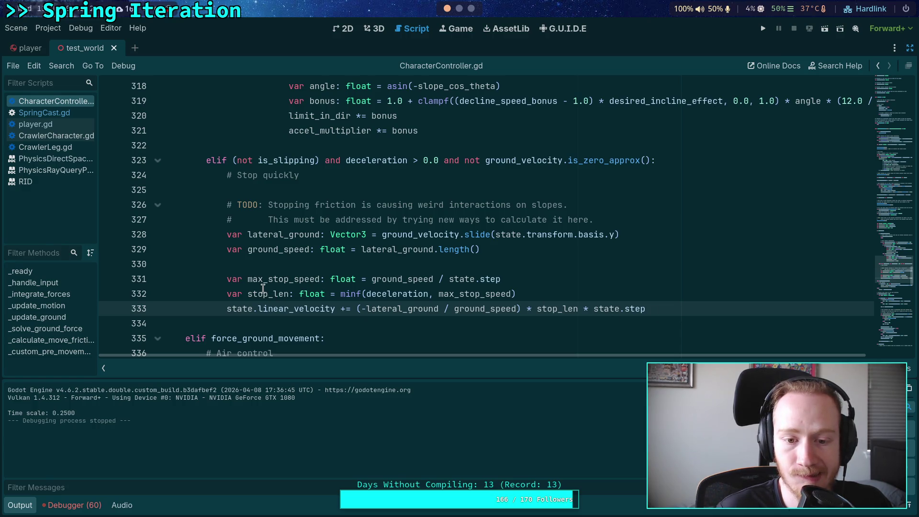
Check max_stop_speed and ground_speed uses, then delete the lateral_ground line.
{"action": "double_click", "coordinate": [278, 280]}
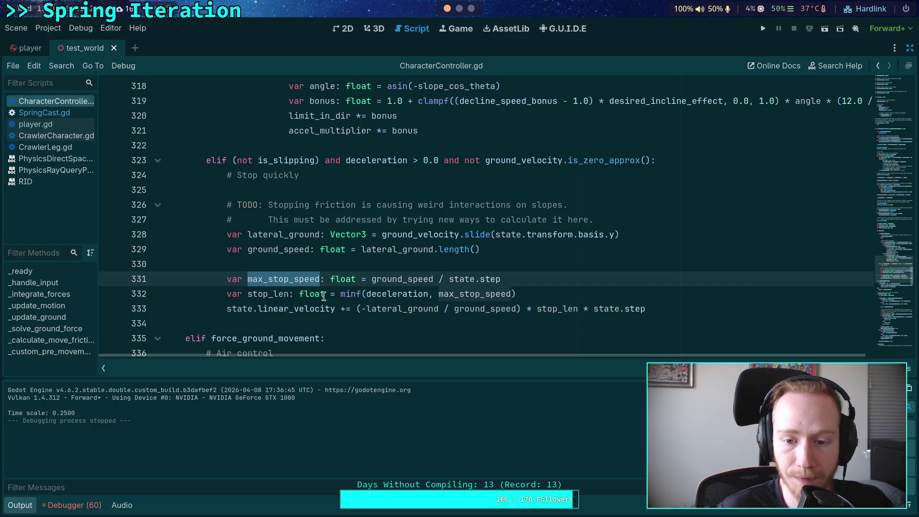
{"action": "double_click", "coordinate": [397, 283]}
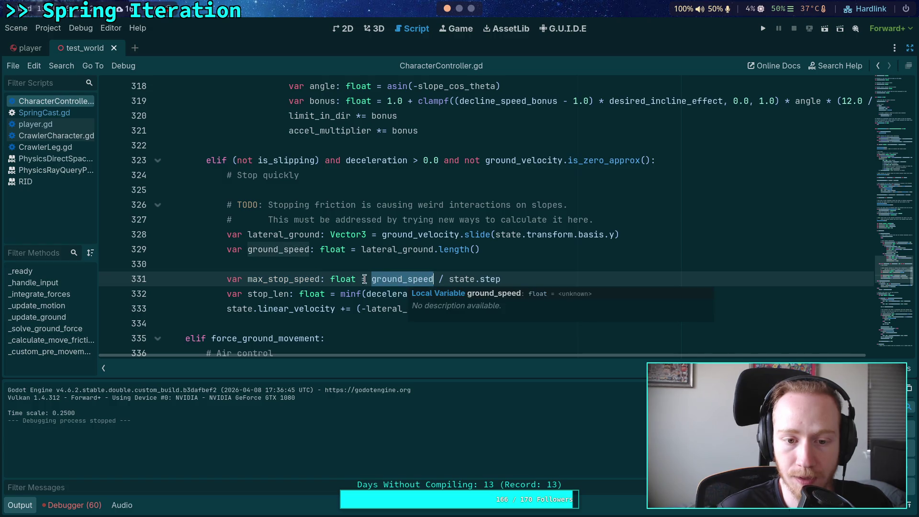
{"action": "left_click", "coordinate": [488, 249]}
{"action": "mouse_move", "coordinate": [651, 235]}
{"action": "left_mouse_down"}
{"action": "mouse_move", "coordinate": [404, 249]}
{"action": "mouse_move", "coordinate": [149, 231]}
{"action": "left_mouse_up"}
{"action": "key", "text": "ctrl+x"}
Replace lateral_ground.length() with ground_direction.dot(ground_velocity) for ground_speed.
{"action": "left_click_drag", "start_coordinate": [506, 240], "coordinate": [365, 238]}
{"action": "type", "text": "ground_di"}
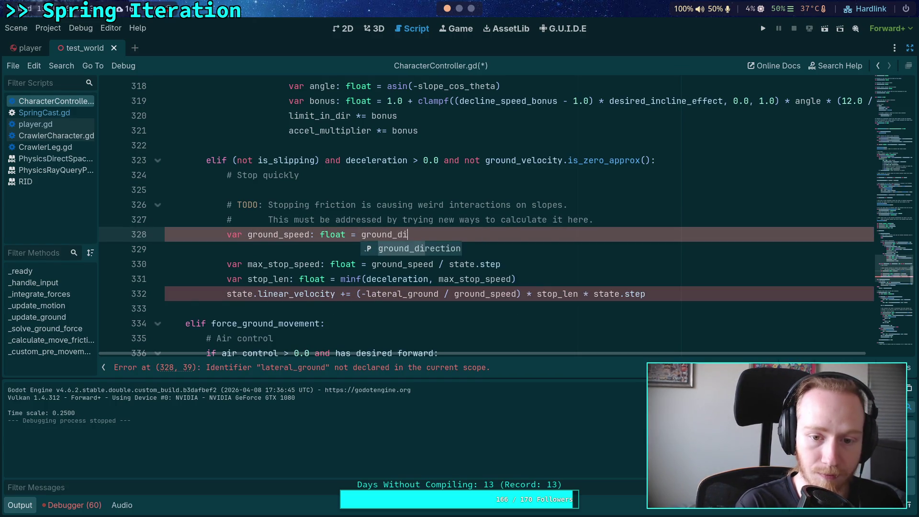
{"action": "key", "text": "Return"}
{"action": "type", "text": ".dot"}
{"action": "type", "text": "(ground"}
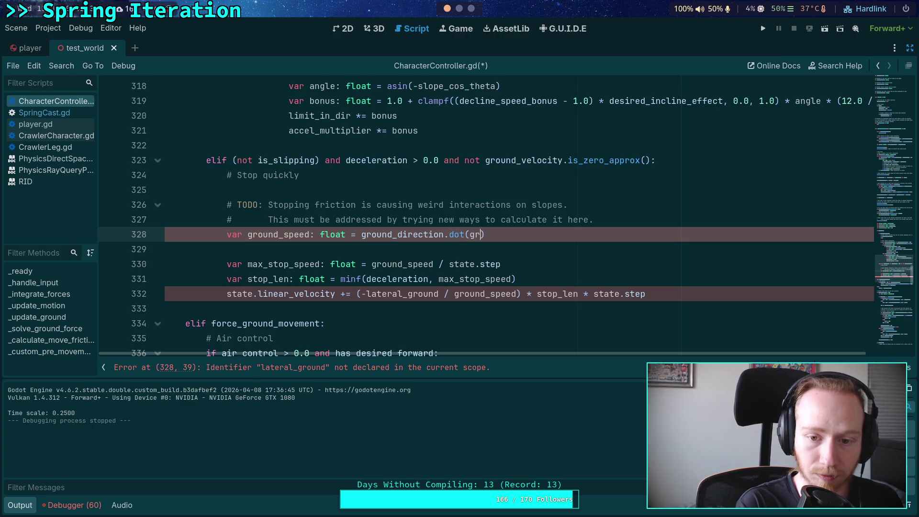
{"action": "type", "text": "_velocity"}
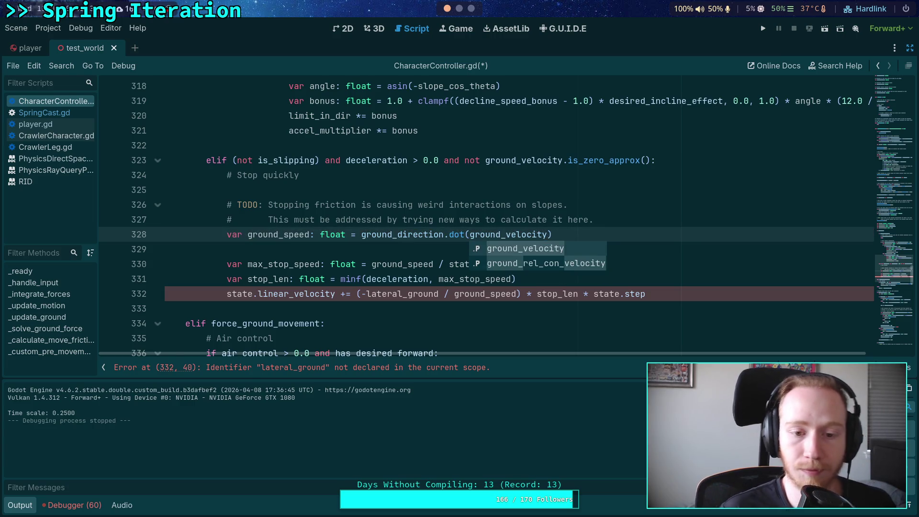
{"action": "left_click", "coordinate": [354, 252]}
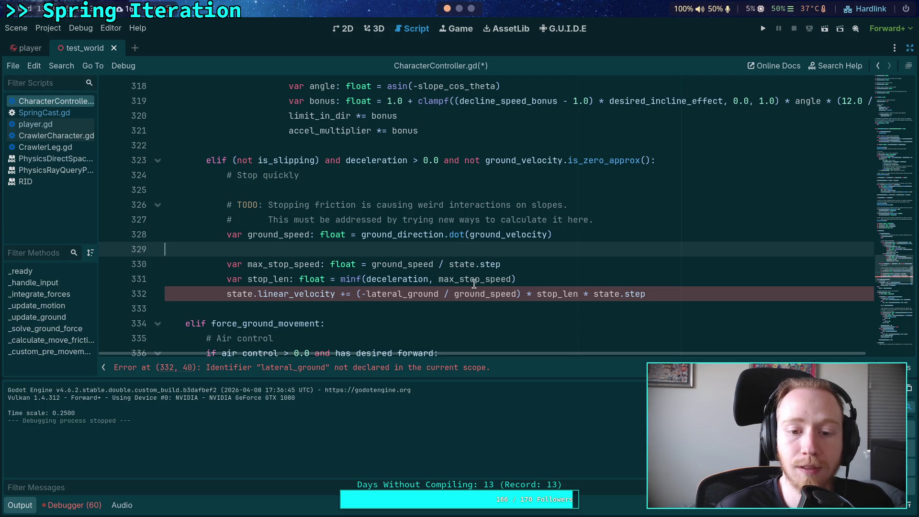